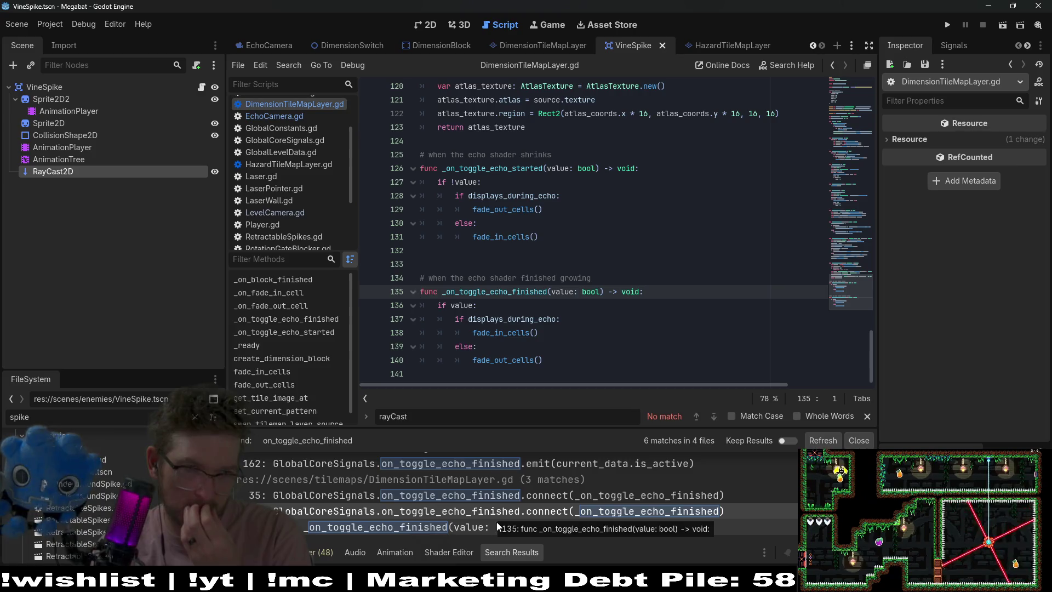
- In VineSpike.gd's _ready, connect on_toggle_echo_finished to _on_toggle_echo_finished on line 15
left_click(201, 86)
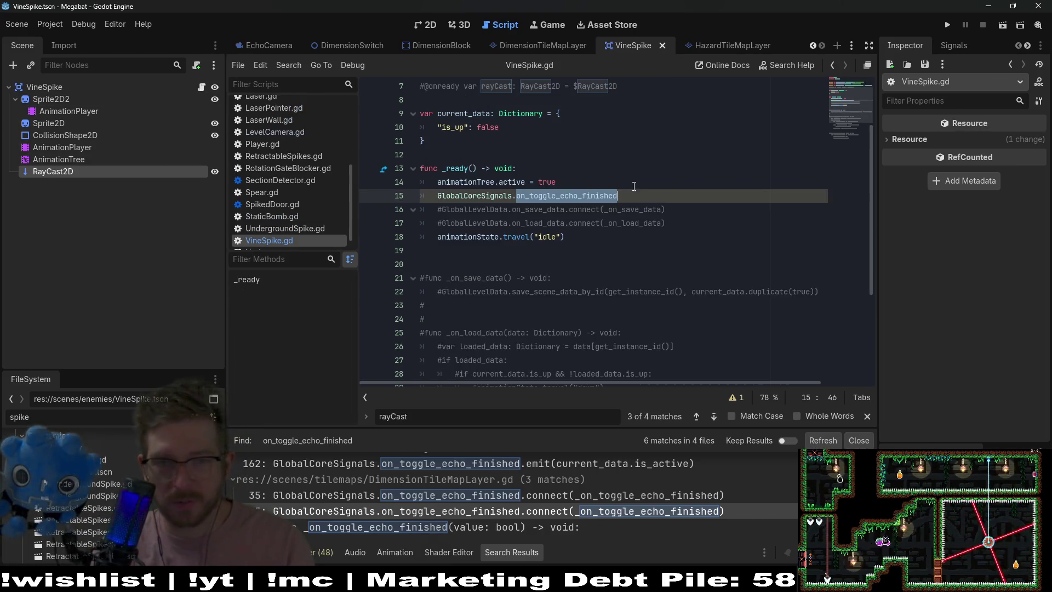
left_click(639, 202)
type(".connect(")
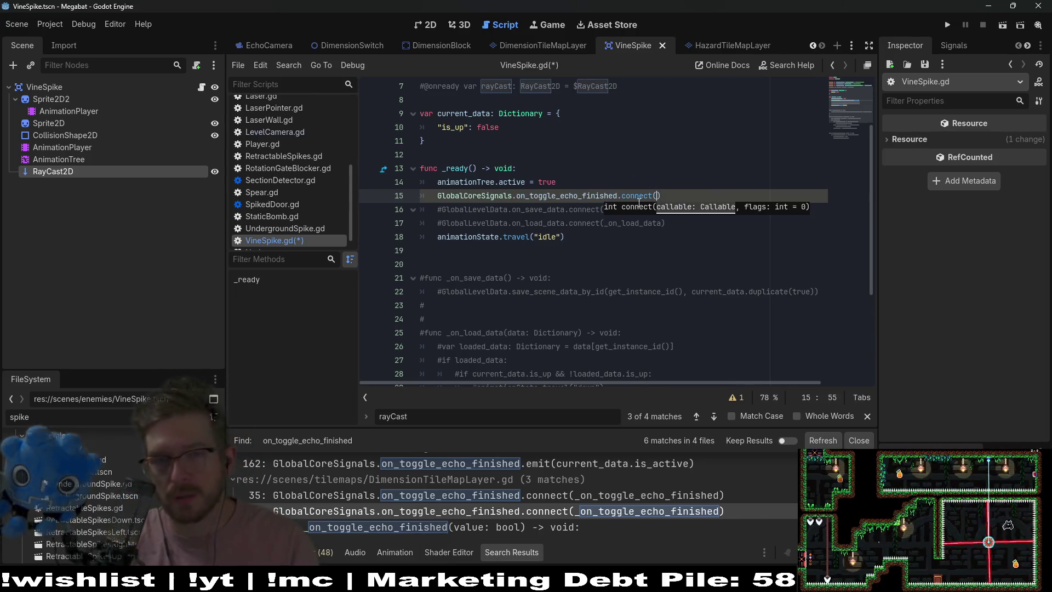
type("_on")
type("_toggle_")
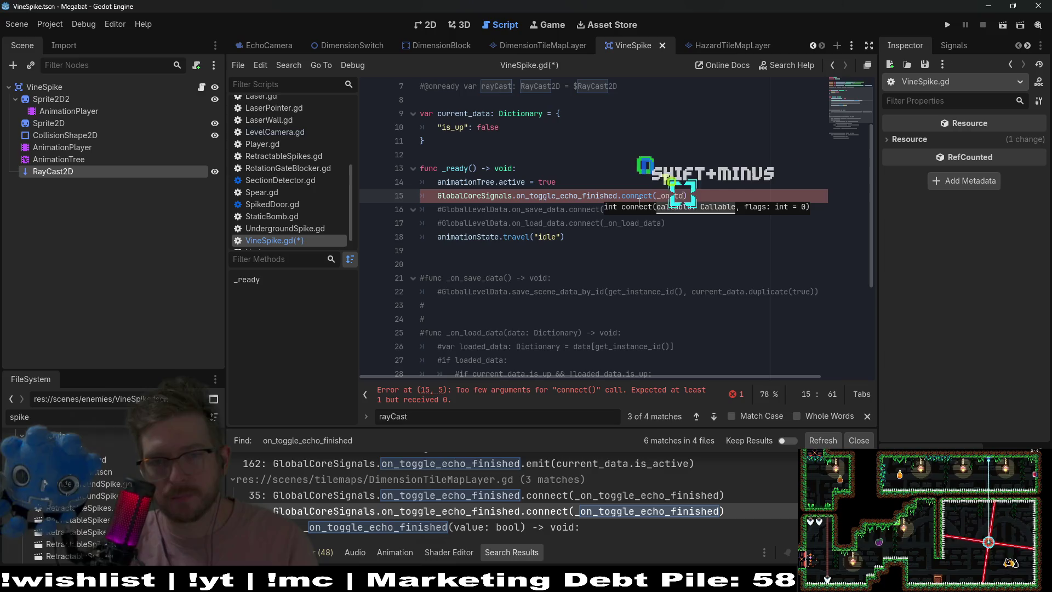
type("echo_finis")
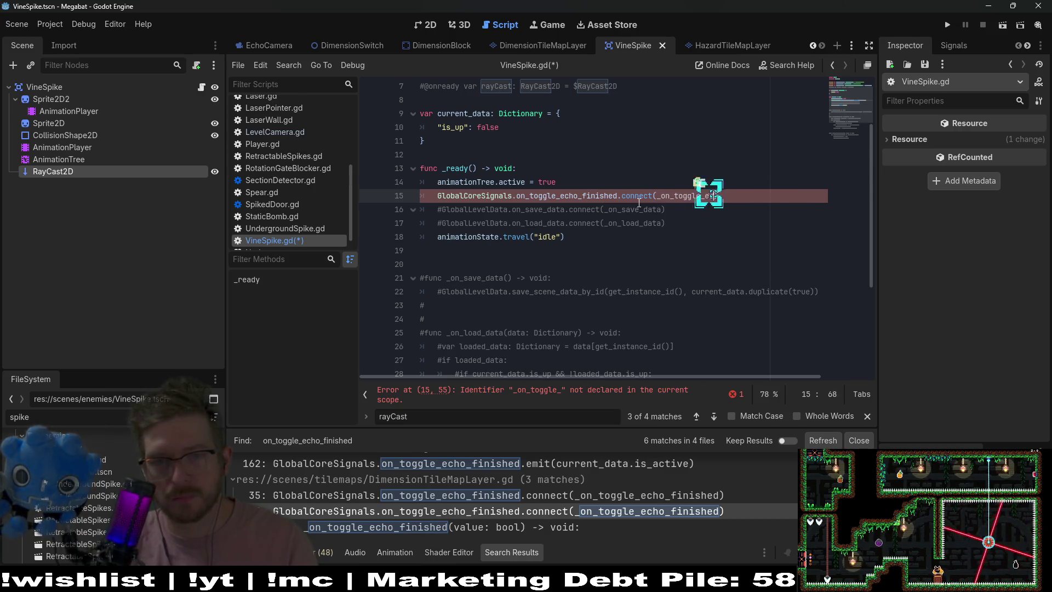
type("hed")
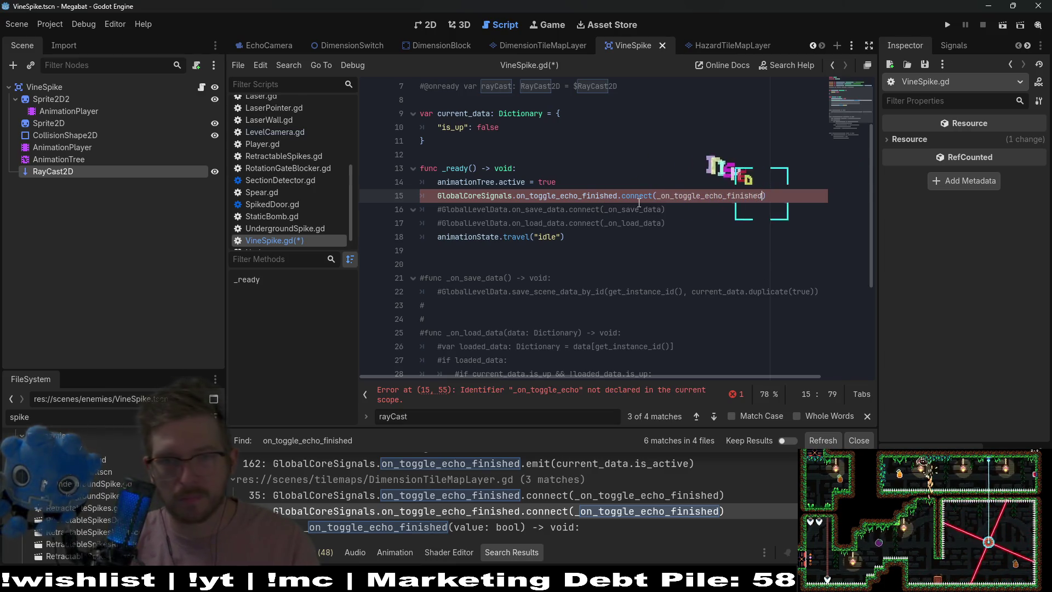
key("shift+Up")
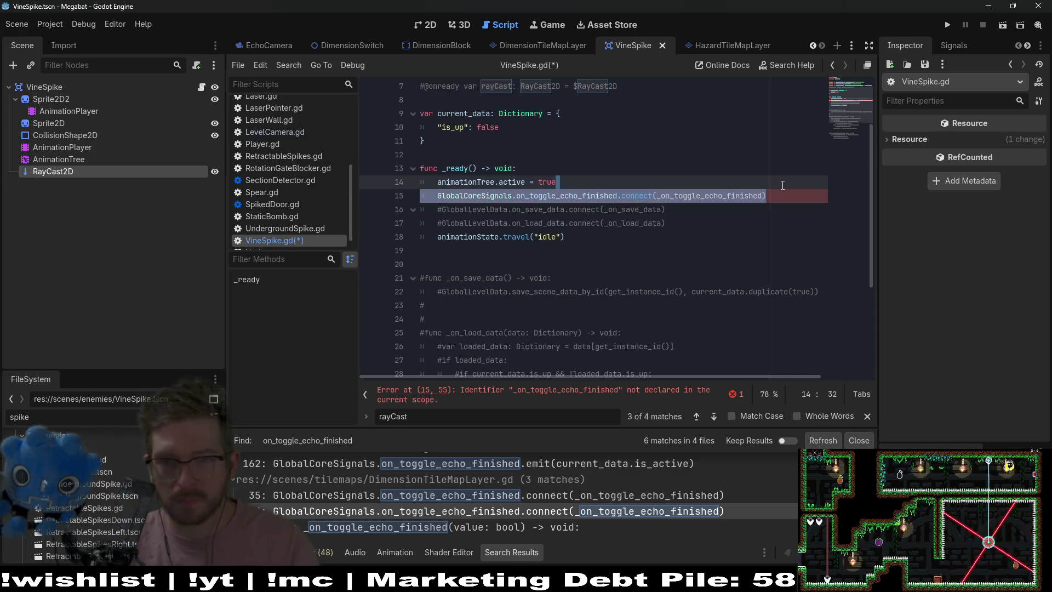
- Duplicate that line to connect on_toggle_echo_started to _on_toggle_echo_started
key("ctrl+c")
key("ctrl+v")
key("ctrl+v")
double_click(617, 209)
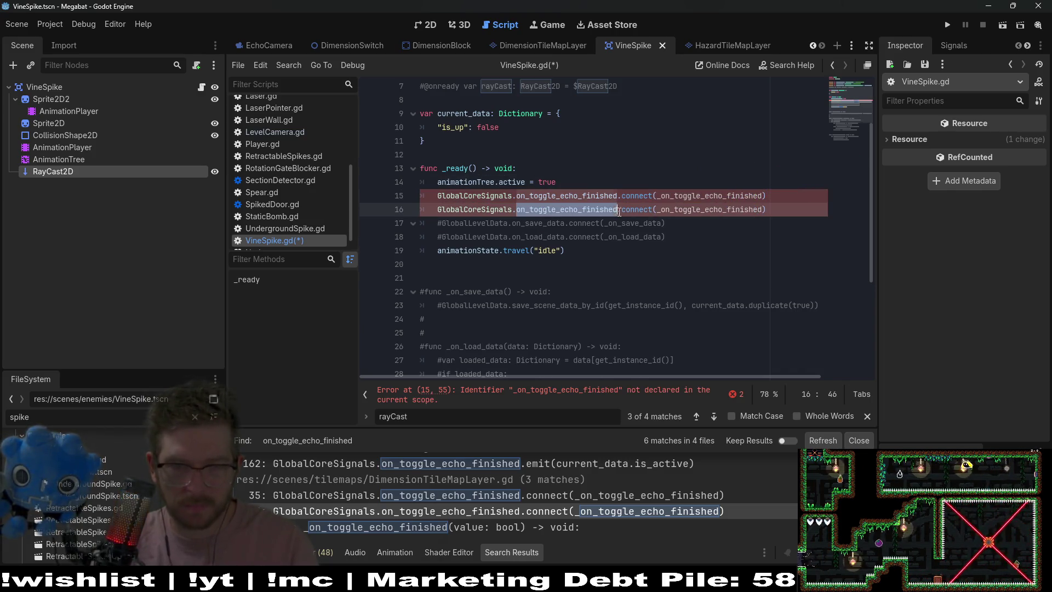
key("Right")
key("BackSpace")
key("BackSpace")
key("BackSpace")
type("started")
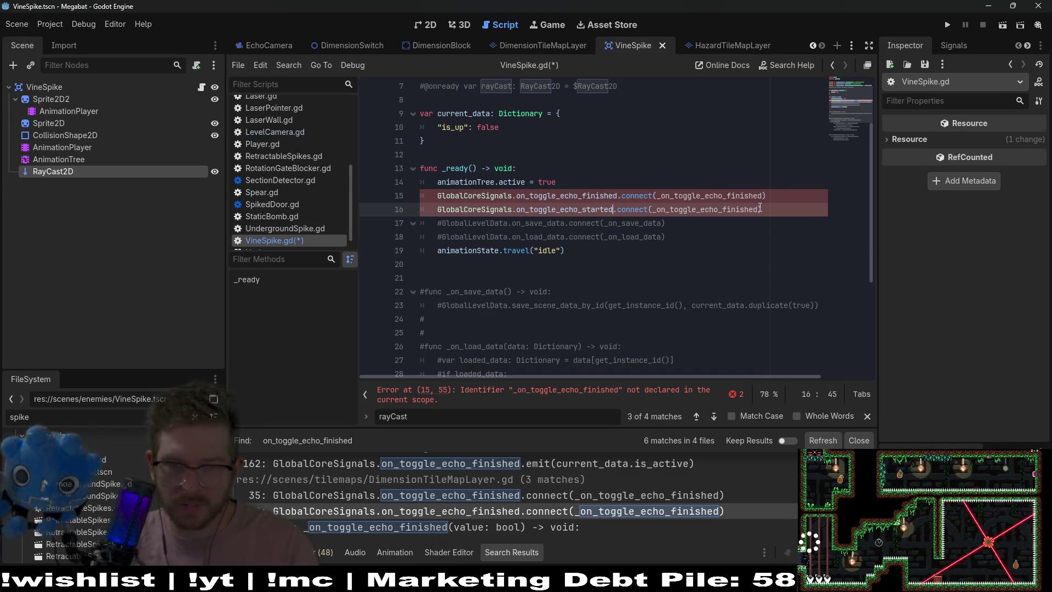
left_click(760, 209)
key("BackSpace")
key("BackSpace")
key("BackSpace")
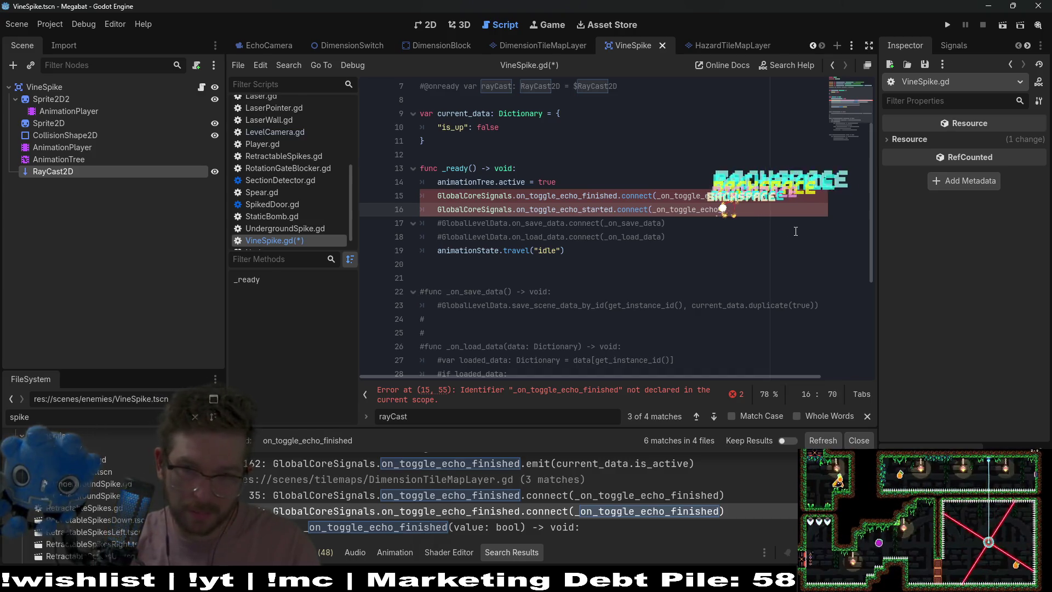
type("started")
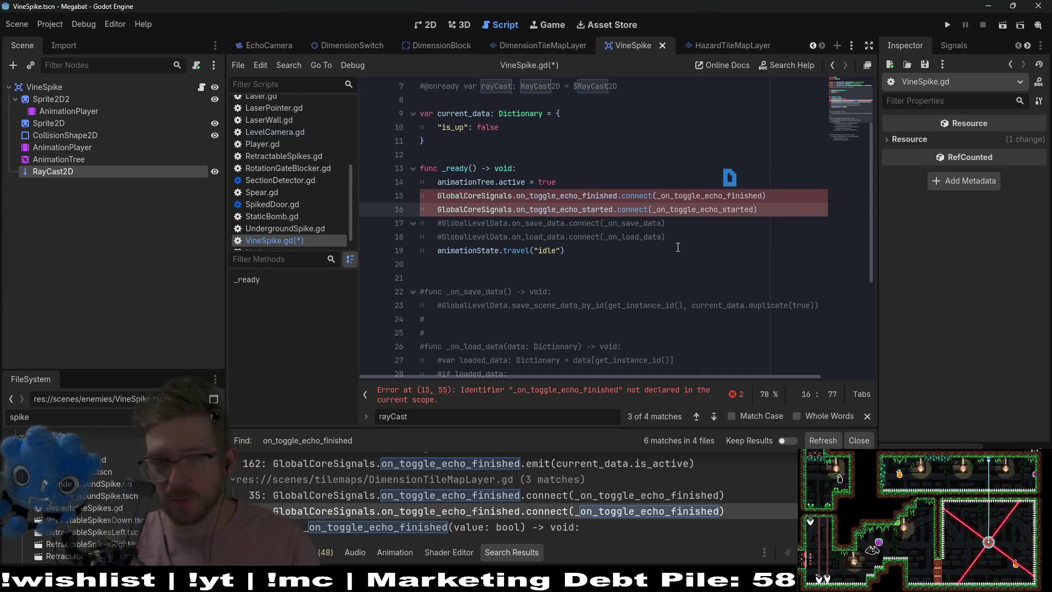
- Add a stub function _on_toggle_echo_finished() -> void with pass below _ready
double_click(706, 196)
left_click(505, 261)
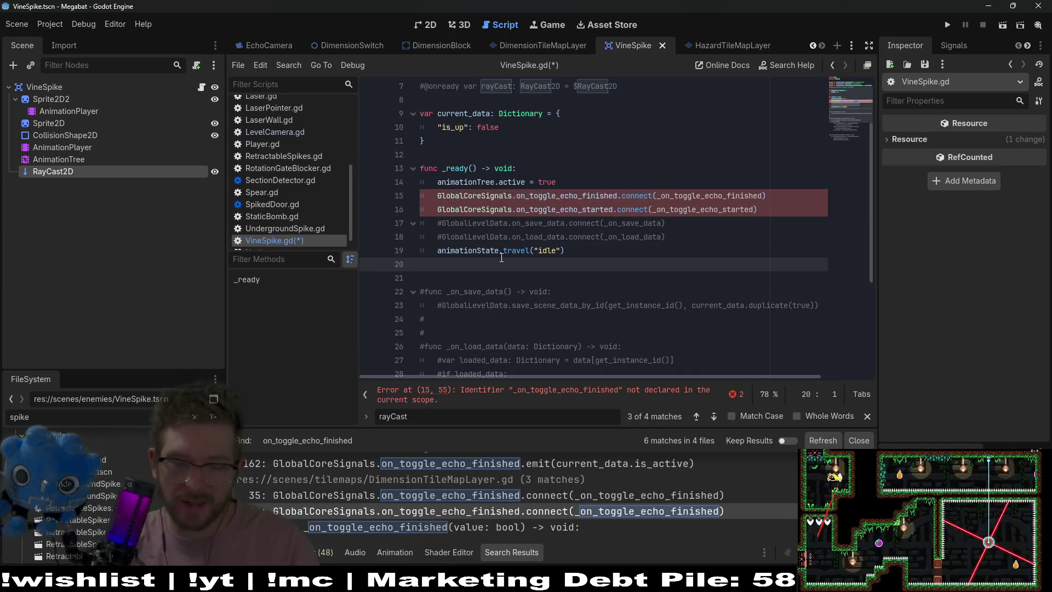
key("Return")
key("Return")
type("func")
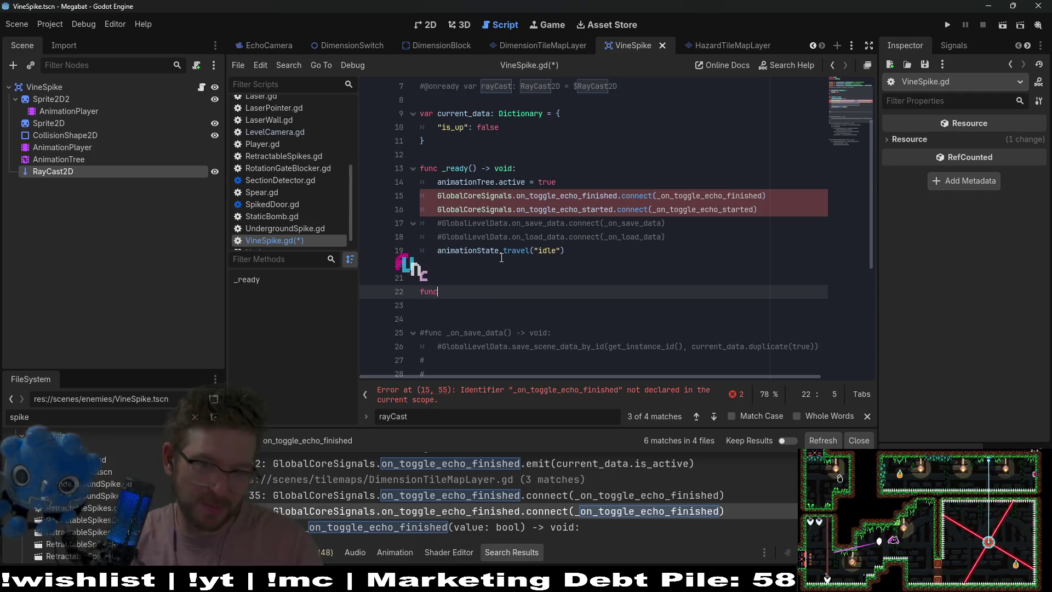
key("ctrl+v")
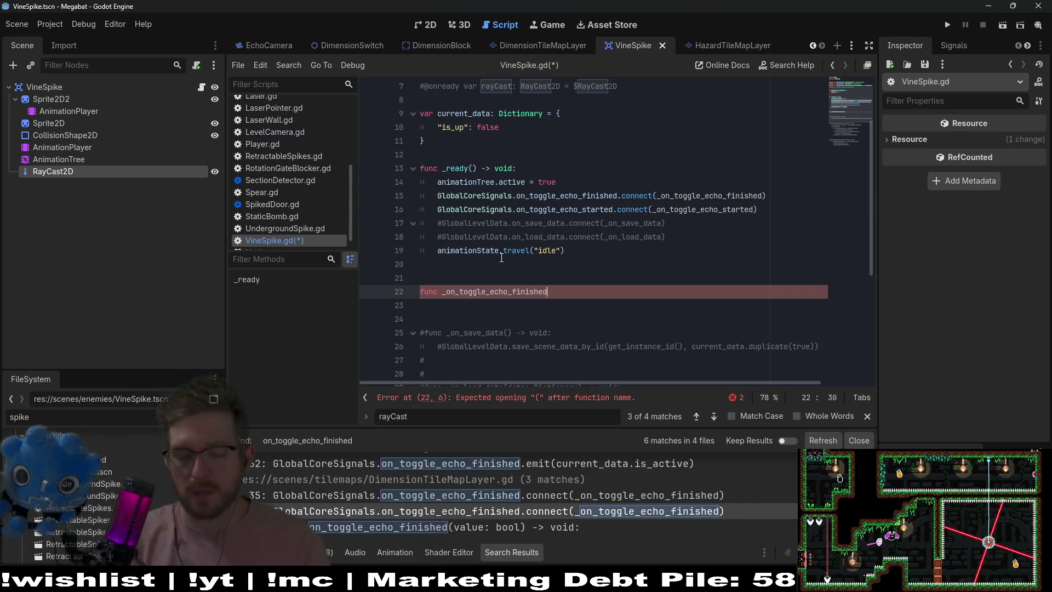
type("() -> v")
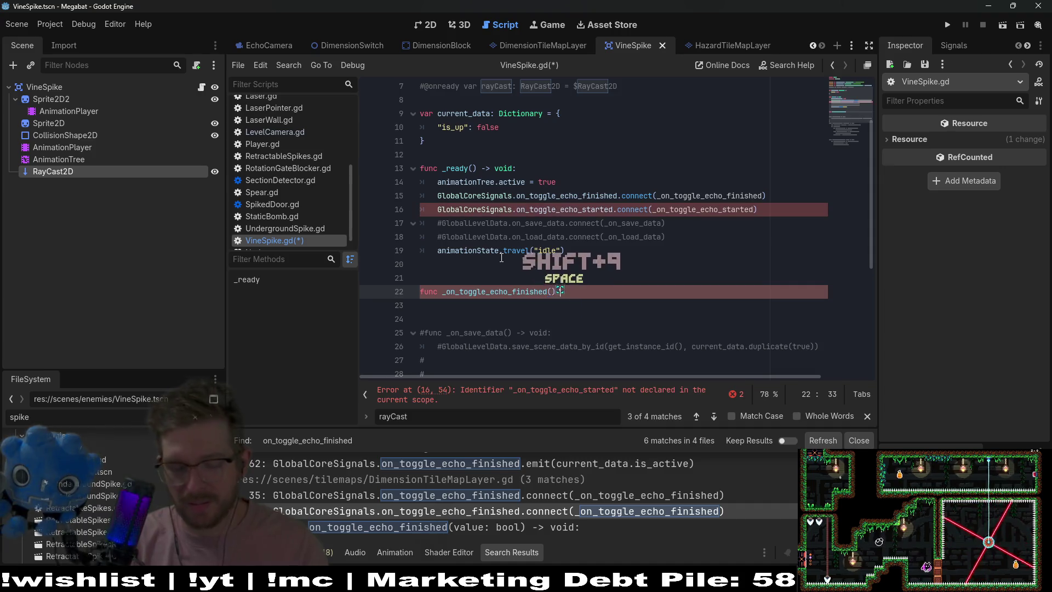
type("oid:")
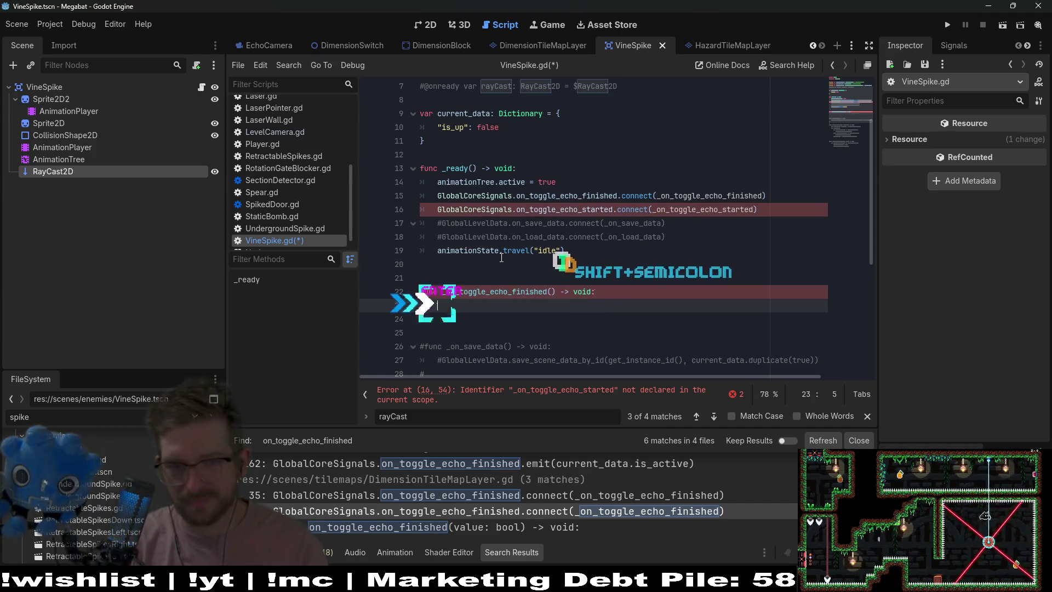
key("Return")
type("pass")
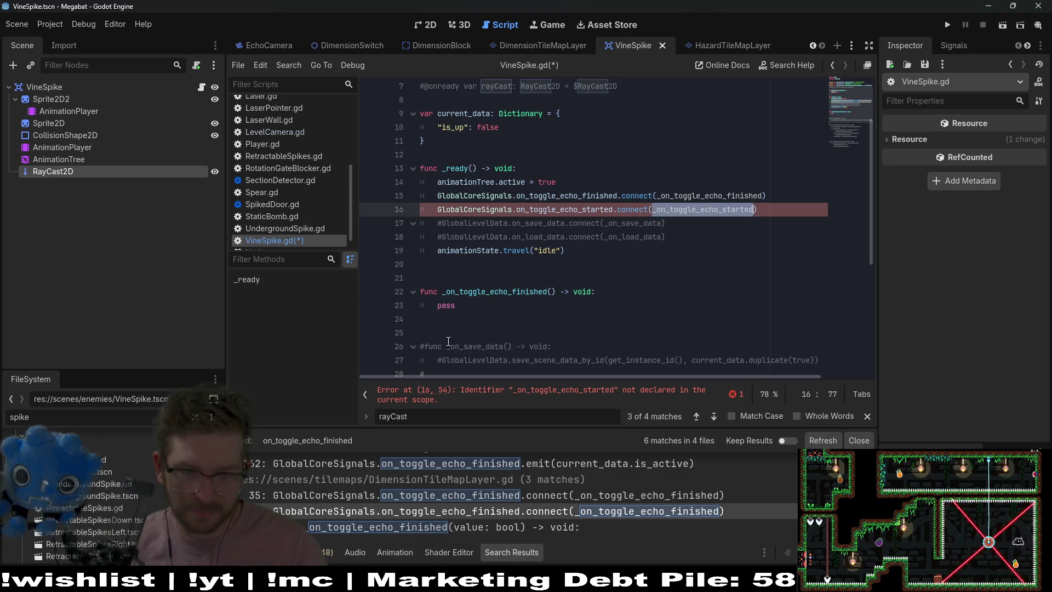
- Add a matching _on_toggle_echo_started() -> void stub, save VineSpike.gd, and jump to the signal declaration
left_click(481, 321)
key("Return")
key("Return")
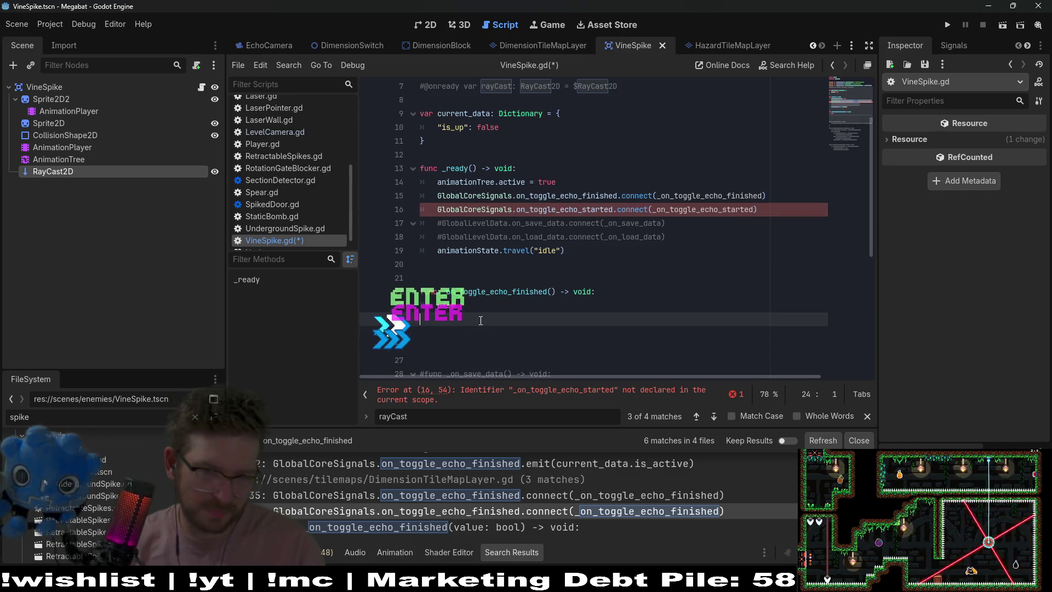
type("func")
key("ctrl+v")
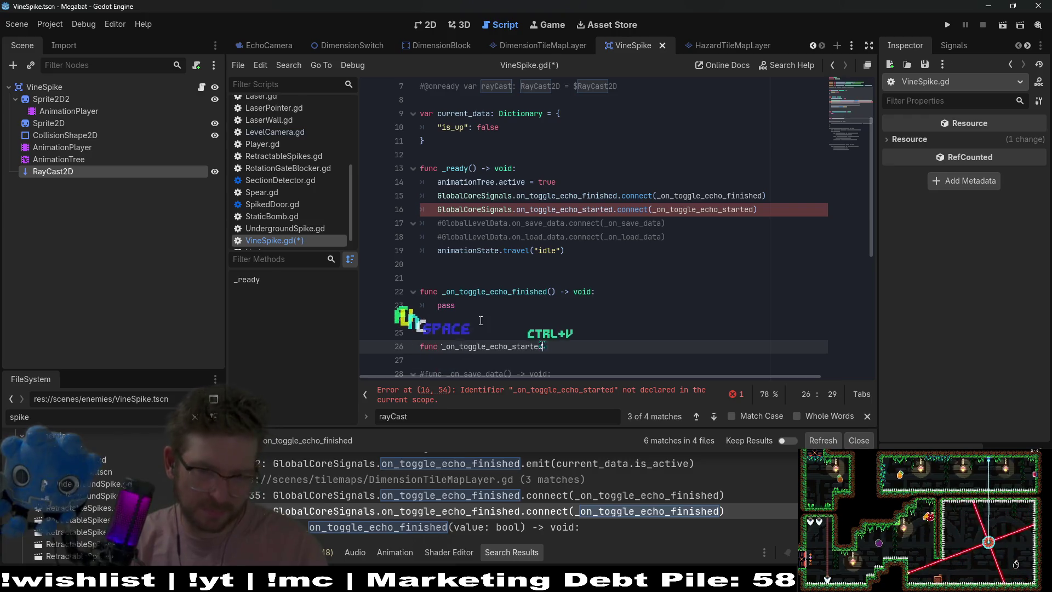
type("() -> void:")
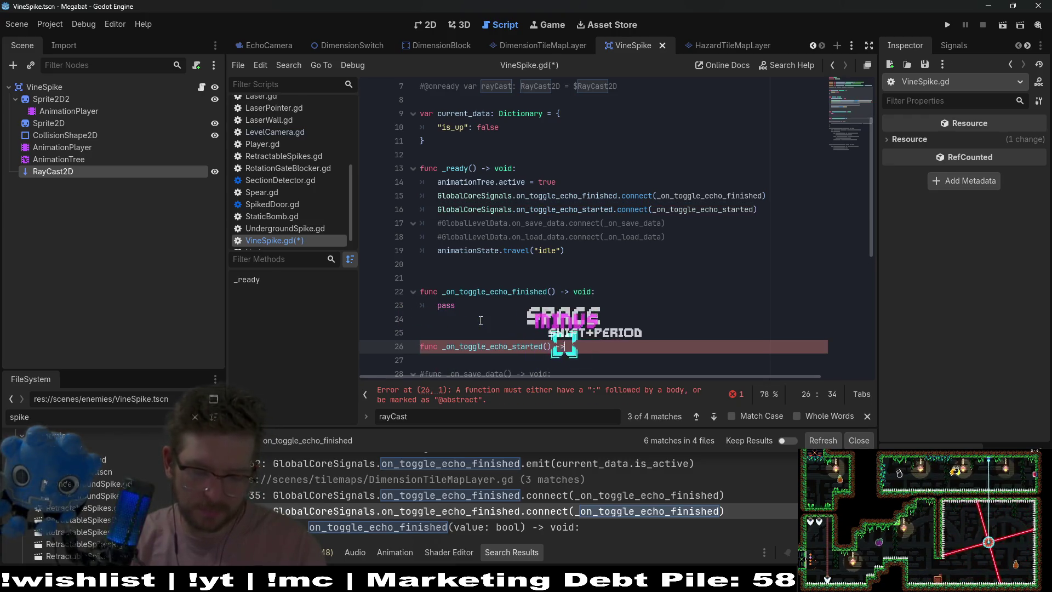
key("Return")
type("pass")
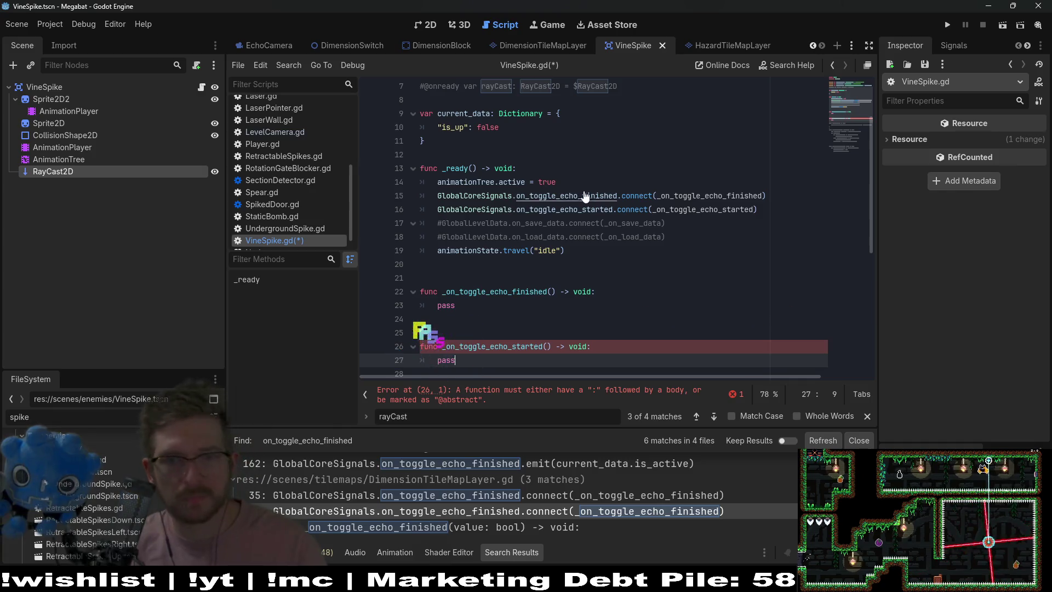
key("ctrl+s")
left_click(608, 198, "ctrl")
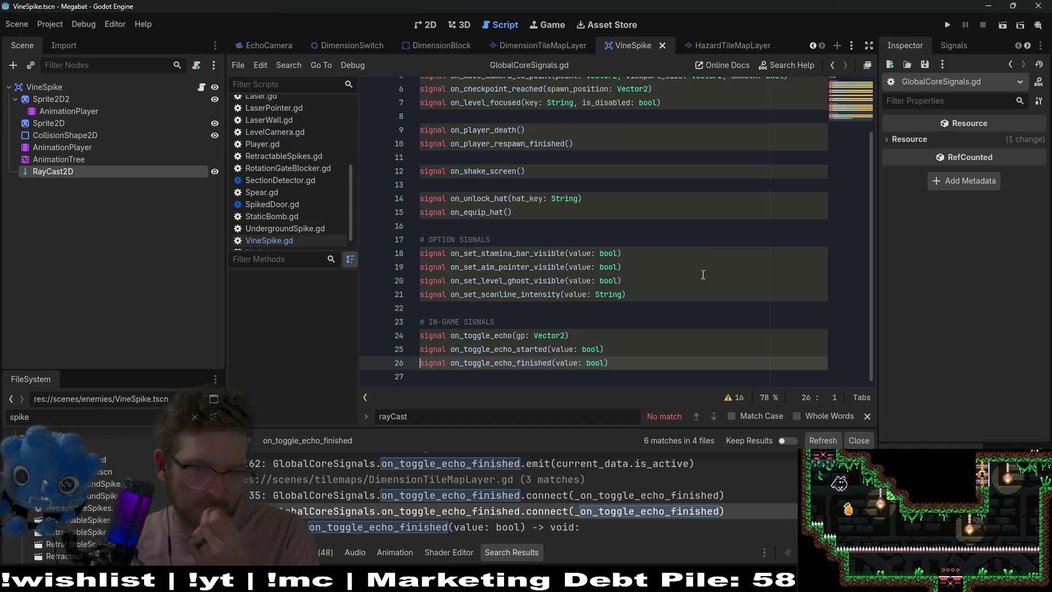
double_click(497, 354)
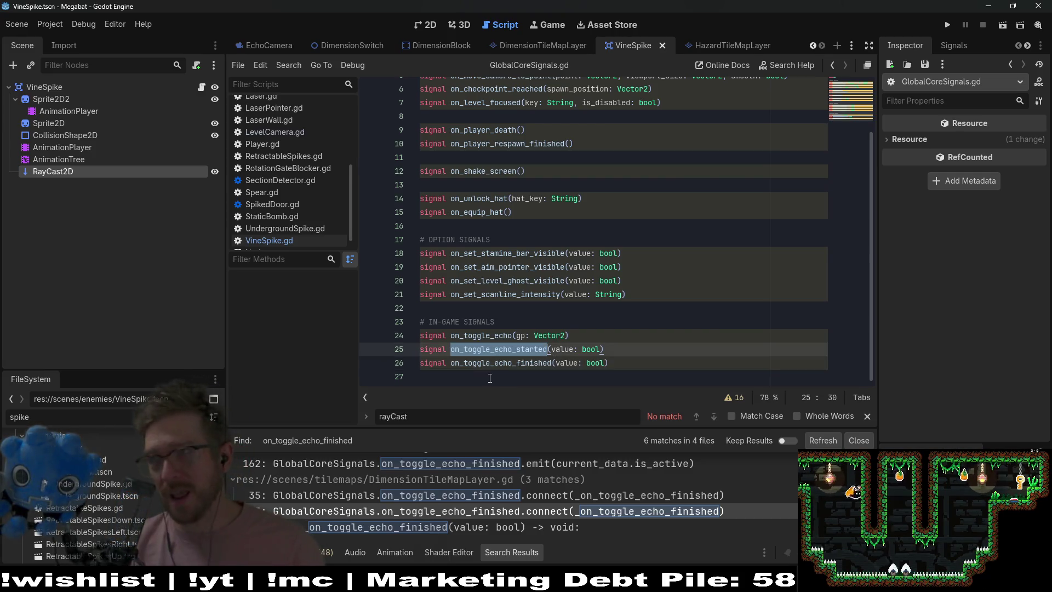
double_click(526, 362)
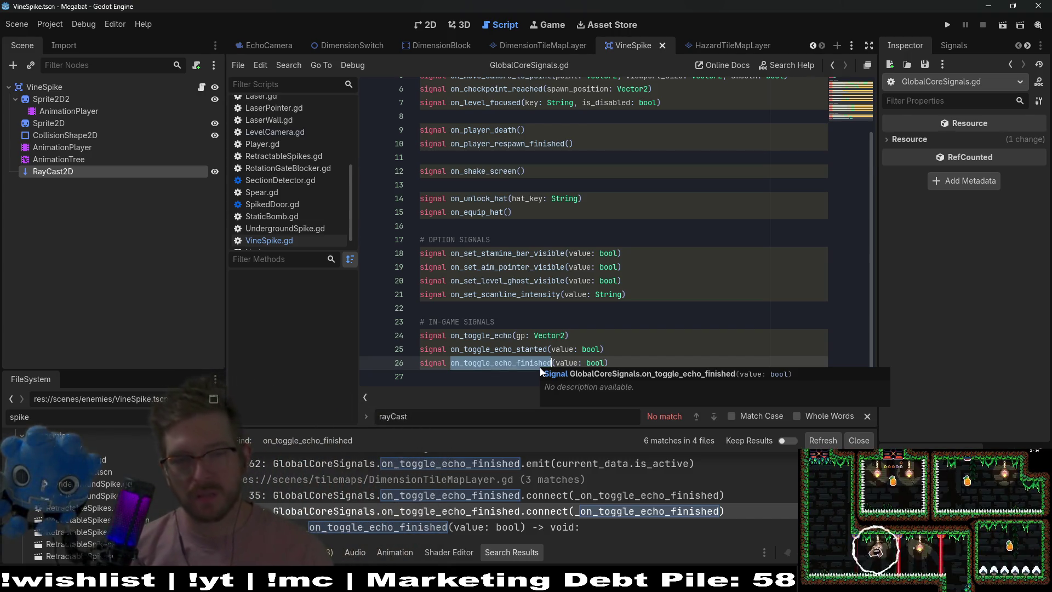
scroll(610, 509, "up", 2)
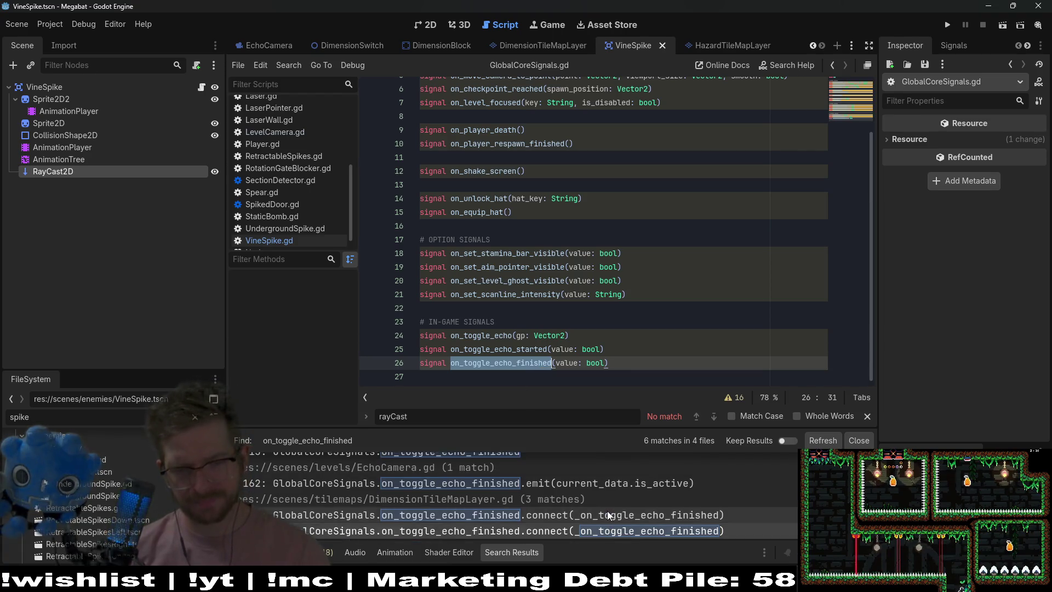
- Review EchoCamera.gd's on_toggle_echo_finished emit, then open DimensionTileMapLayer.gd's connect line for that signal
left_click(604, 506)
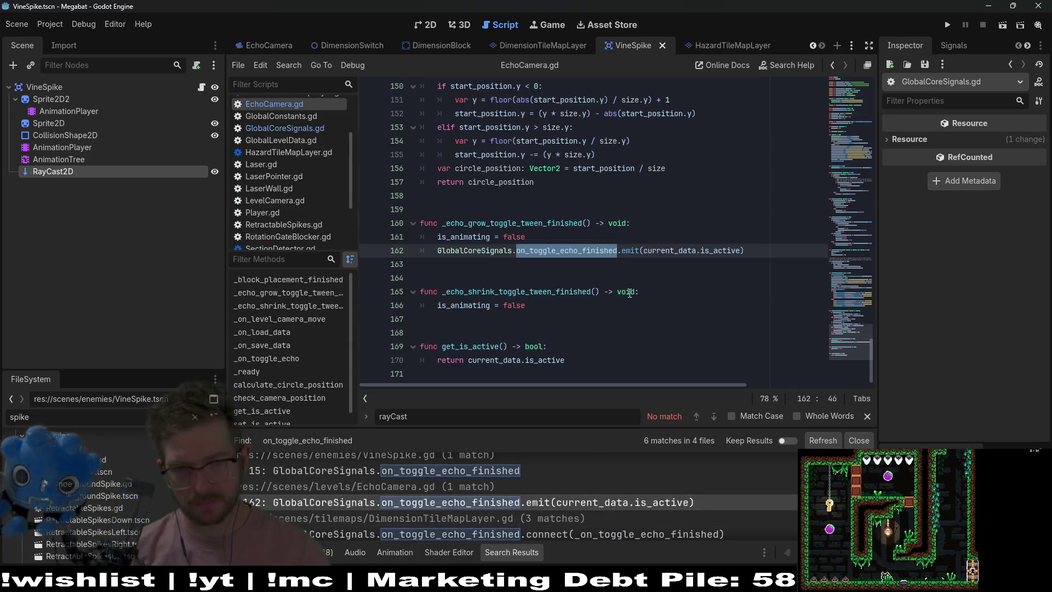
scroll(629, 291, "up", 2)
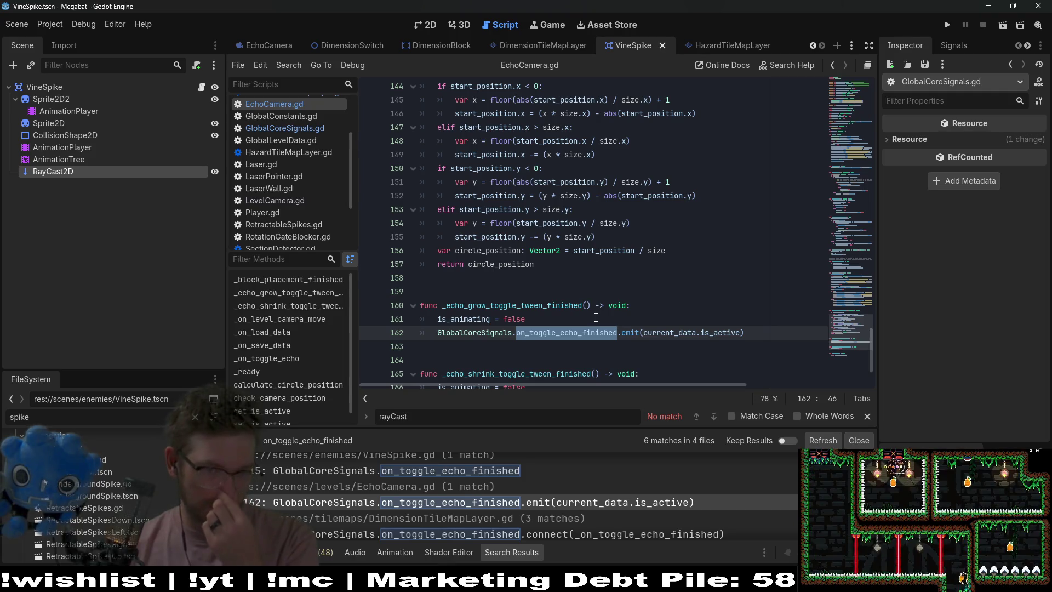
scroll(595, 317, "down", 2)
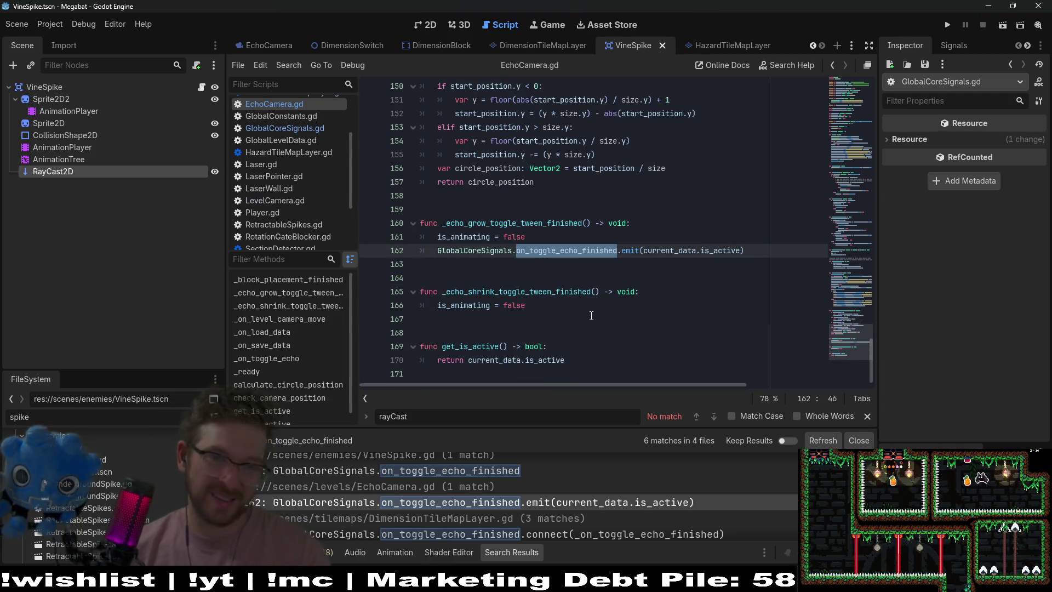
scroll(592, 315, "up", 7)
scroll(593, 316, "up", 3)
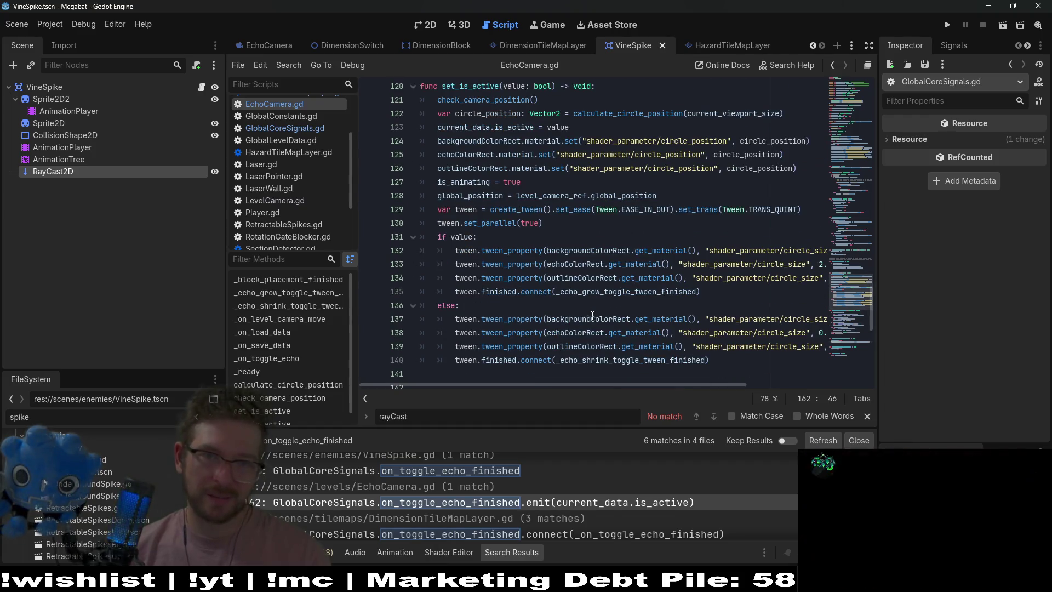
scroll(592, 315, "up", 4)
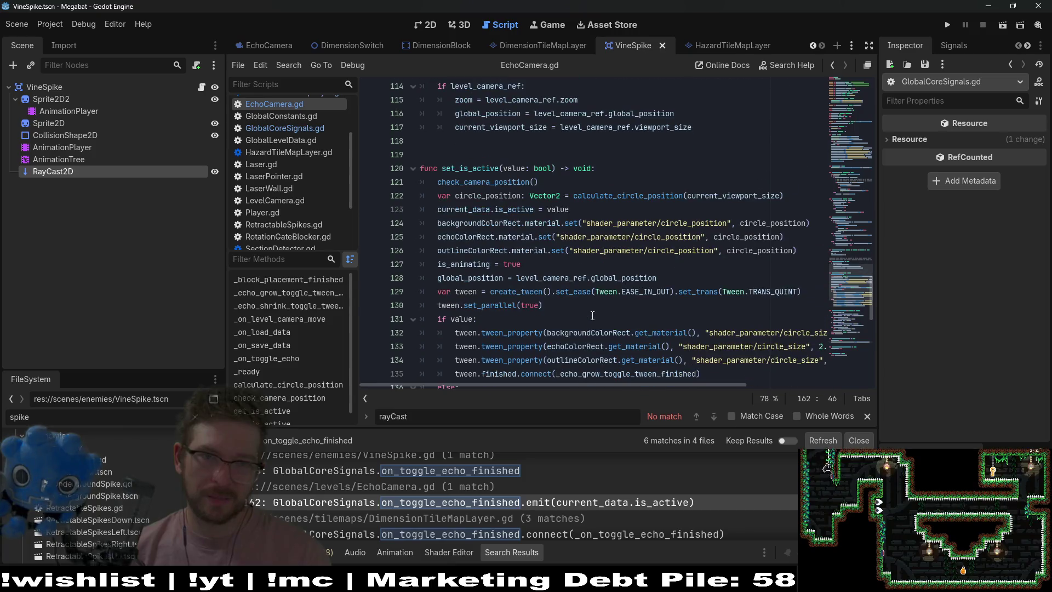
scroll(593, 316, "down", 10)
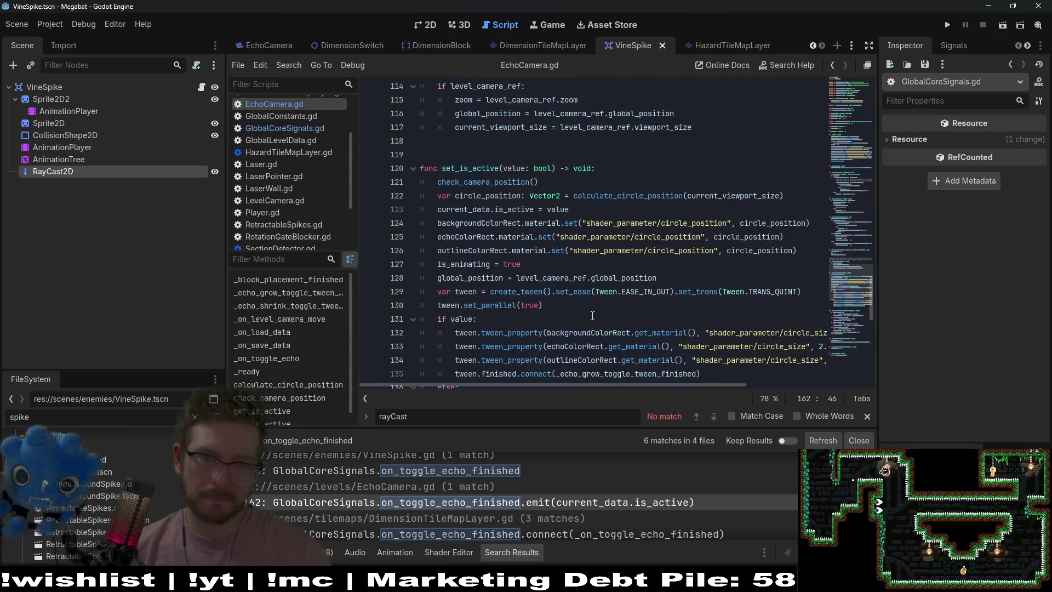
scroll(589, 315, "up", 9)
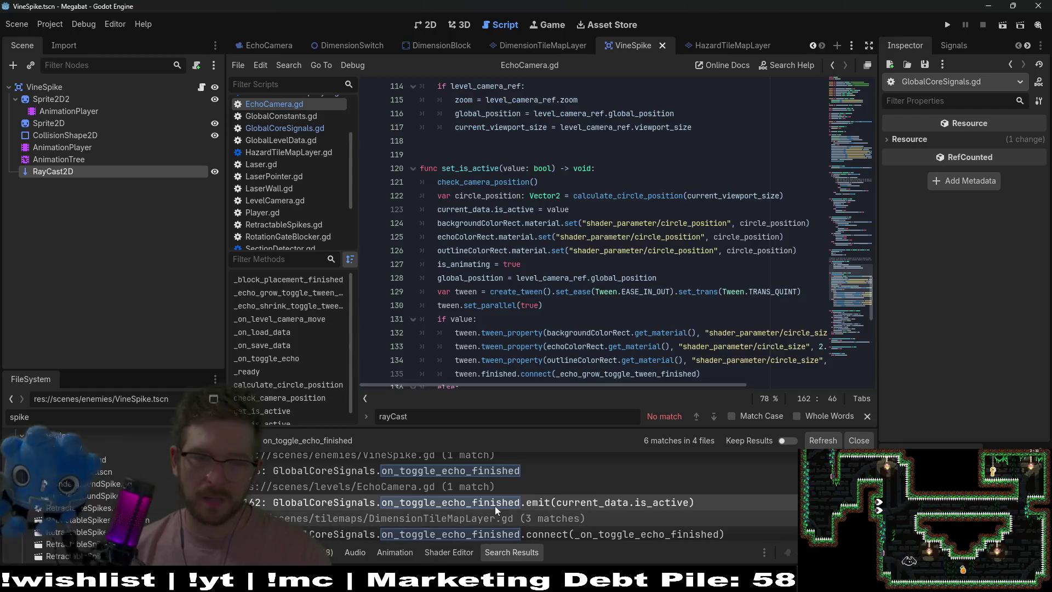
left_click(495, 502)
left_click(482, 534)
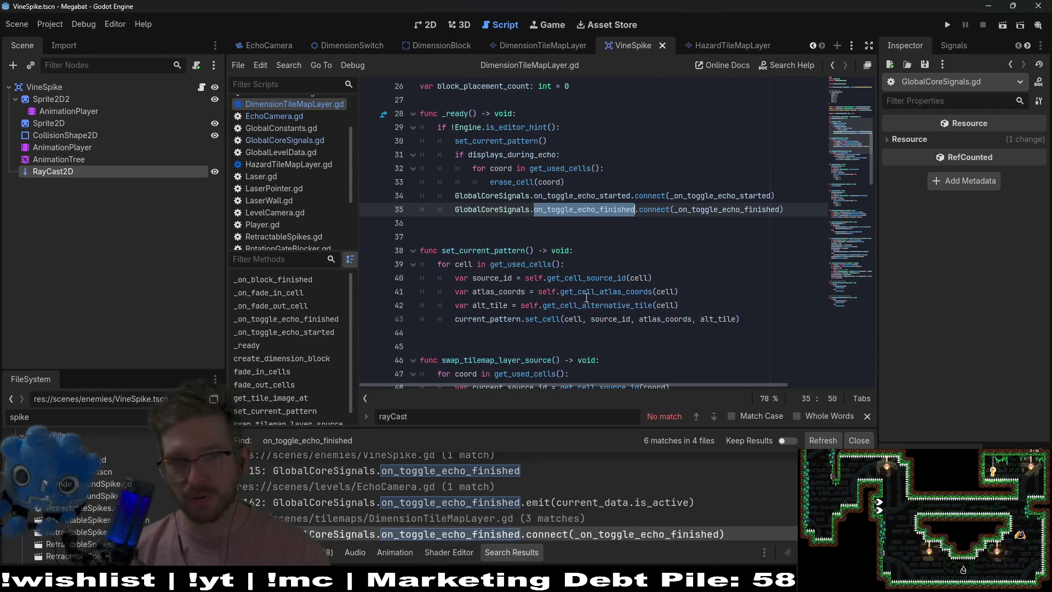
- Search the whole project for on_toggle_echo_started, finding 10 matches across 4 files
double_click(587, 199)
key("ctrl+shift+f")
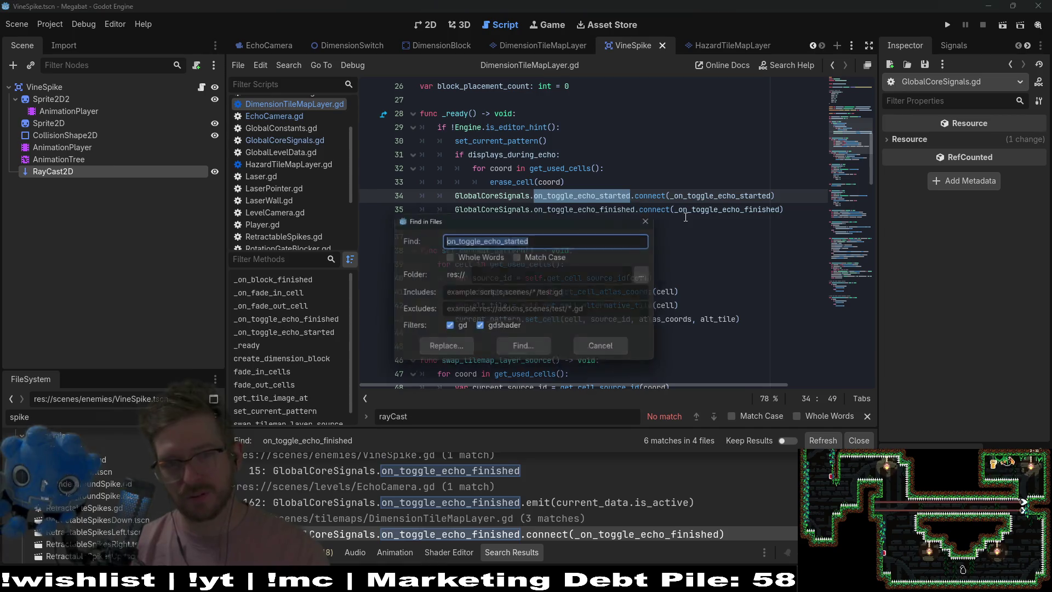
key("Return")
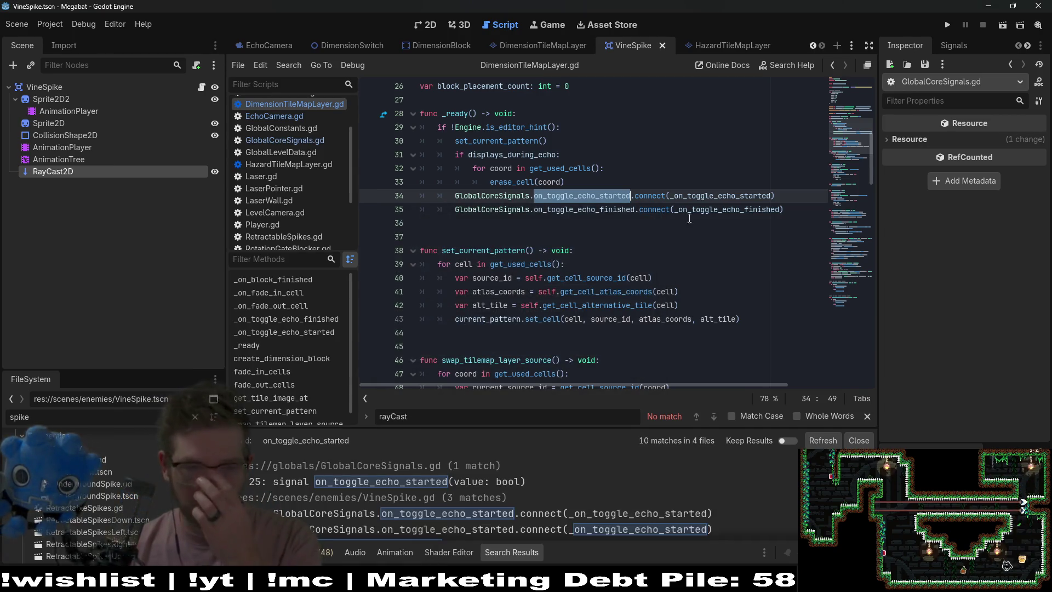
scroll(476, 508, "down", 1)
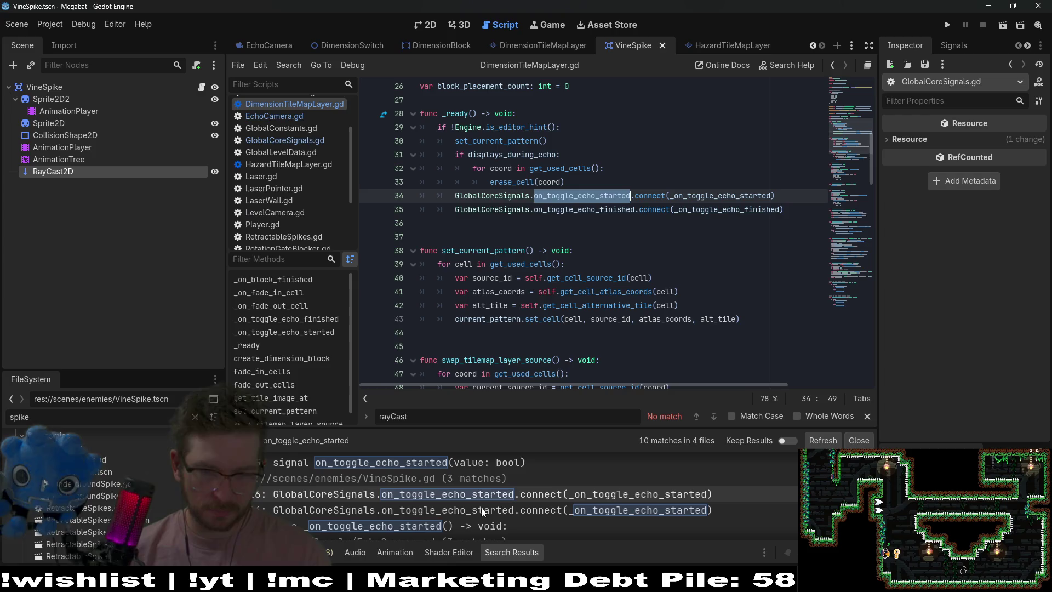
scroll(639, 494, "down", 1)
scroll(610, 510, "down", 4)
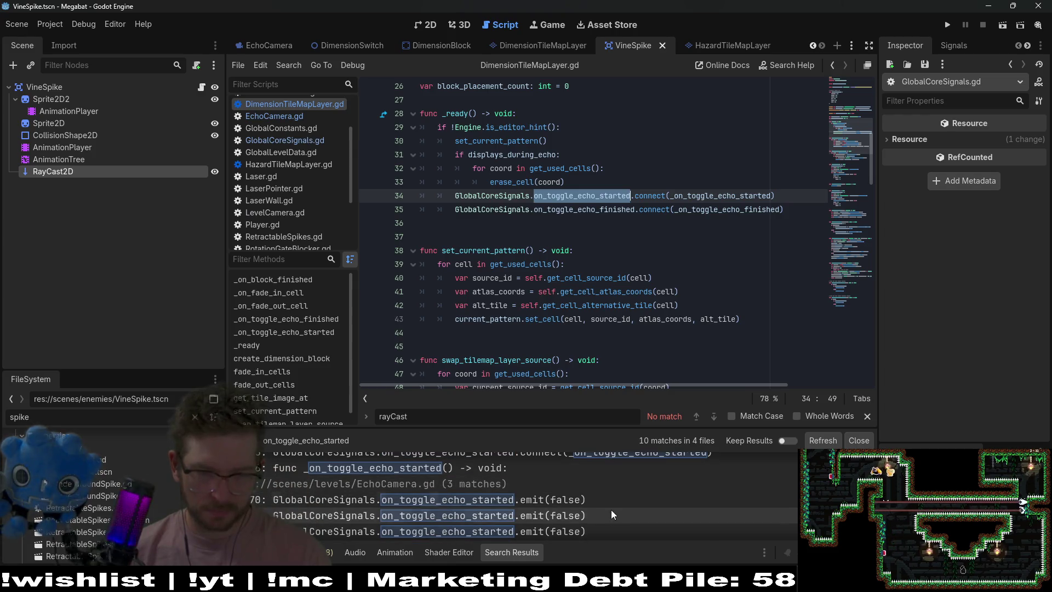
scroll(610, 509, "up", 1)
- Review the on_toggle_echo_started emit on line 70 of EchoCamera.gd
left_click(534, 500)
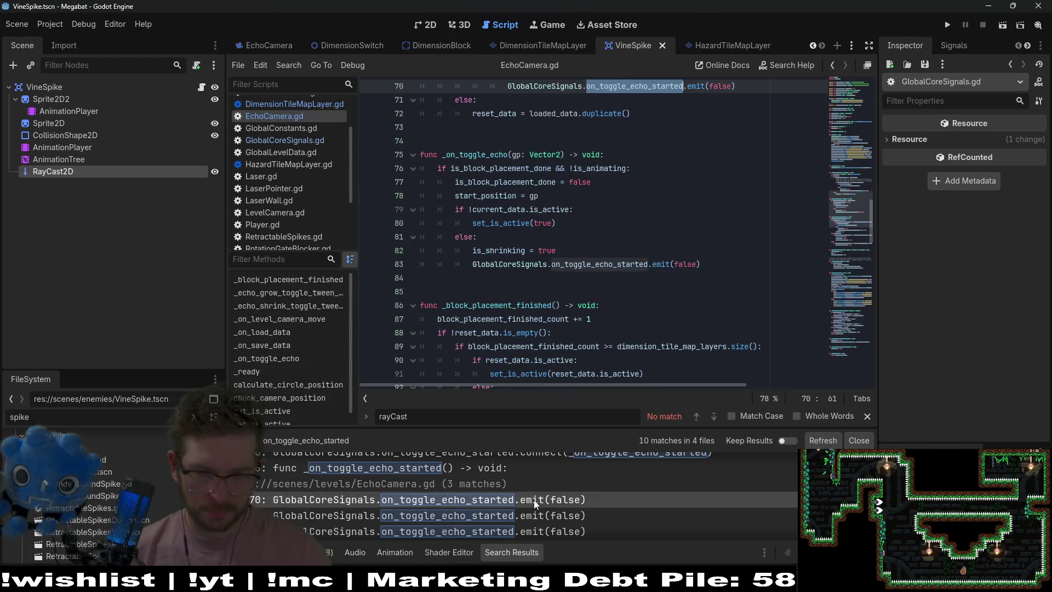
scroll(772, 219, "up", 6)
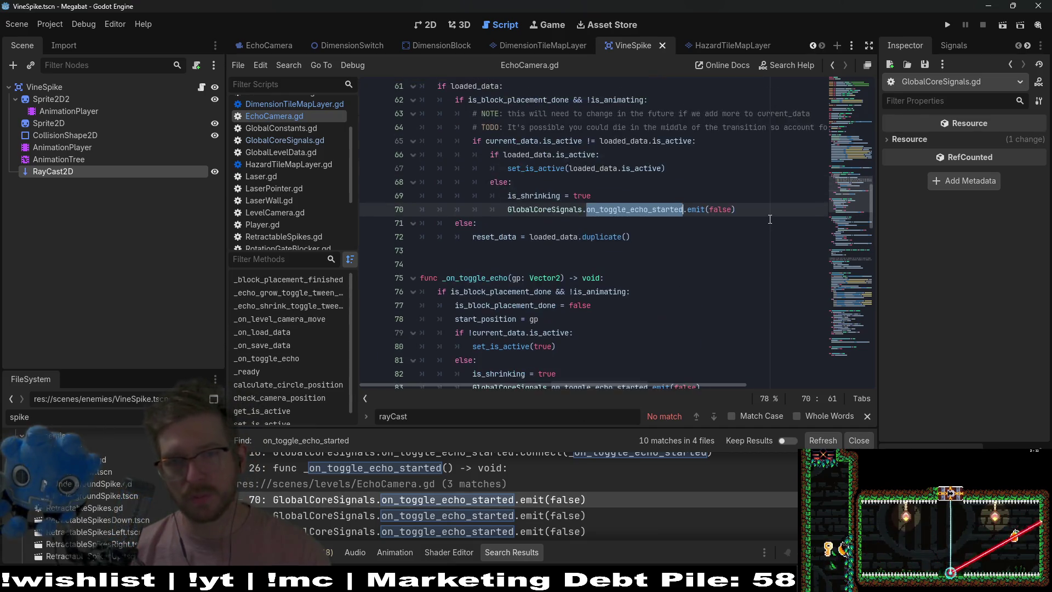
scroll(771, 219, "down", 5)
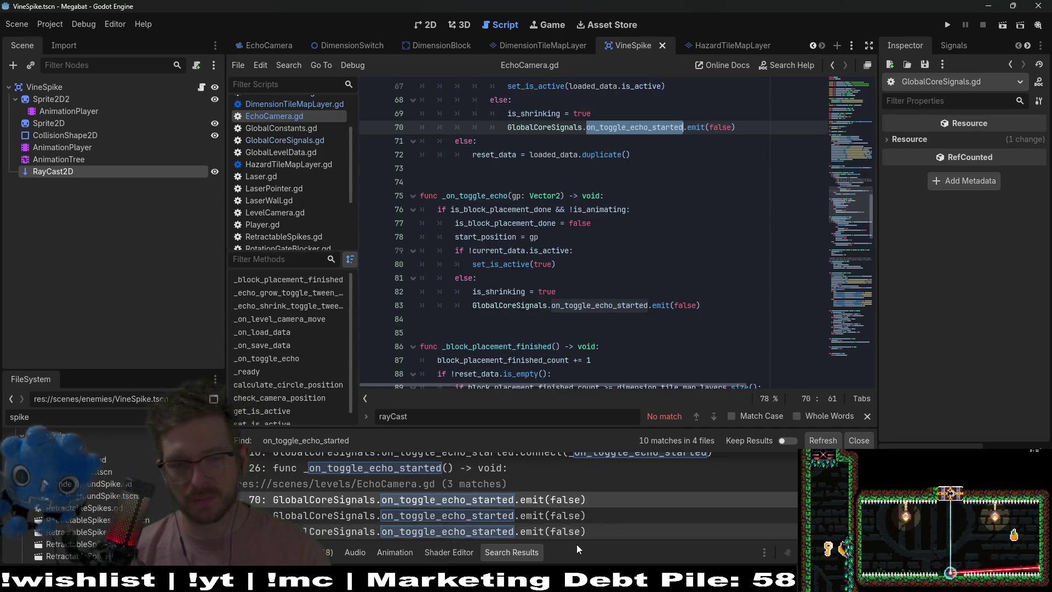
scroll(610, 509, "down", 3)
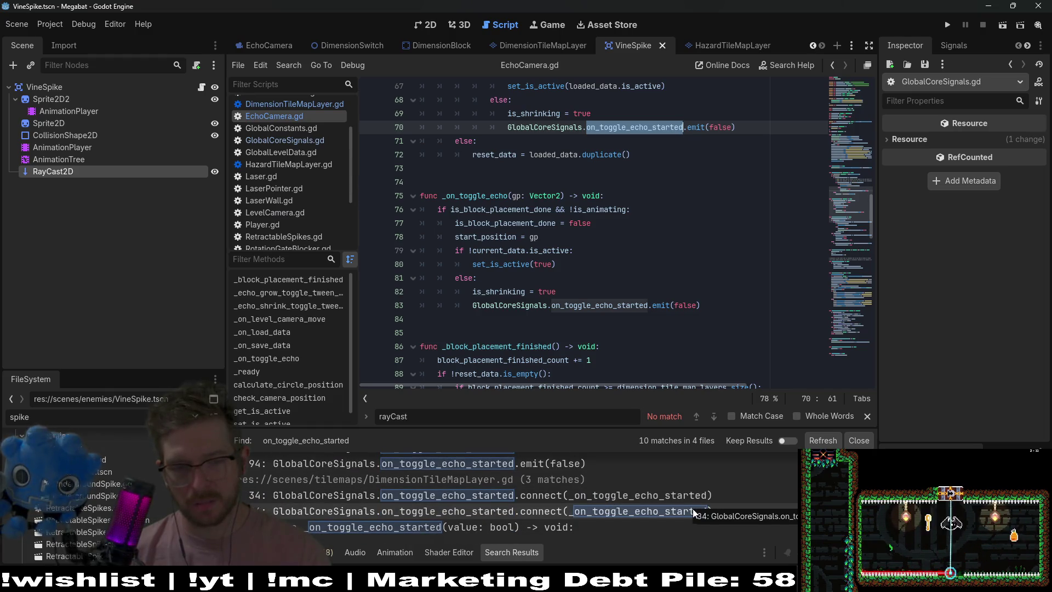
scroll(690, 223, "up", 3)
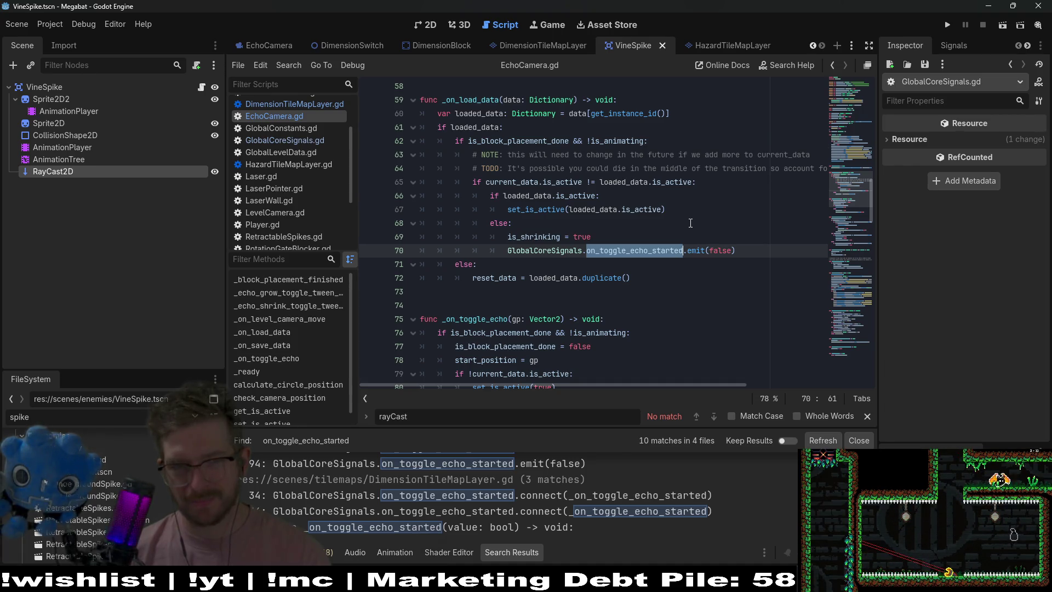
scroll(691, 223, "up", 4)
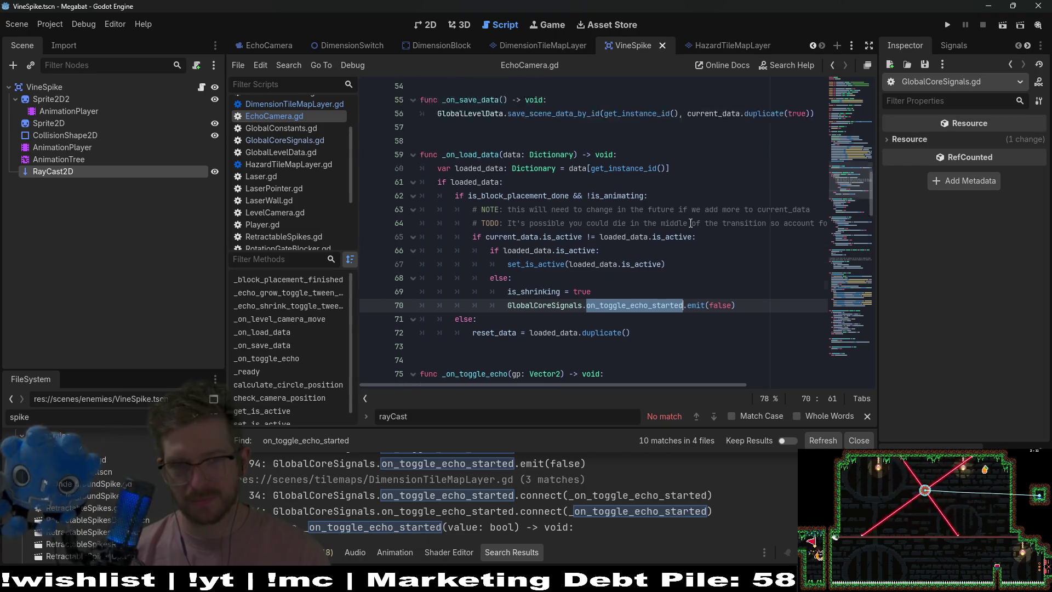
scroll(690, 223, "down", 7)
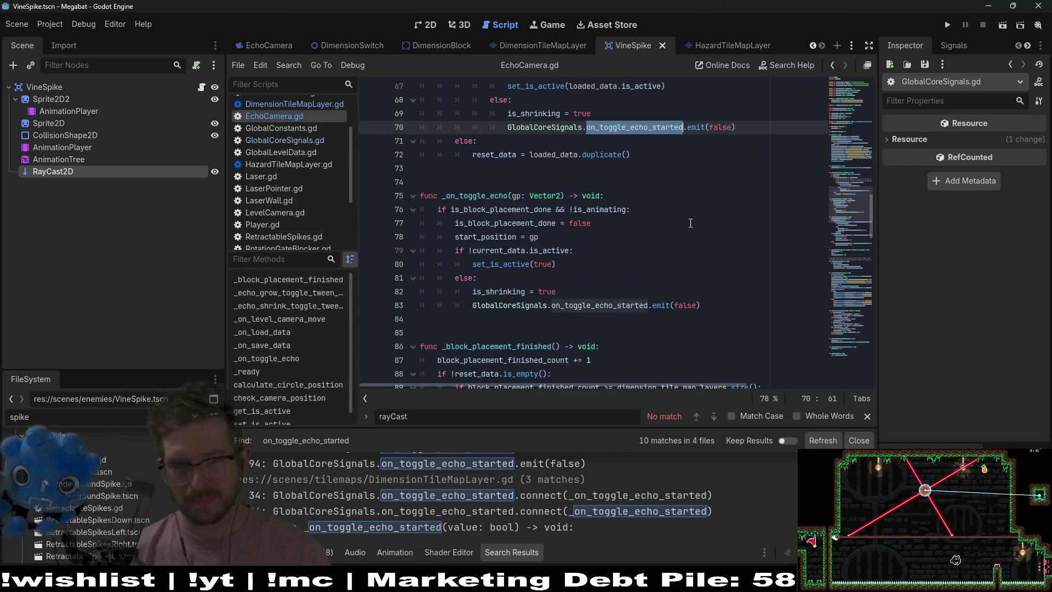
scroll(690, 223, "down", 4)
scroll(691, 223, "down", 2)
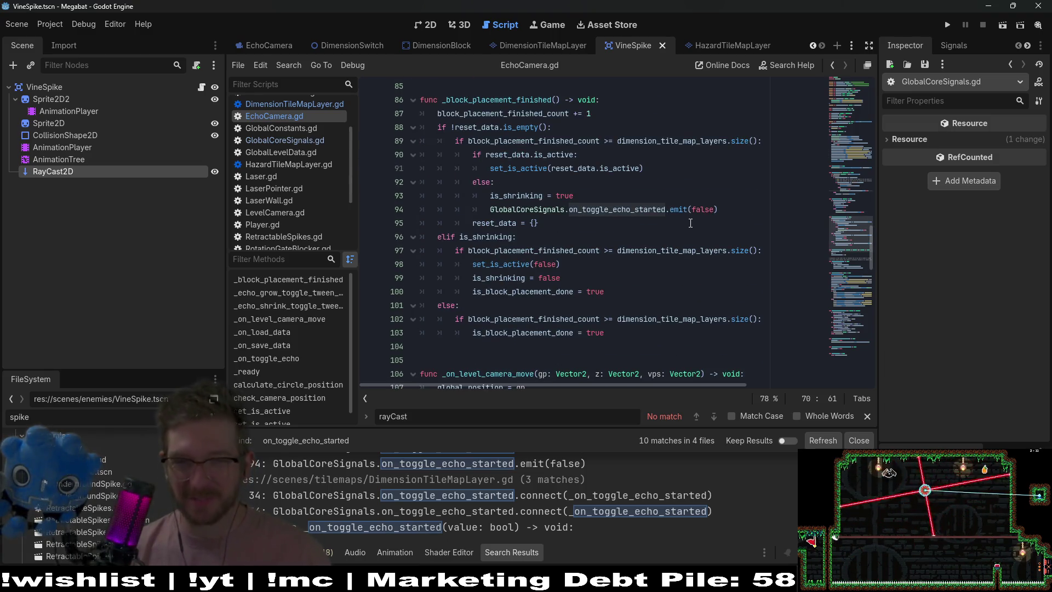
scroll(690, 223, "down", 2)
scroll(690, 223, "down", 4)
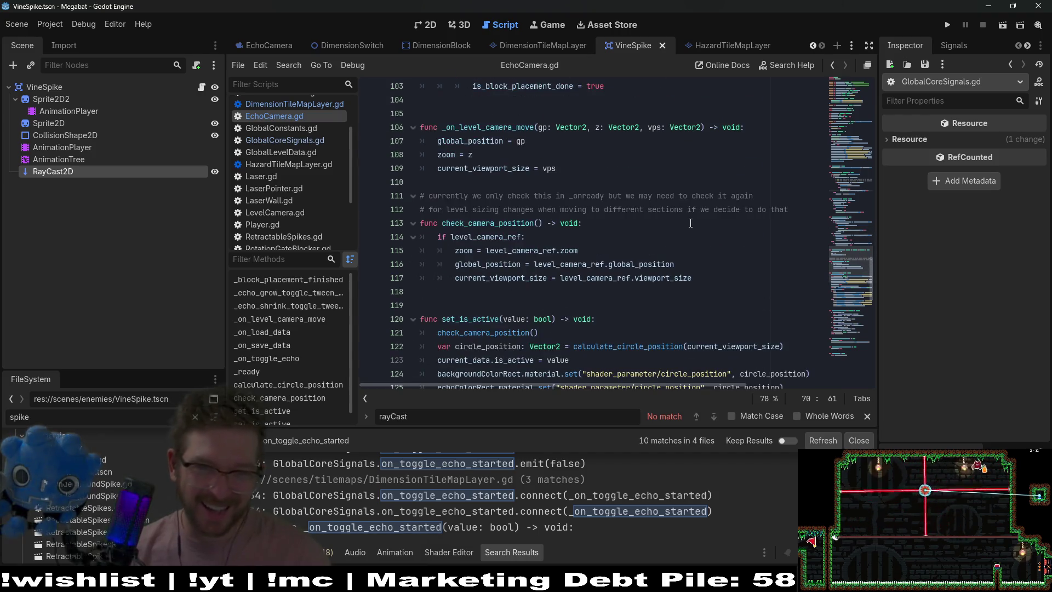
scroll(545, 505, "up", 3)
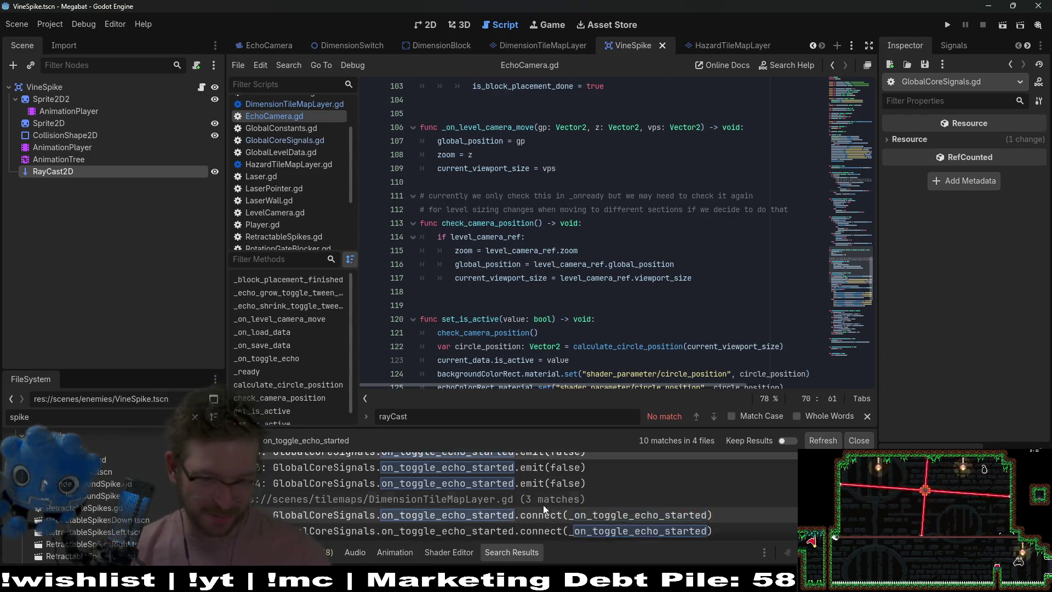
- Inspect the line 83 and line 94 emits in _block_placement_finished, then go to the signal's declaration
left_click(547, 501)
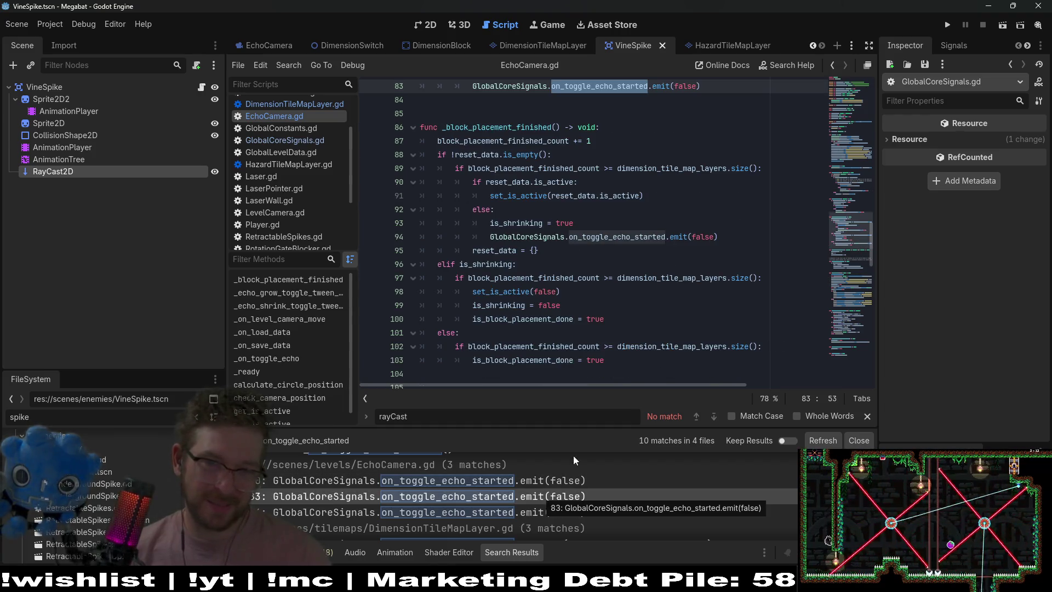
scroll(687, 258, "up", 2)
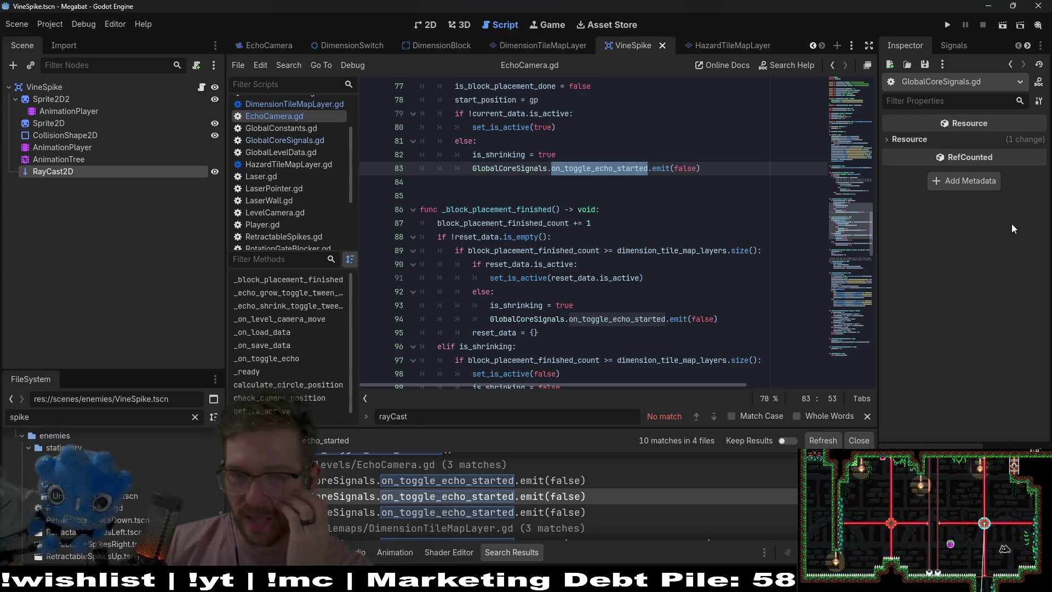
left_click(624, 320)
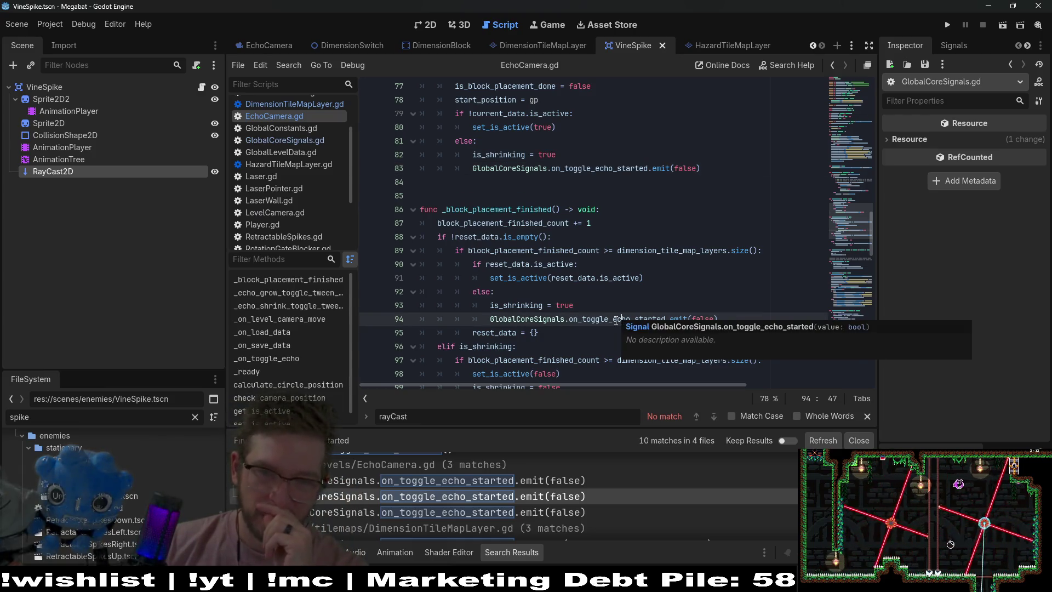
double_click(612, 320)
mouse_move(611, 321)
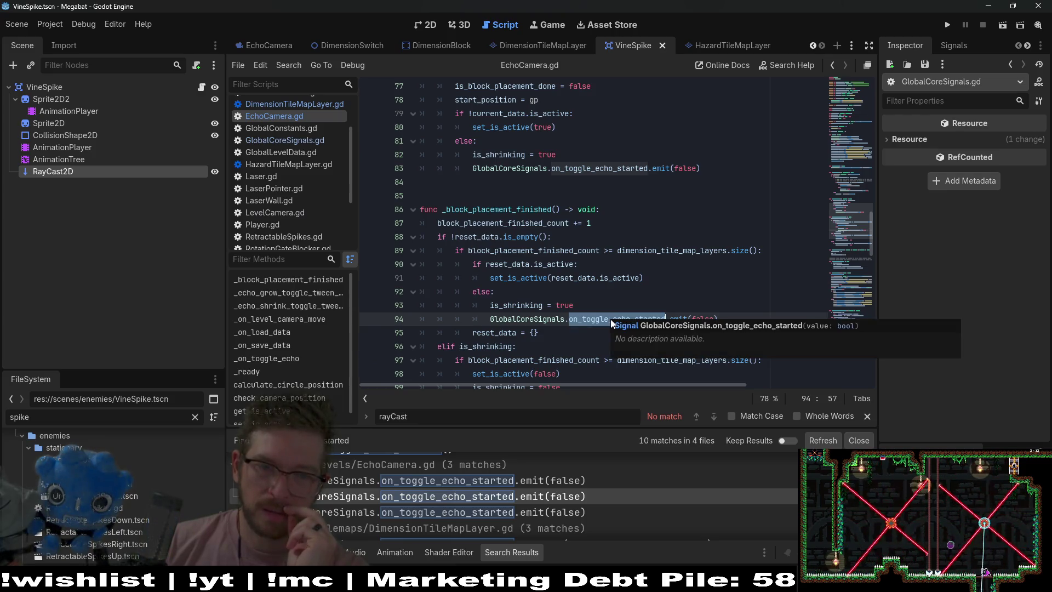
scroll(554, 501, "down", 2)
scroll(574, 488, "down", 4)
scroll(574, 489, "up", 3)
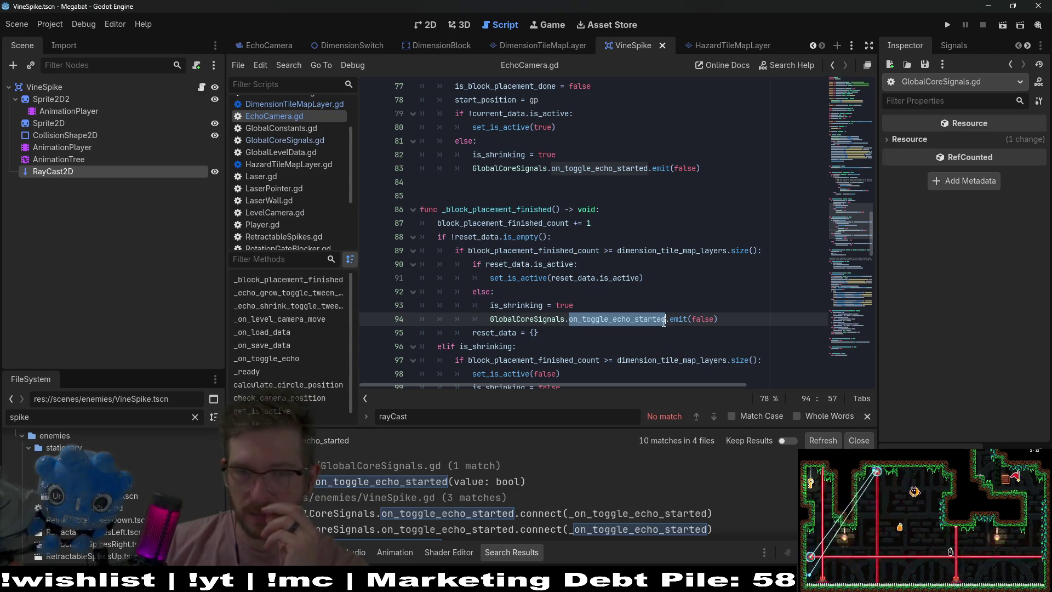
mouse_move(663, 323)
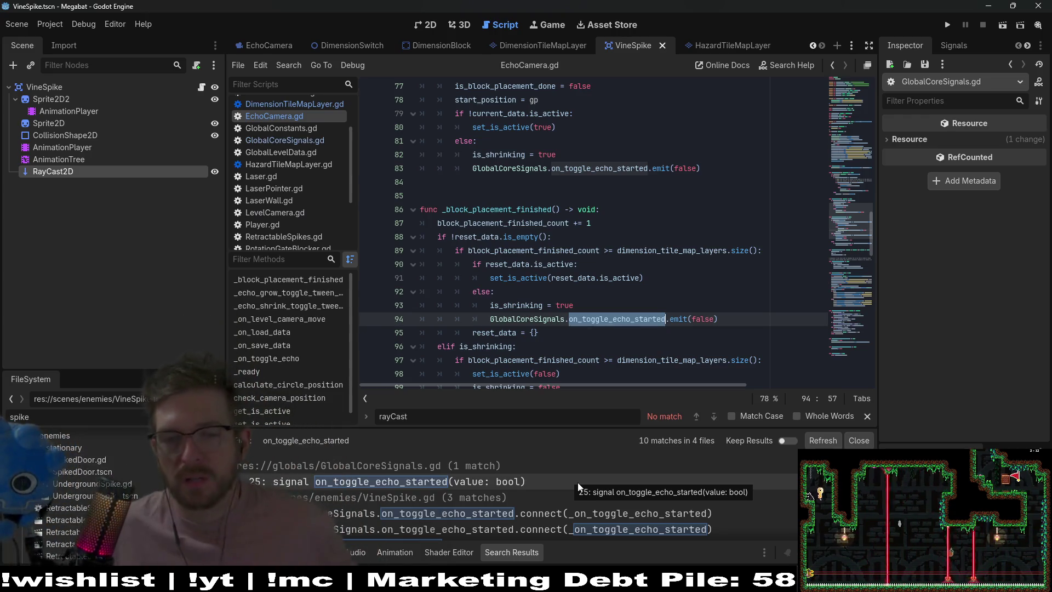
scroll(518, 498, "down", 3)
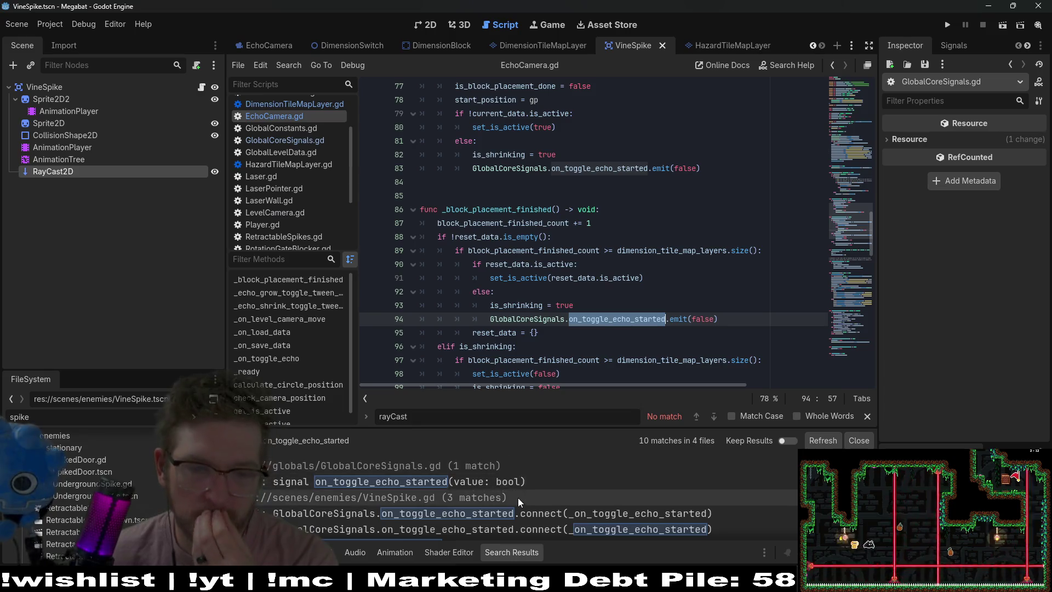
left_click(618, 323, "ctrl")
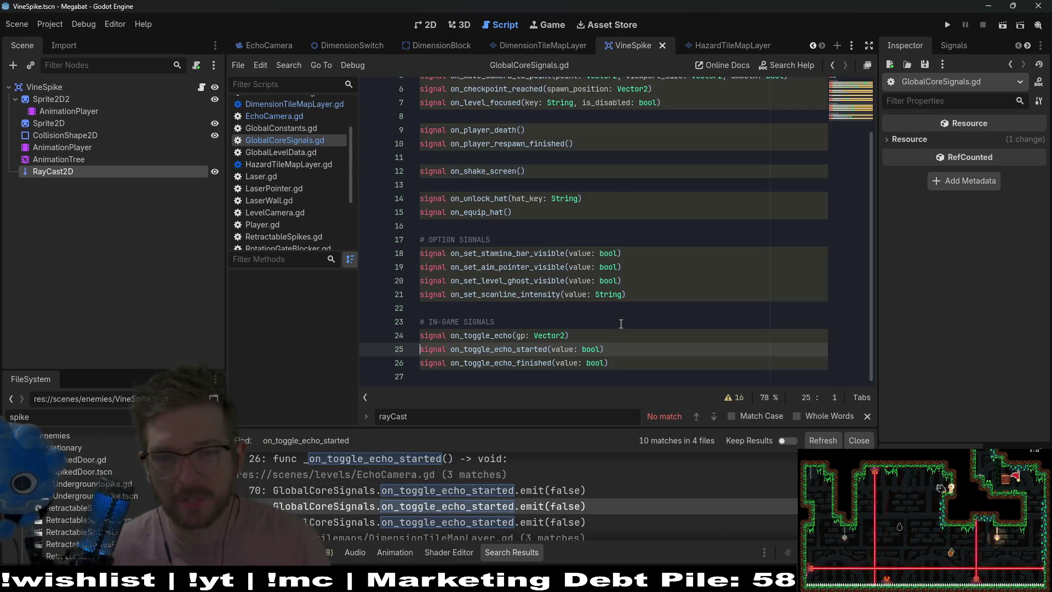
double_click(523, 363)
key("ctrl+shift+f")
key("Return")
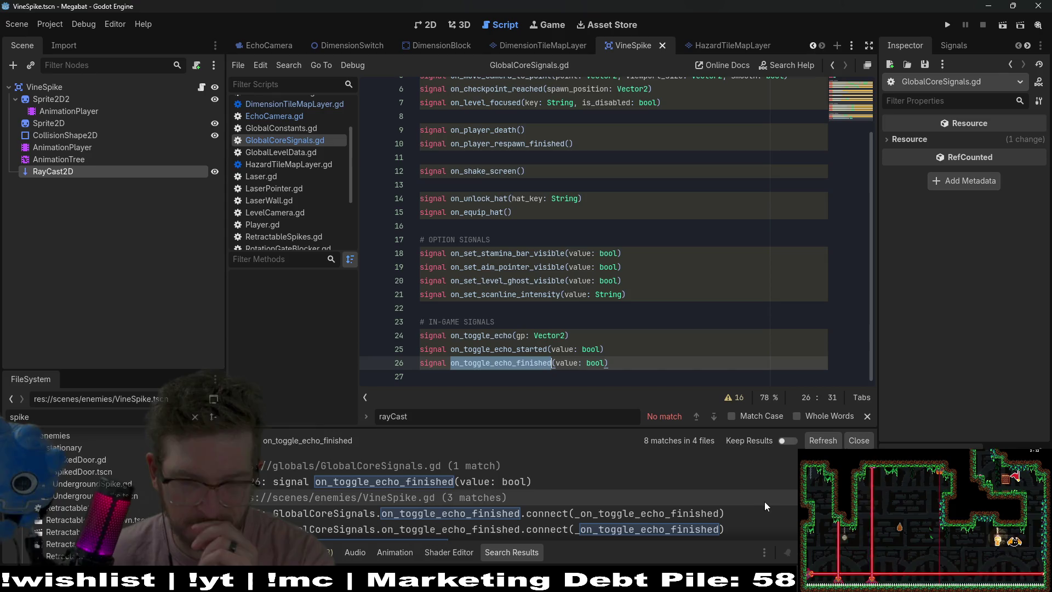
scroll(764, 501, "down", 2)
scroll(764, 502, "down", 3)
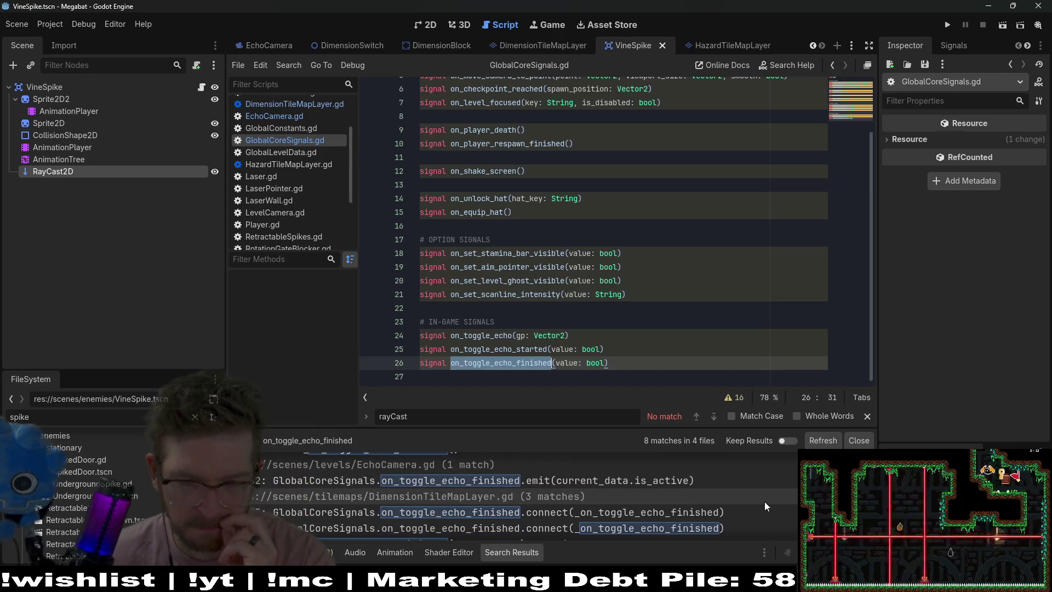
scroll(765, 505, "down", 1)
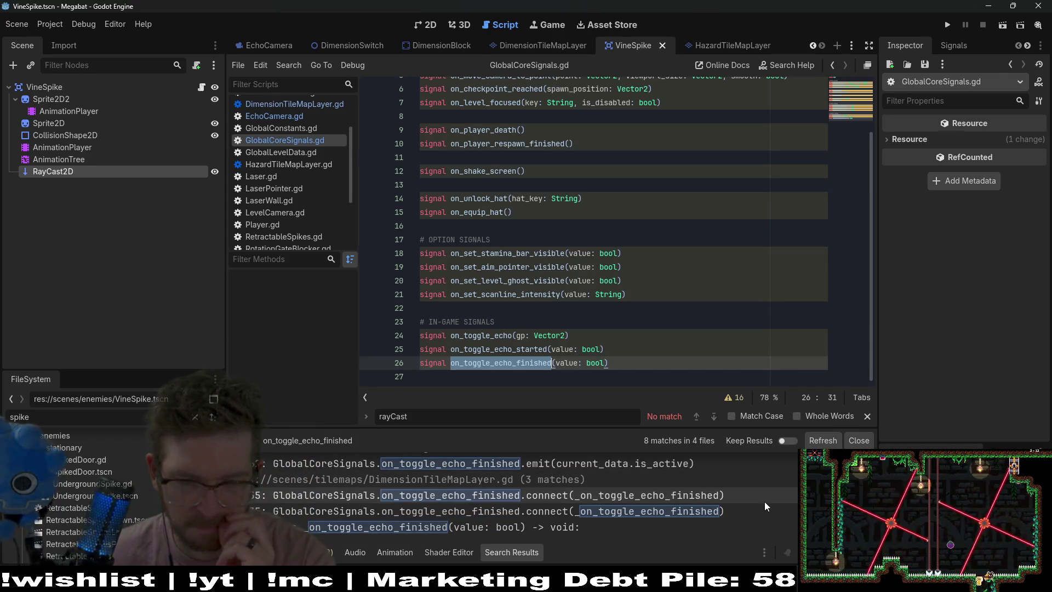
scroll(608, 504, "up", 1)
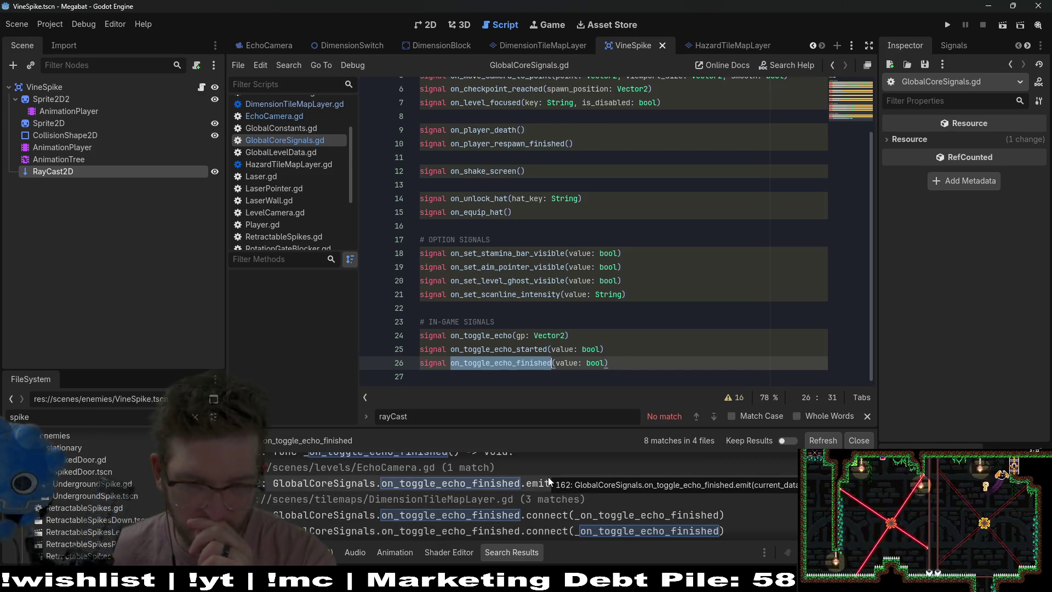
scroll(489, 502, "down", 1)
scroll(486, 502, "up", 1)
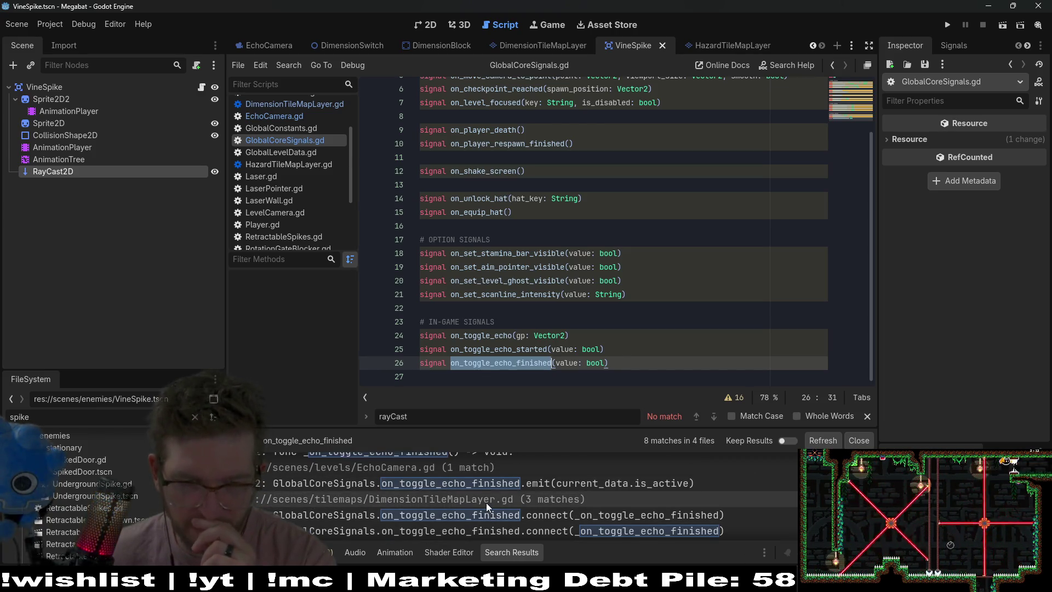
left_click(510, 489)
scroll(676, 308, "down", 2)
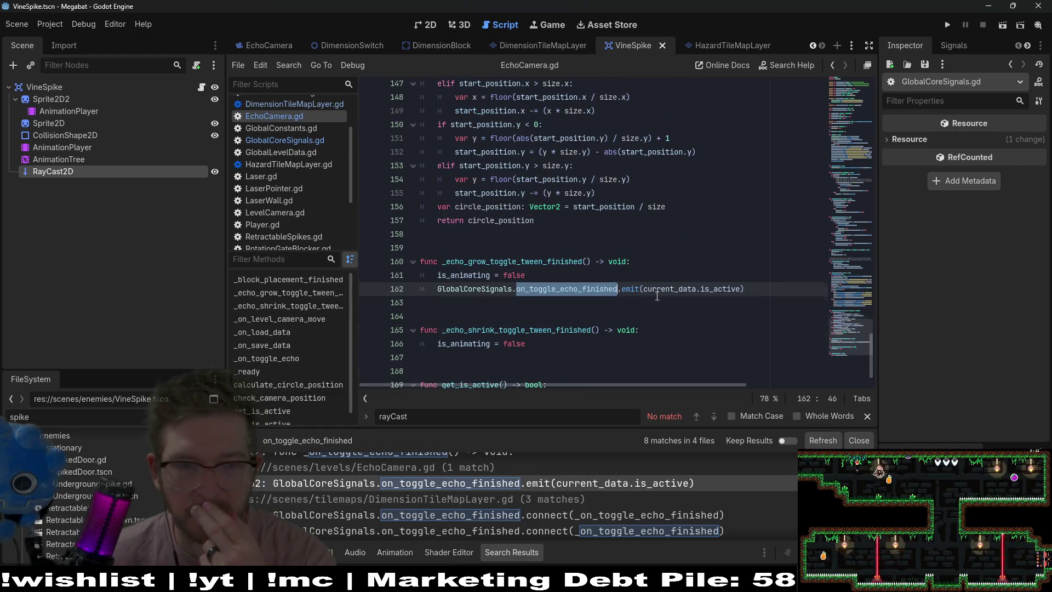
left_click(524, 262)
double_click(525, 261)
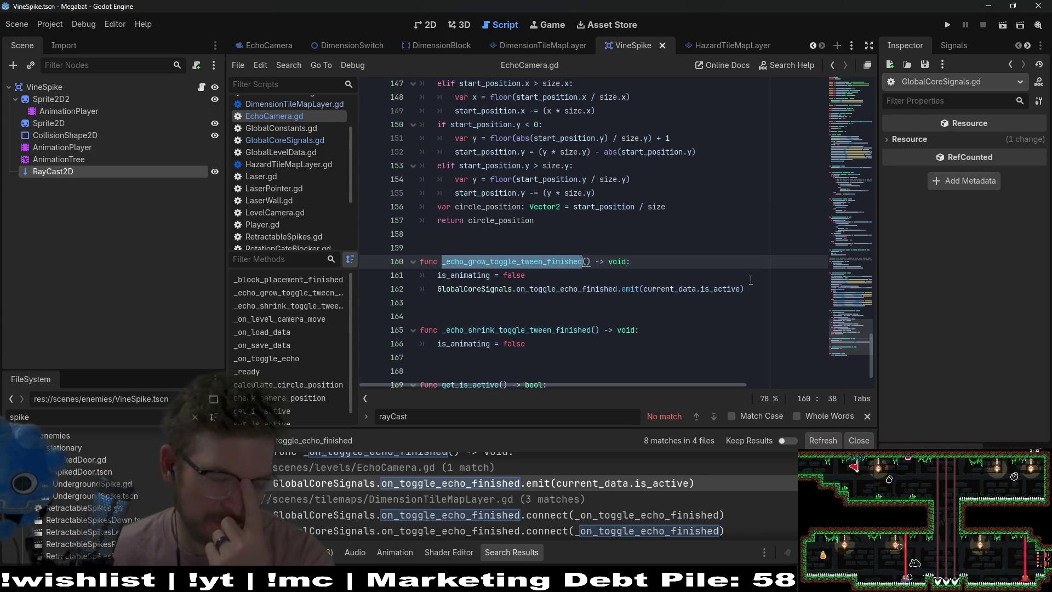
scroll(755, 281, "up", 3)
scroll(755, 281, "up", 2)
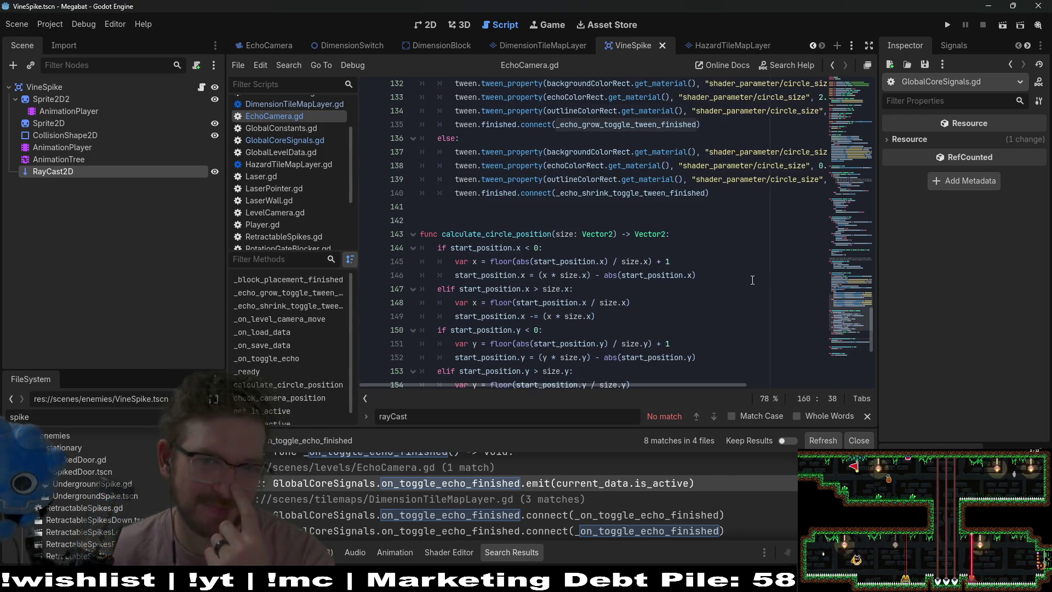
scroll(752, 280, "up", 3)
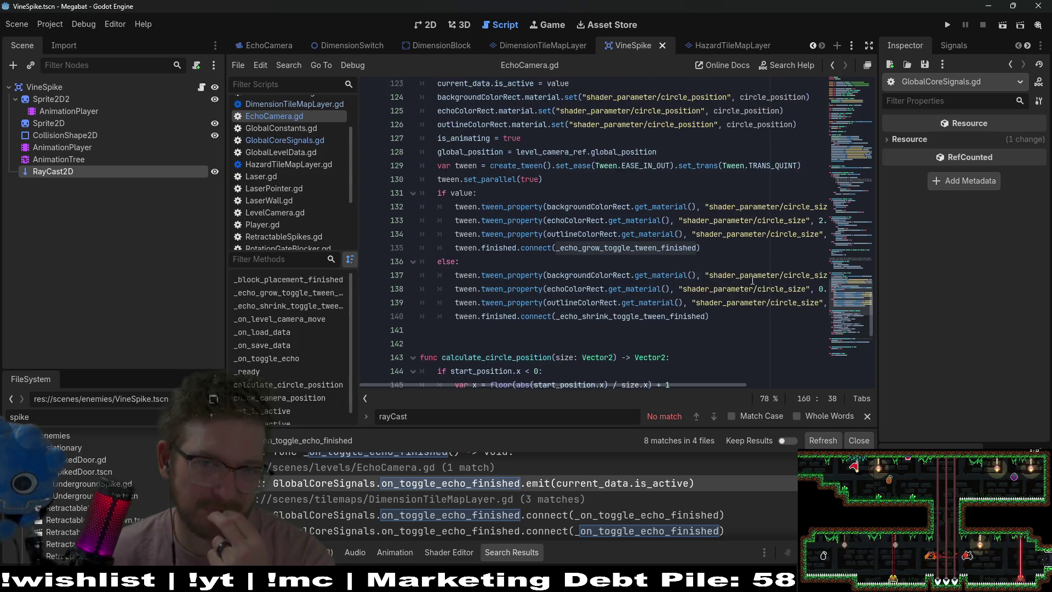
scroll(752, 280, "down", 9)
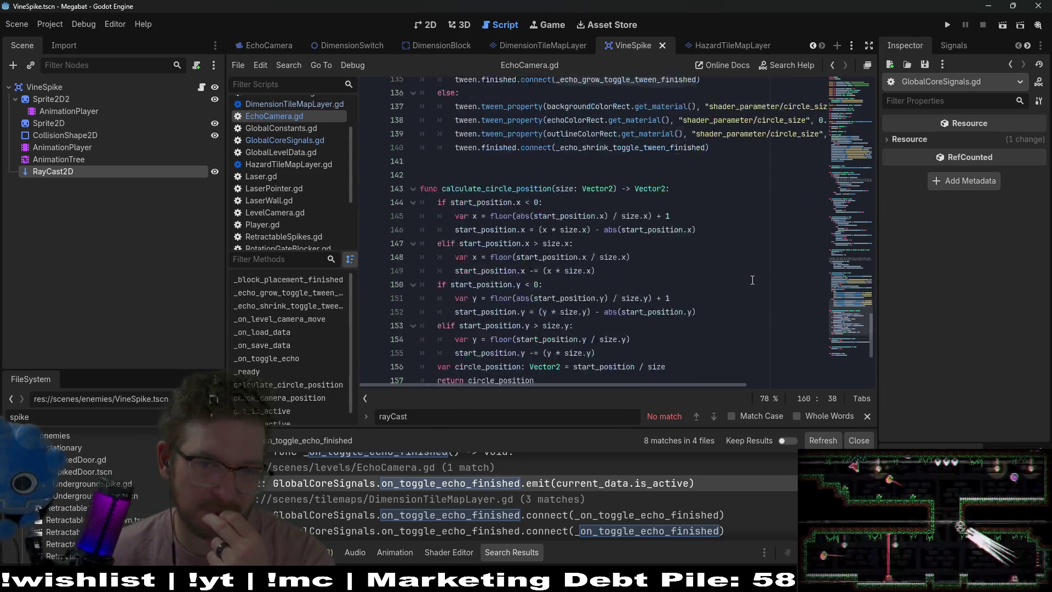
double_click(718, 253)
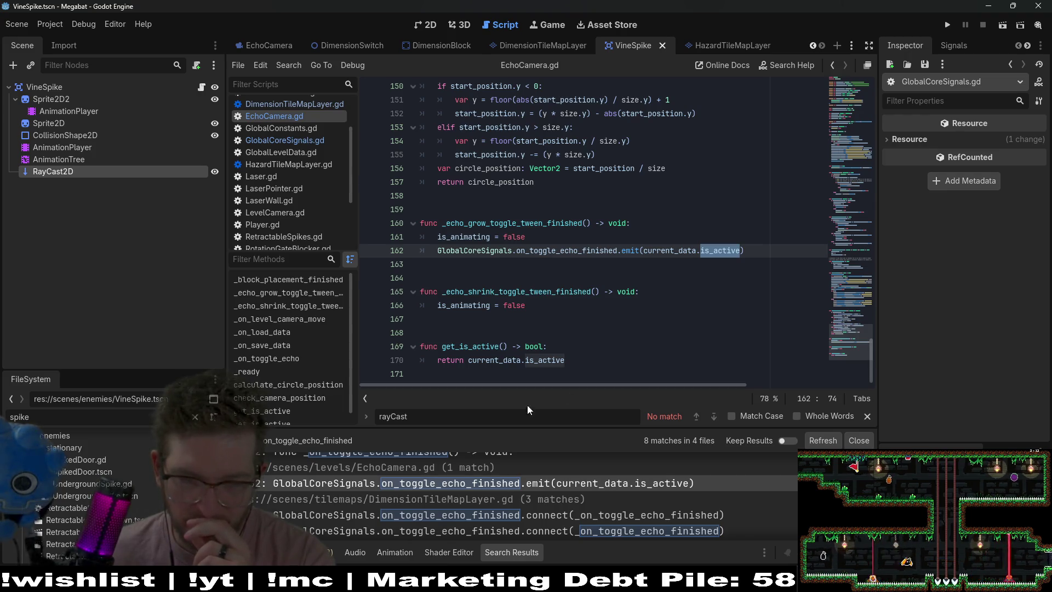
double_click(429, 419)
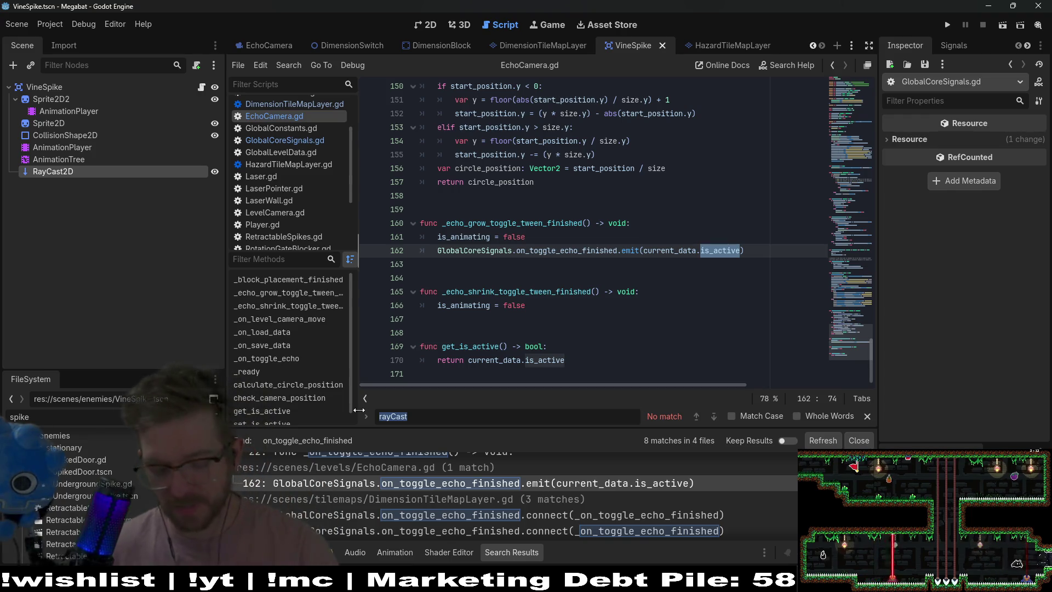
left_click(565, 250, "ctrl")
- Delete the on_toggle_echo_started signal from GlobalCoreSignals.gd, search for its remaining uses, and save
left_click_drag(631, 349, 634, 336)
key("BackSpace")
double_click(516, 349)
key("ctrl+shift+f")
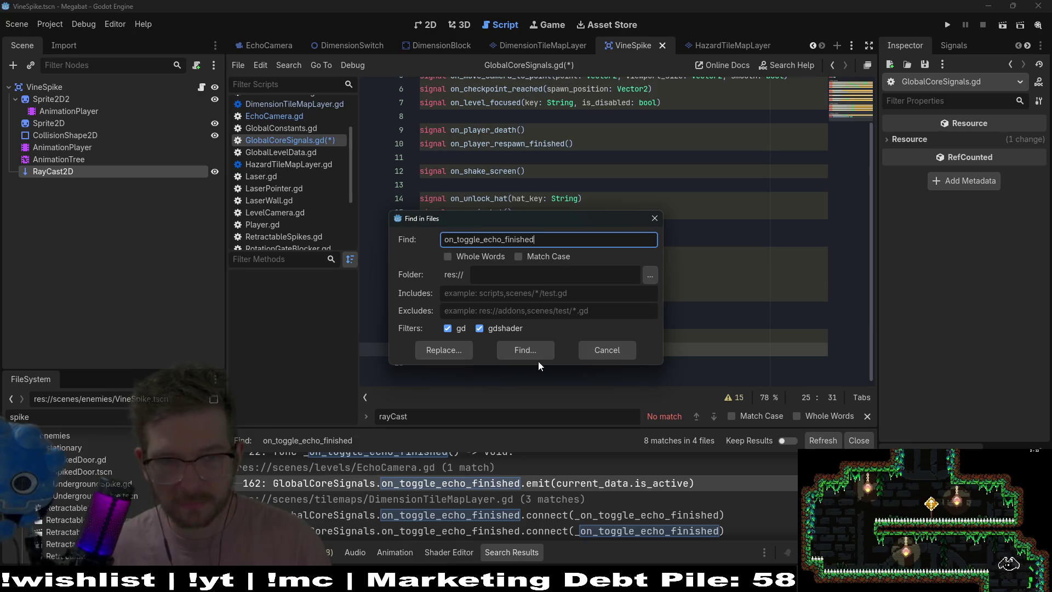
key("BackSpace")
key("BackSpace")
key("BackSpace")
type("started")
key("Return")
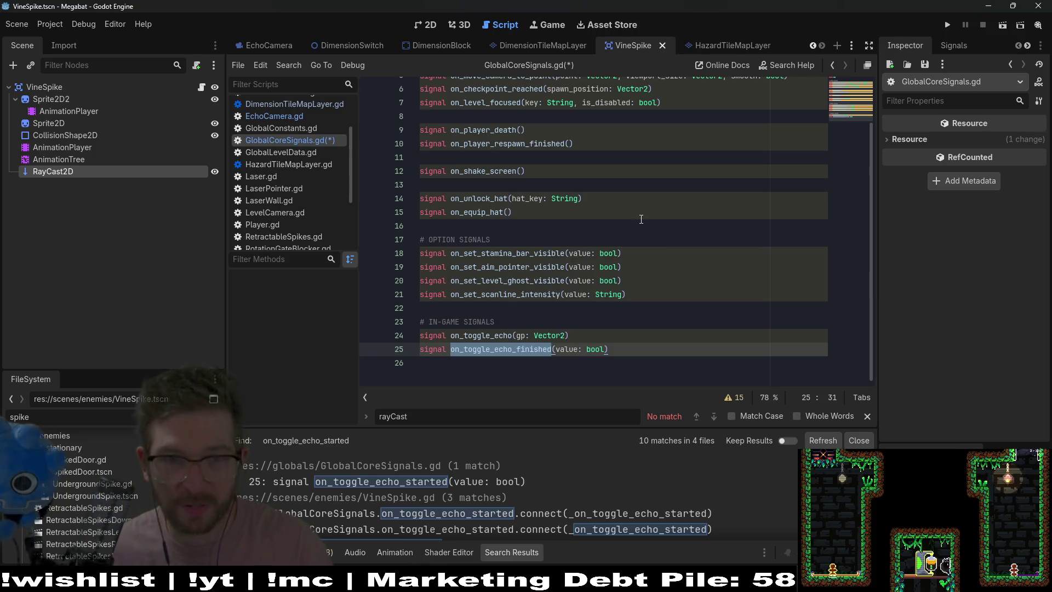
left_click(642, 215)
key("ctrl+s")
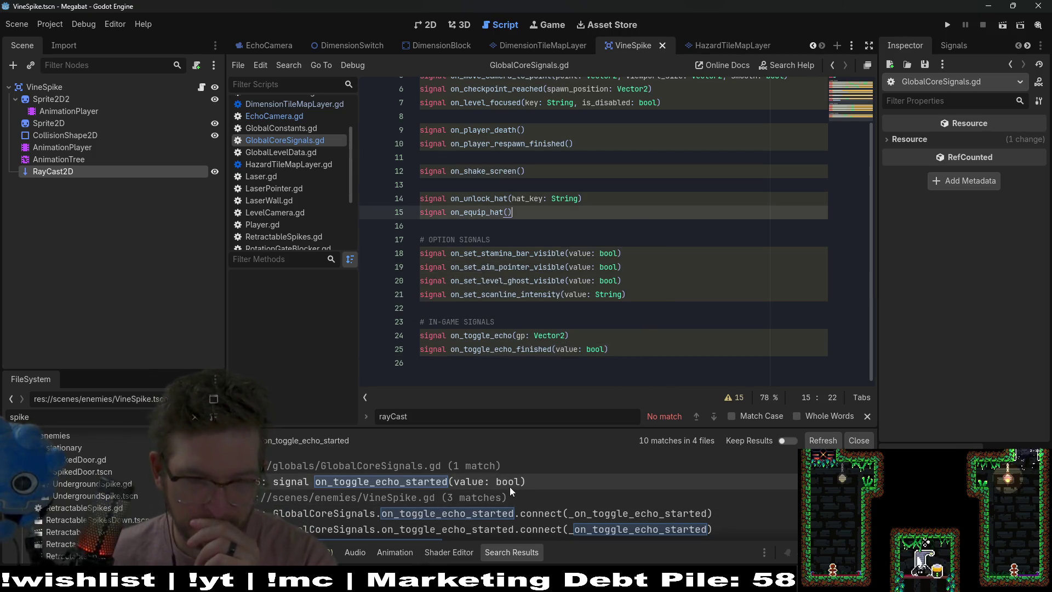
- Remove VineSpike.gd's on_toggle_echo_started connect line and its _on_toggle_echo_started function
left_click(508, 481)
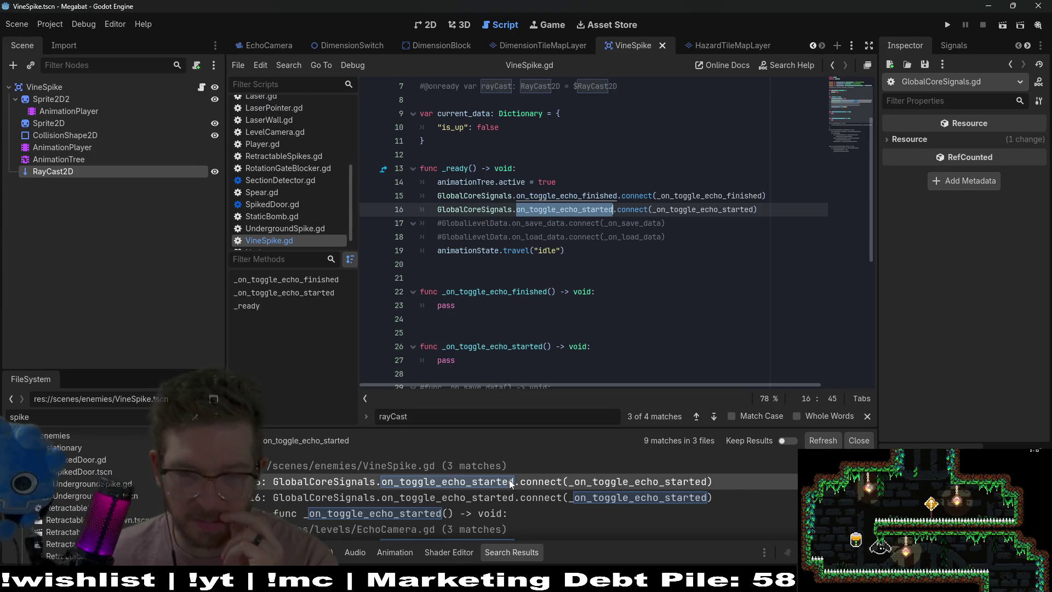
scroll(630, 224, "up", 1)
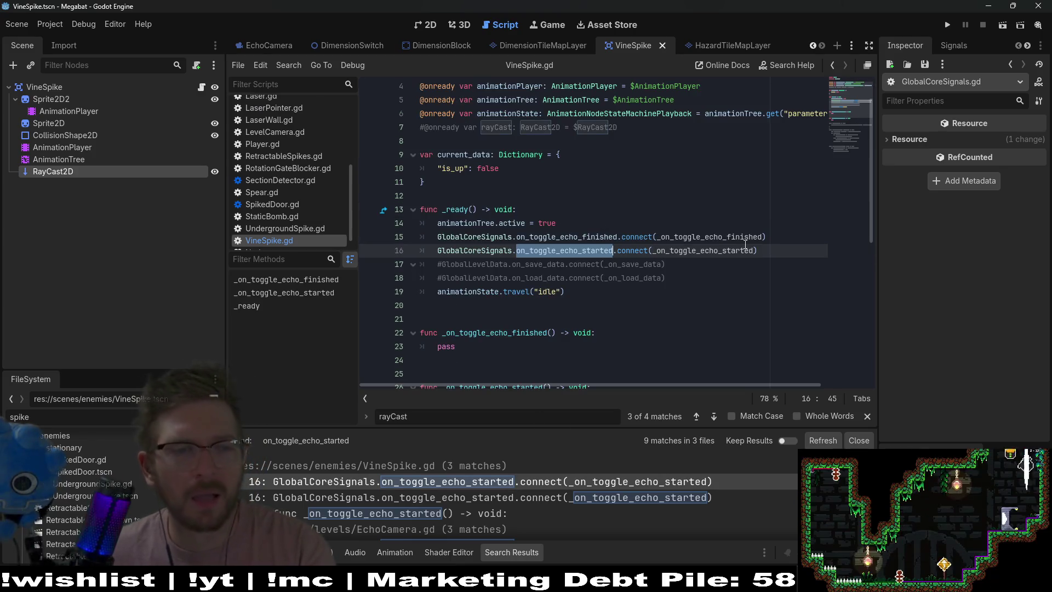
left_click(784, 246)
left_click_drag(783, 246, 785, 239)
key("BackSpace")
scroll(603, 246, "down", 2)
left_click_drag(493, 305, 551, 281)
key("BackSpace")
key("BackSpace")
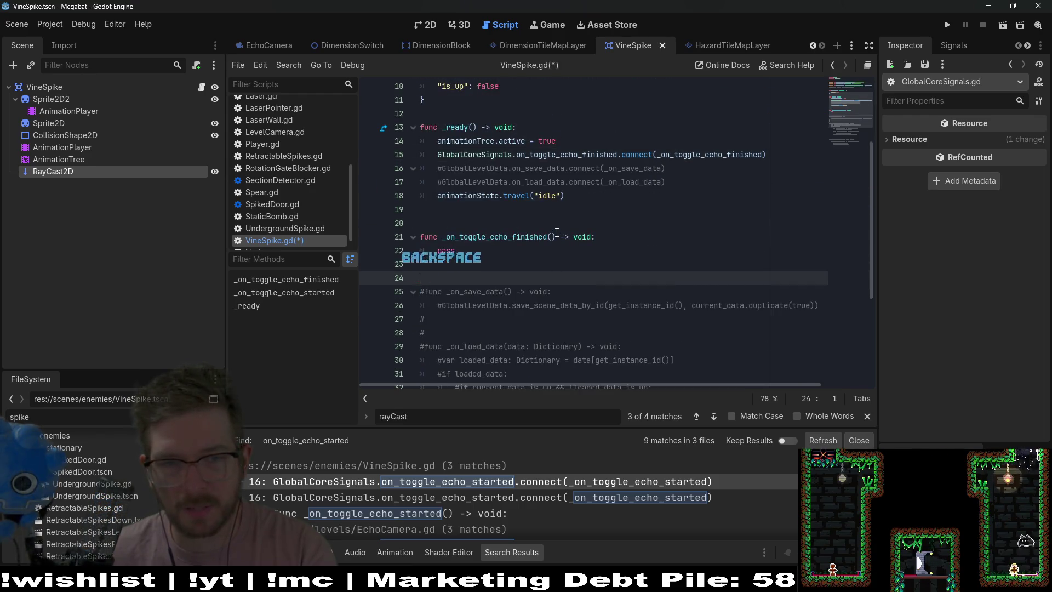
- Give _on_toggle_echo_finished a value: bool parameter and save VineSpike.gd
left_click(551, 237)
type("value: bool")
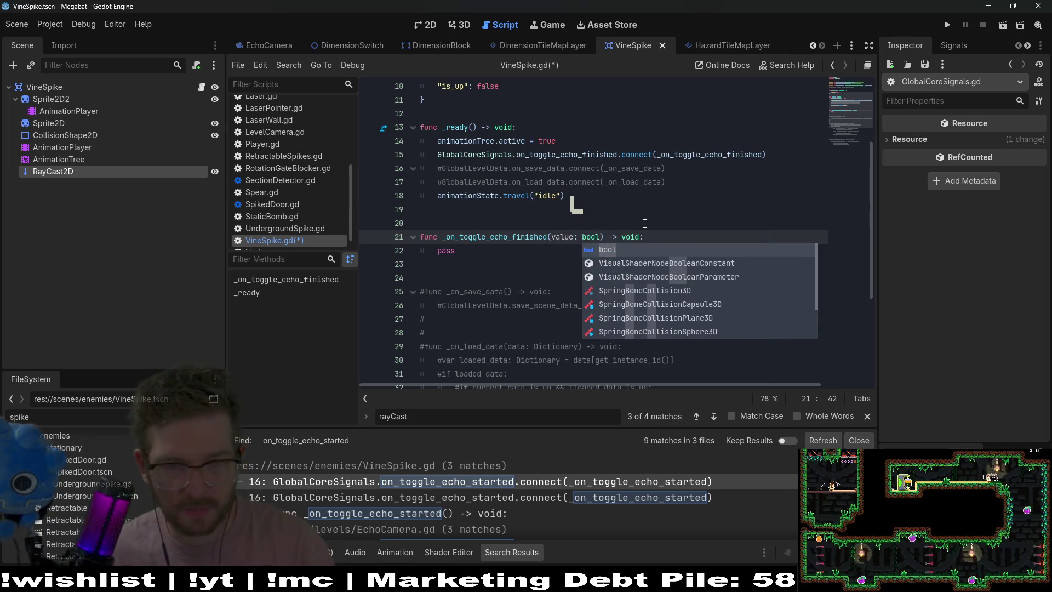
key("Escape")
key("Up")
key("ctrl+s")
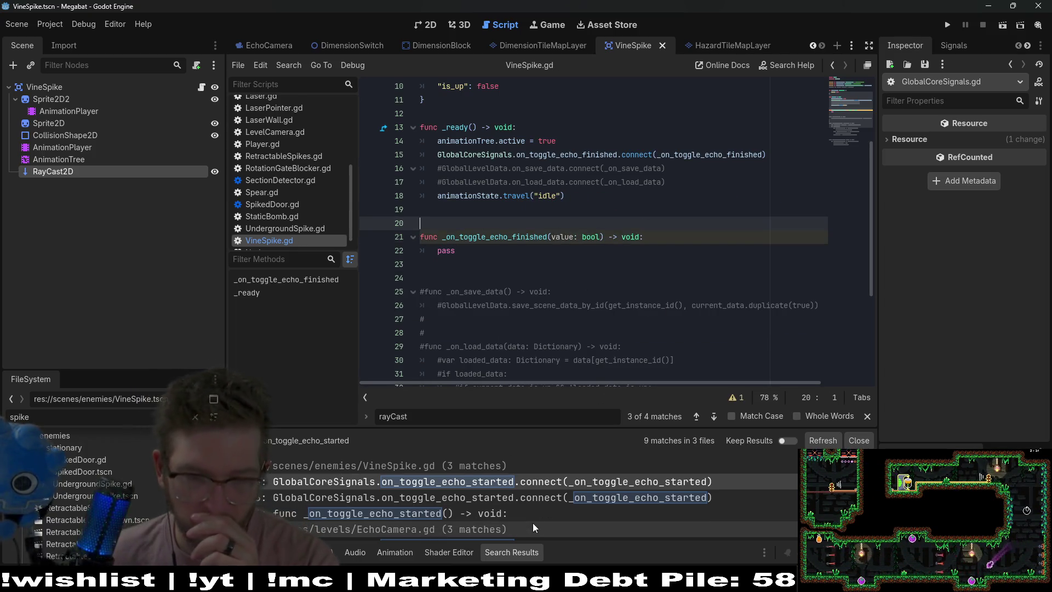
- Refresh the on_toggle_echo_started search results and open EchoCamera.gd's line 70 match
left_click(559, 499)
left_click(559, 498)
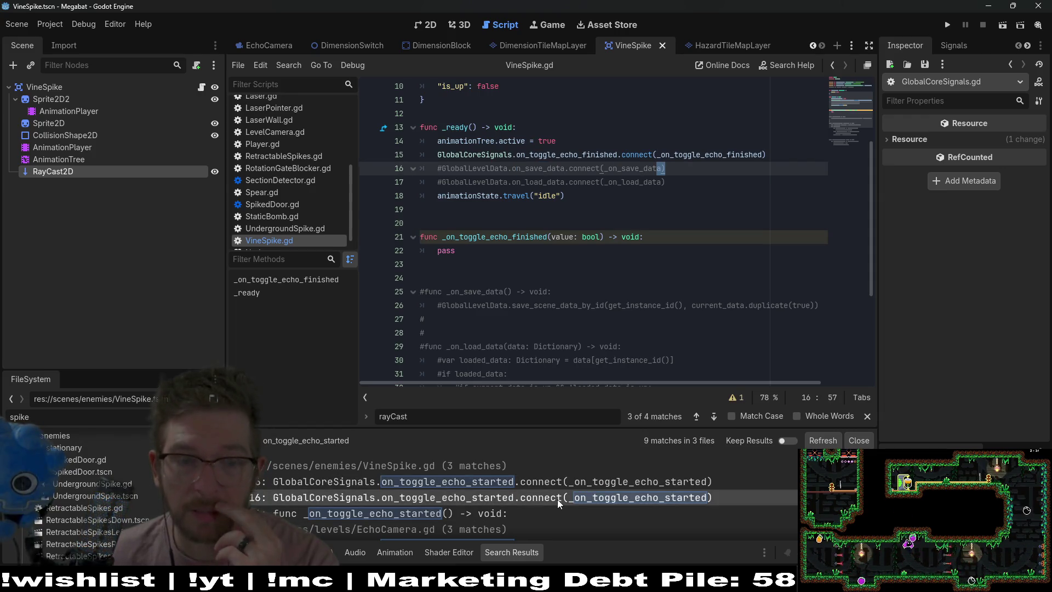
left_click(823, 441)
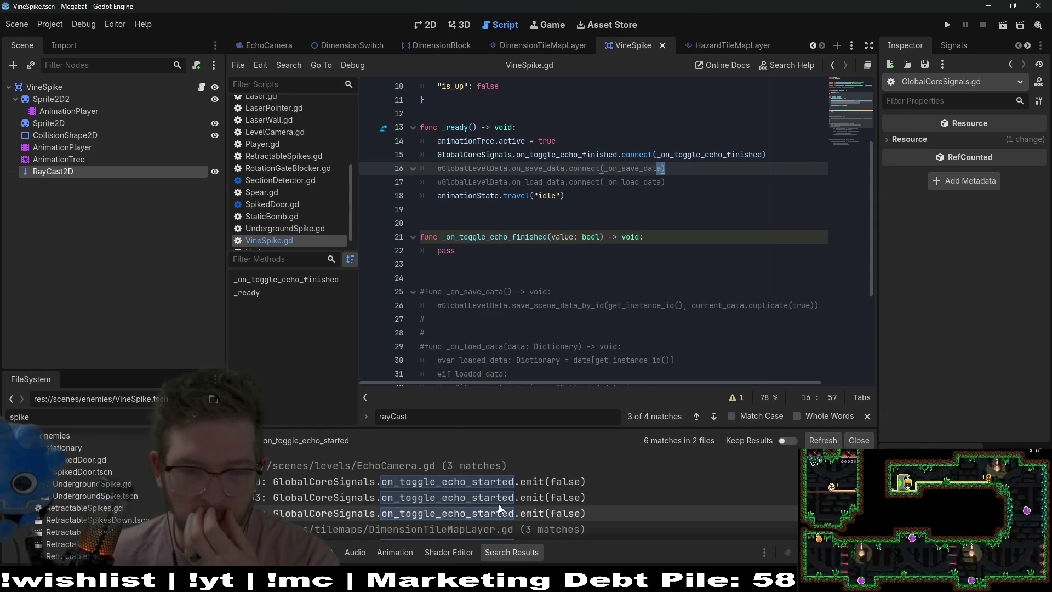
left_click(509, 471)
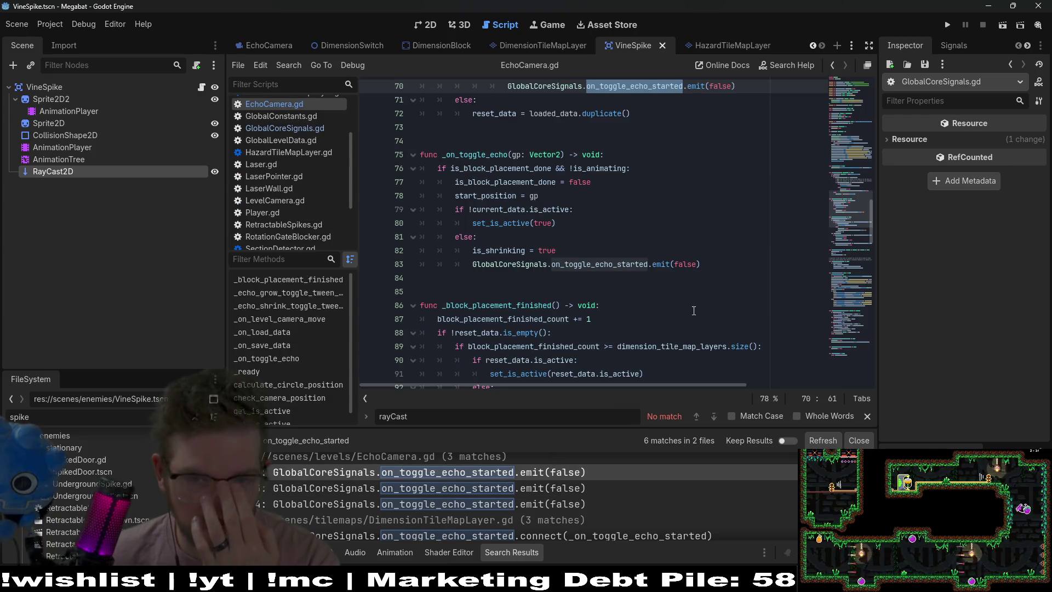
- Change the line 70 emit in EchoCamera.gd to on_toggle_echo_finished
scroll(666, 228, "up", 1)
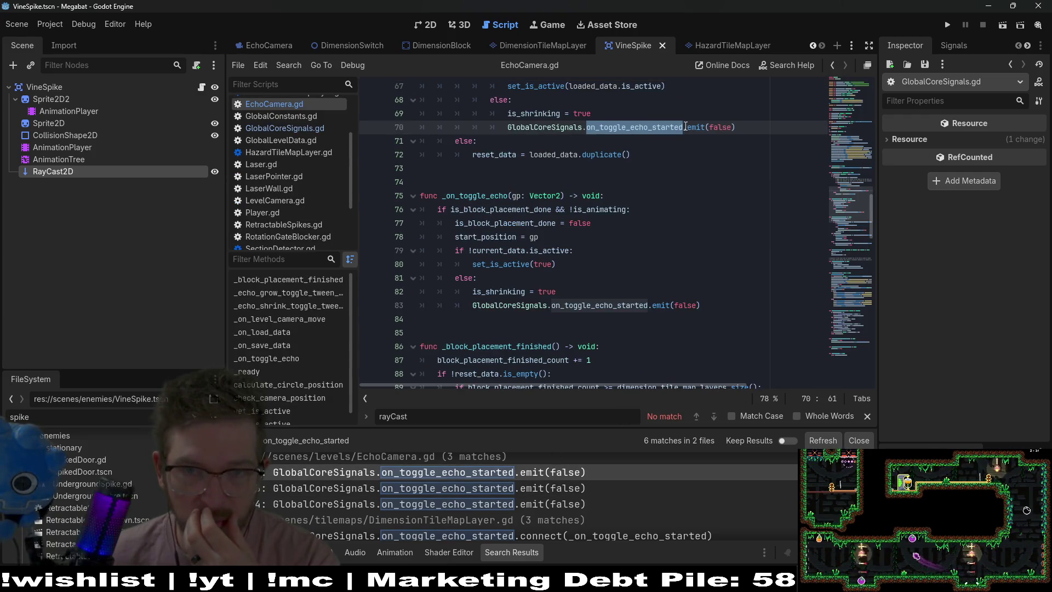
scroll(685, 126, "up", 3)
left_click(683, 258)
key("BackSpace")
key("BackSpace")
key("BackSpace")
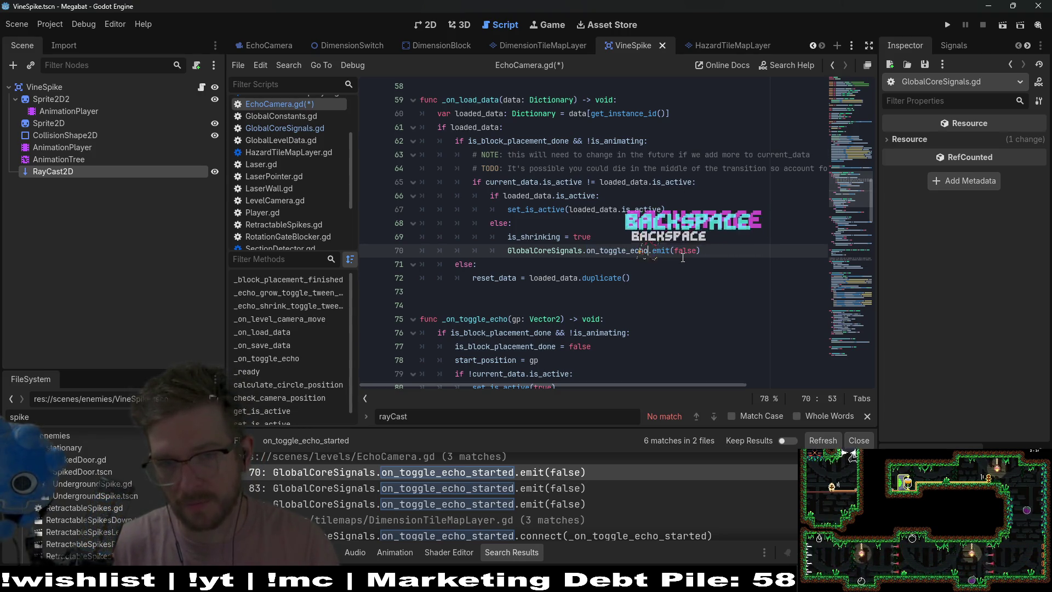
key("BackSpace")
type("_finished")
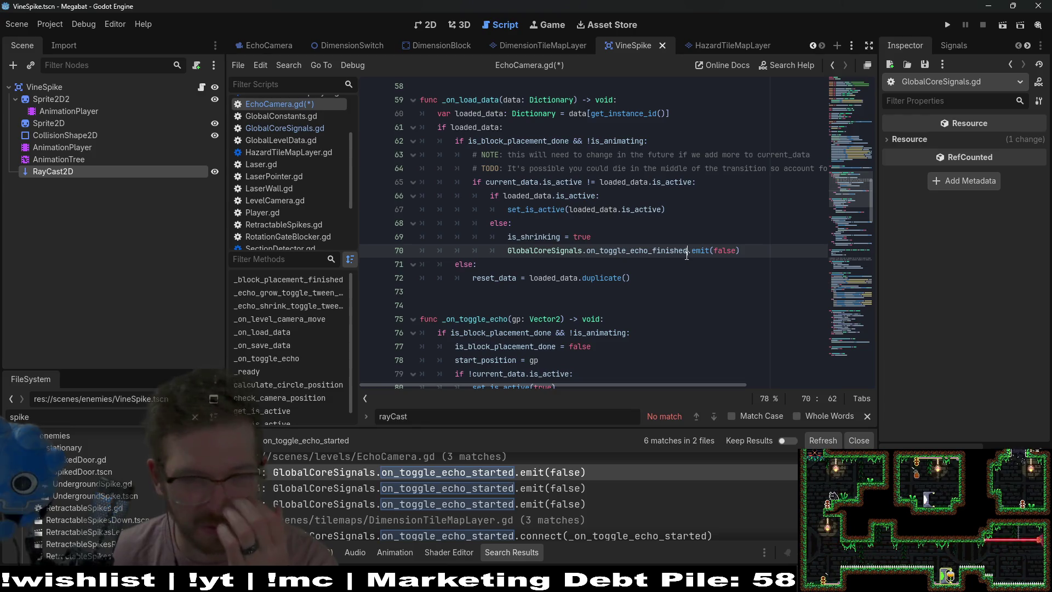
mouse_move(687, 250)
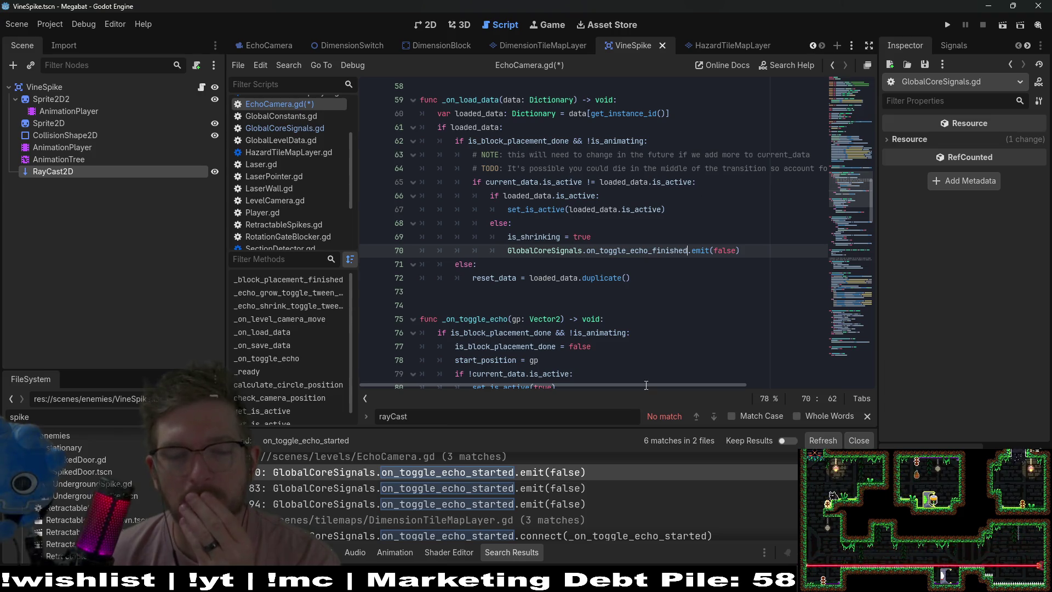
- Replace the line 83 and 94 emits with on_toggle_echo_finished and save EchoCamera.gd
double_click(642, 253)
key("ctrl+c")
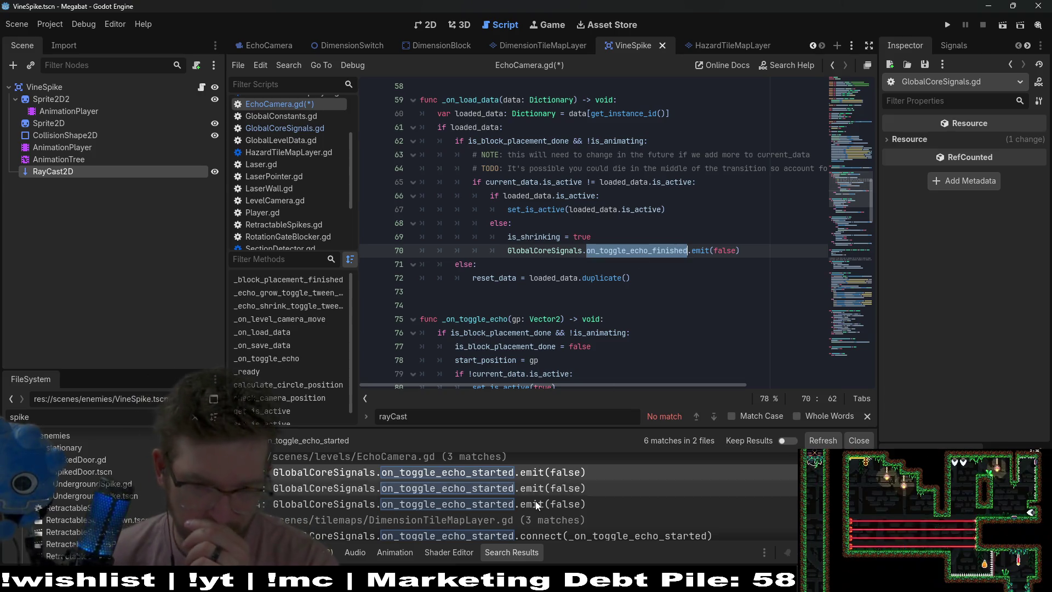
left_click(541, 488)
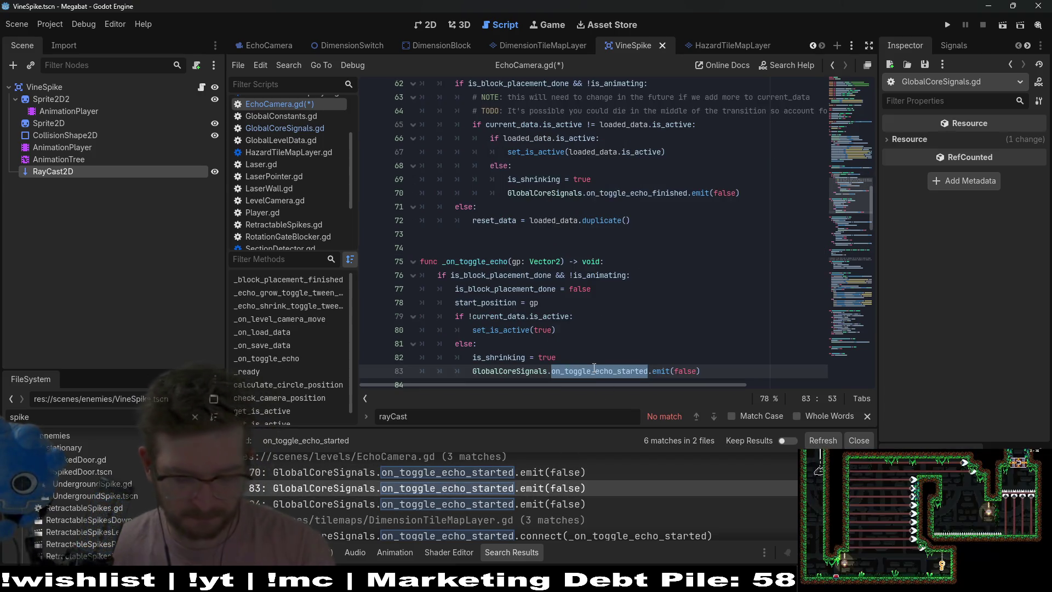
key("ctrl+v")
scroll(623, 328, "down", 5)
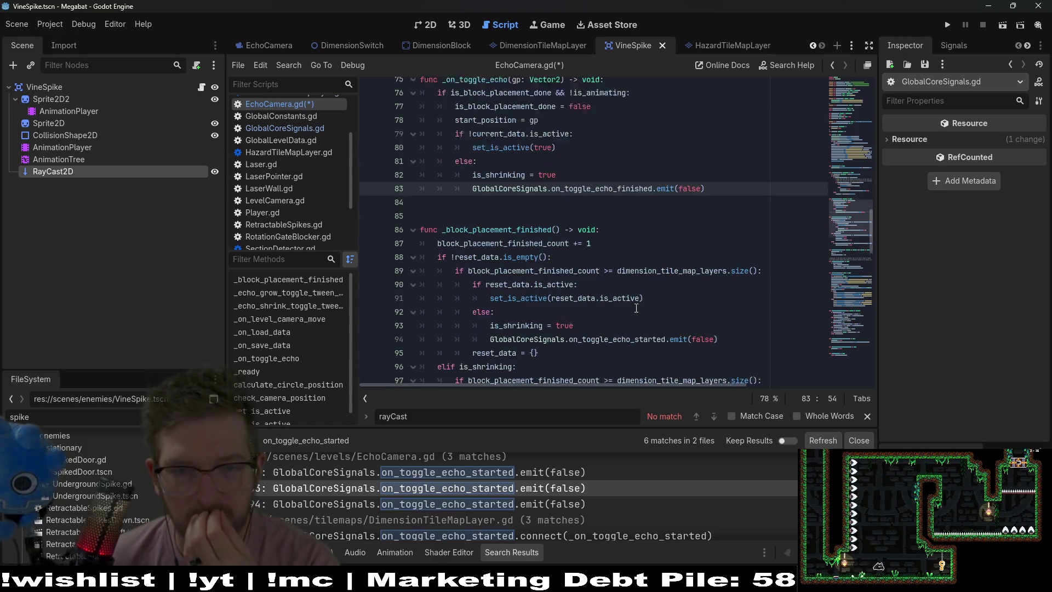
left_click(551, 496)
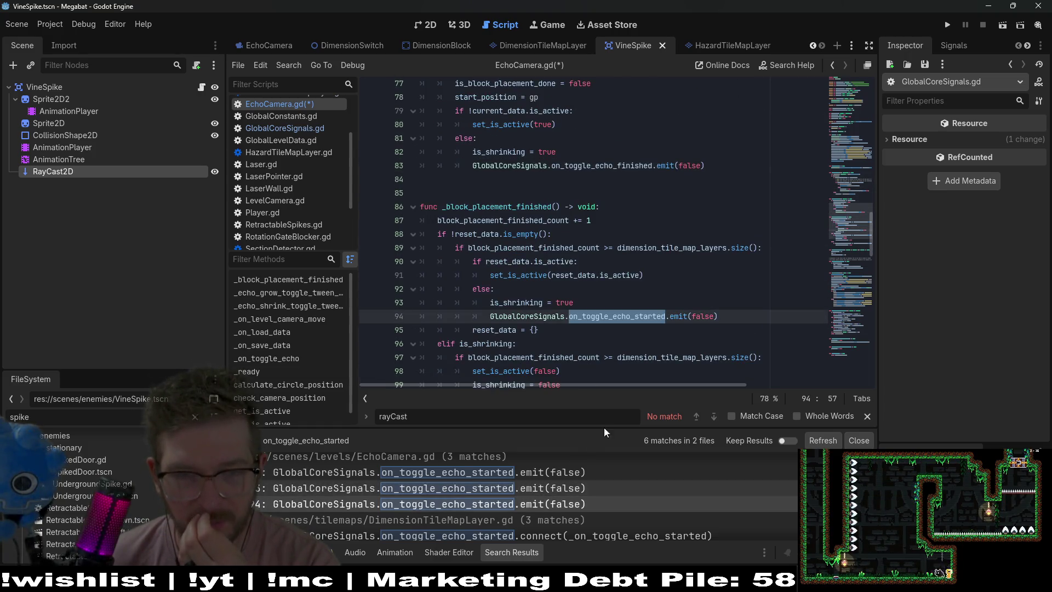
left_click(624, 323)
double_click(624, 320)
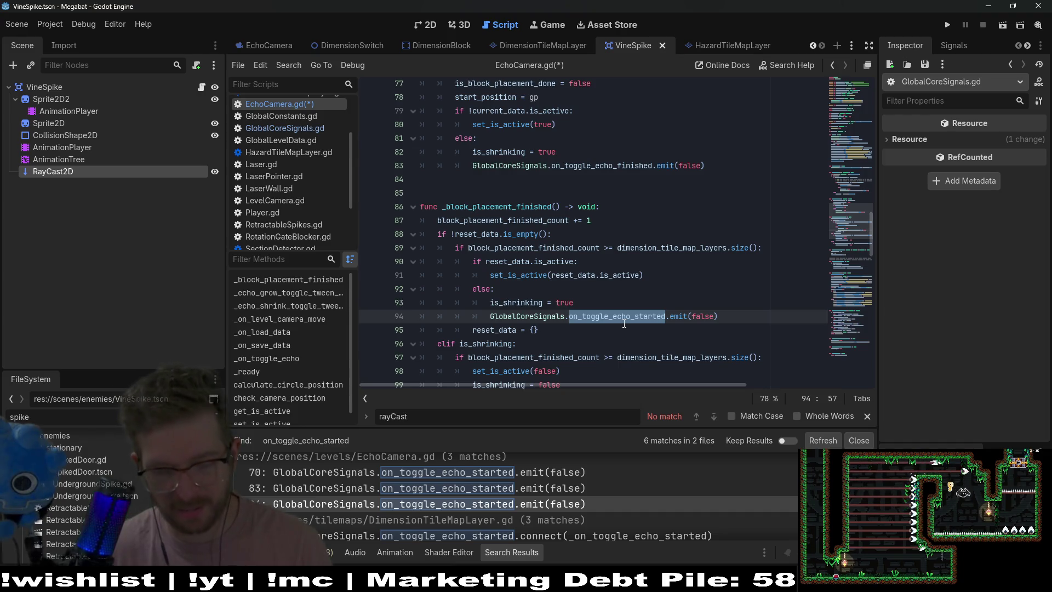
key("ctrl+v")
key("ctrl+s")
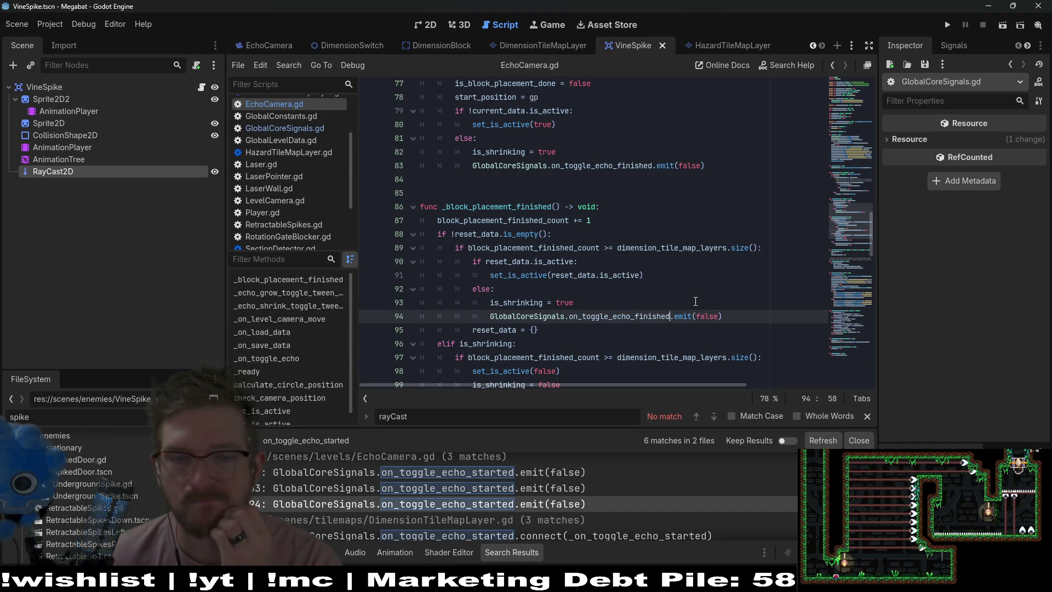
- Open DimensionTileMapLayer.gd's on_toggle_echo_started connection from the search results
scroll(695, 301, "down", 4)
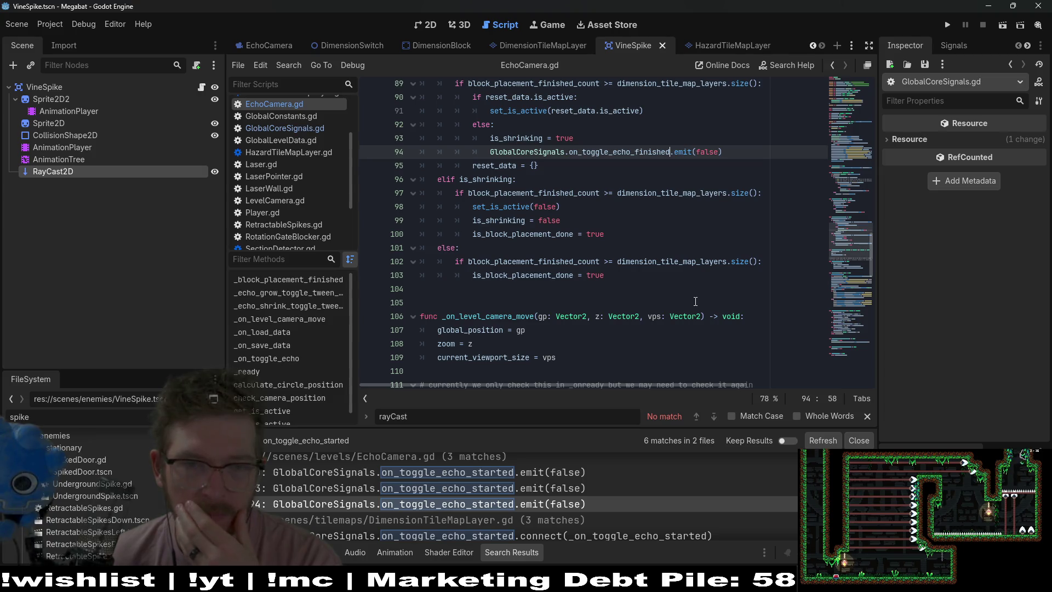
scroll(696, 302, "up", 3)
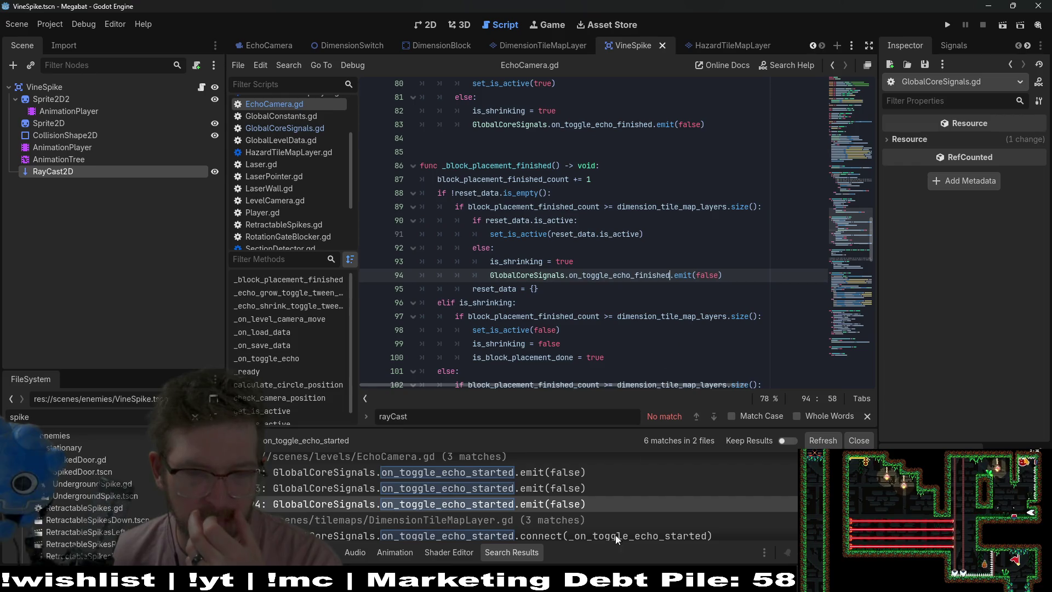
scroll(619, 524, "down", 2)
left_click(627, 506)
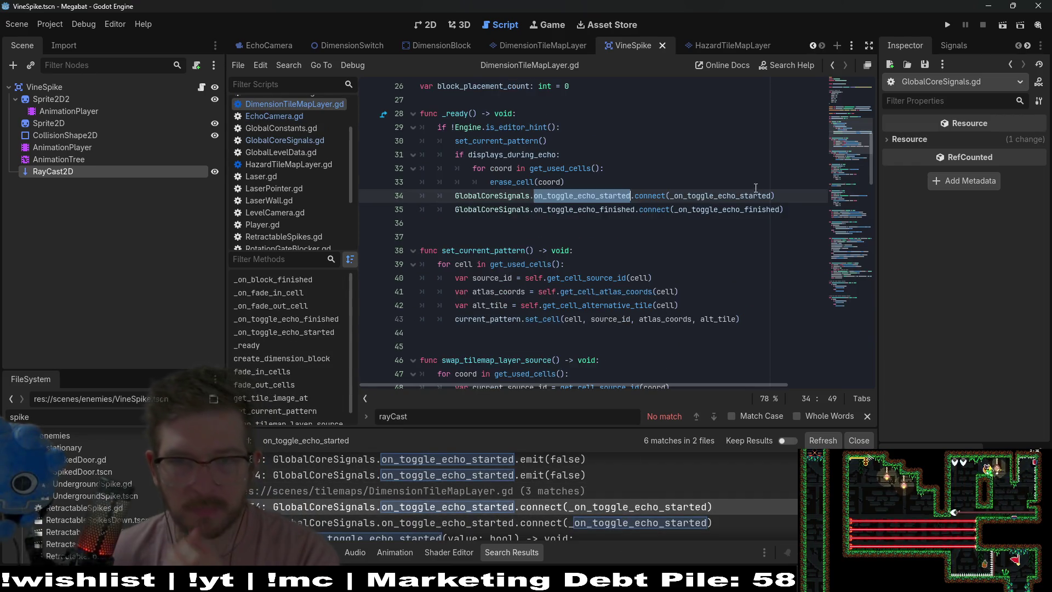
- Delete the on_toggle_echo_started connect line and save, then restore it with undo
triple_click(761, 193)
key("BackSpace")
key("ctrl+s")
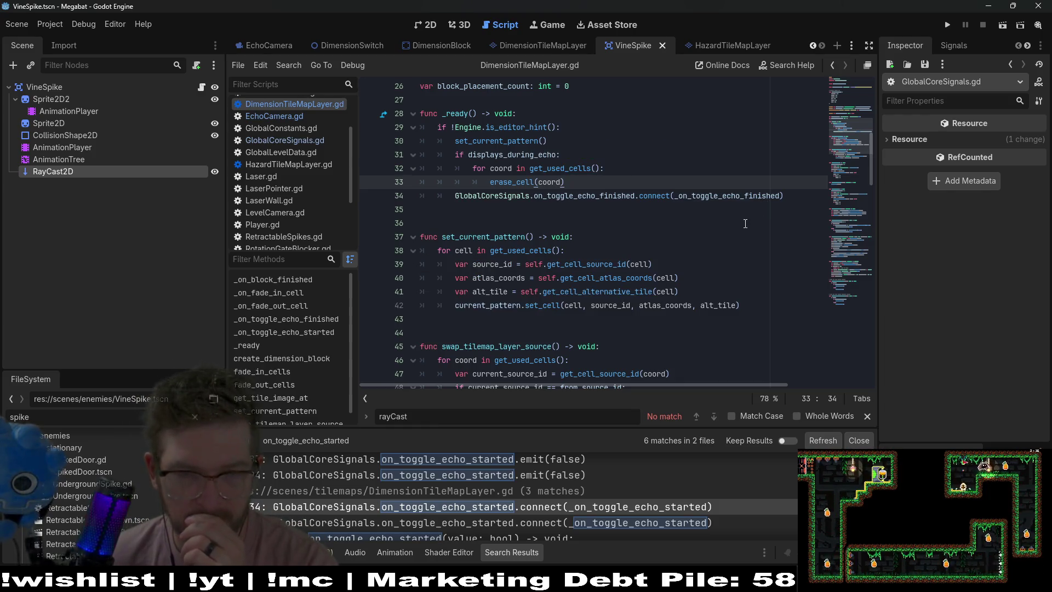
key("ctrl+z")
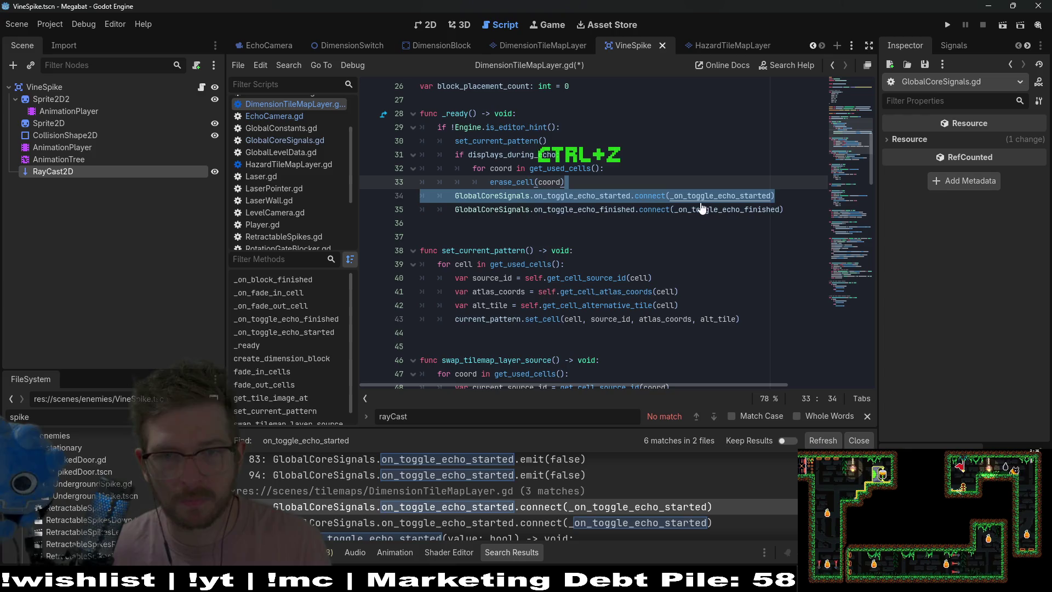
- Select the displays_during_echo check and fade calls in _on_toggle_echo_started
left_click(701, 200, "ctrl")
scroll(689, 212, "down", 1)
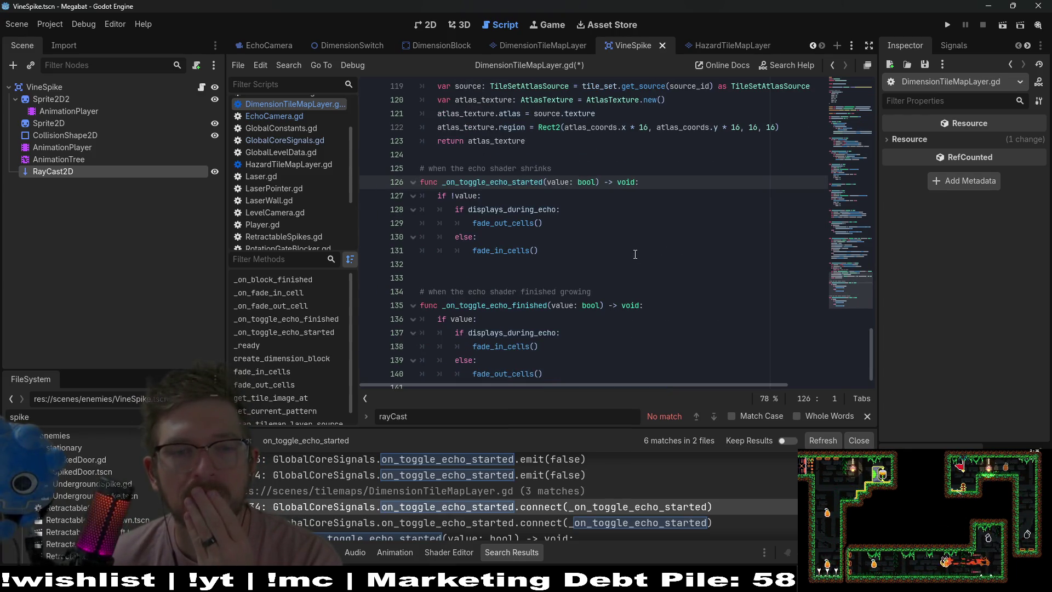
mouse_move(552, 252)
left_mouse_down()
mouse_move(477, 250)
mouse_move(362, 224)
left_mouse_up()
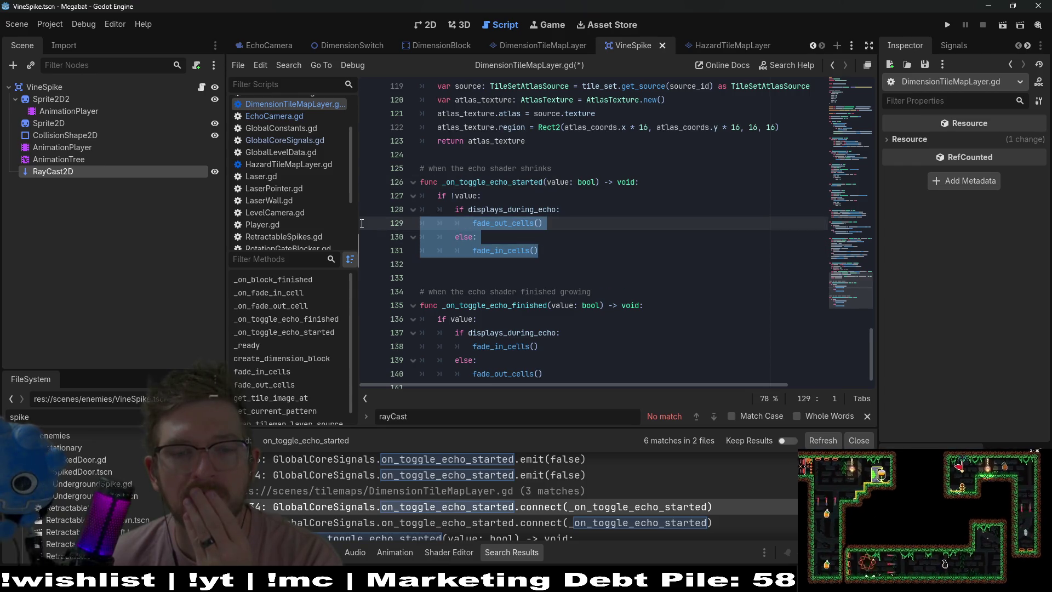
key("shift+Up")
key("ctrl+c")
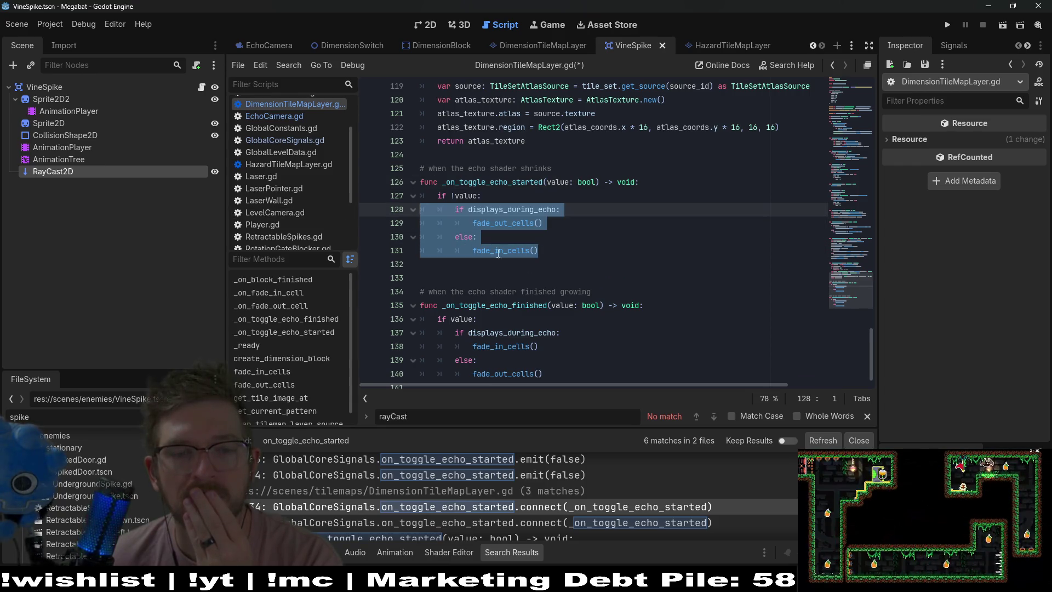
scroll(528, 303, "down", 1)
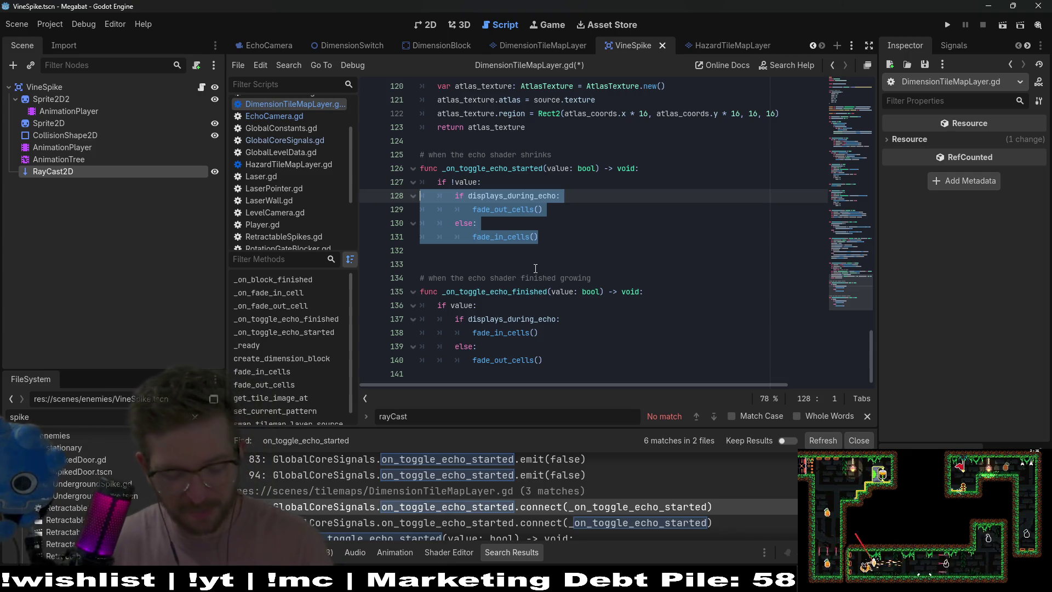
- Add an else branch to _on_toggle_echo_finished and paste the displays_during_echo block under it
left_click_drag(549, 352, 551, 355)
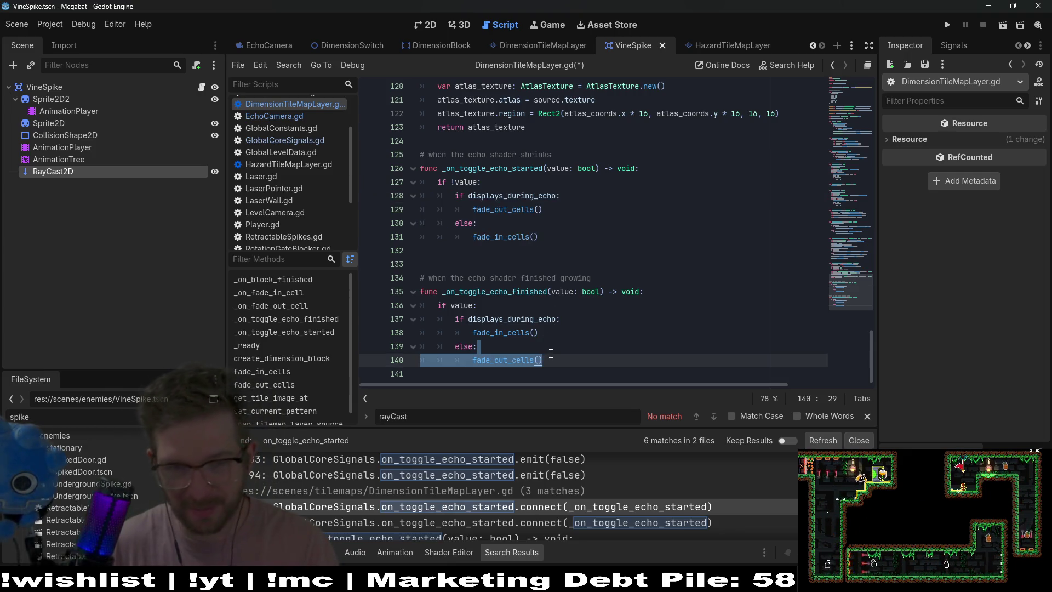
key("Return")
key("BackSpace")
type("el")
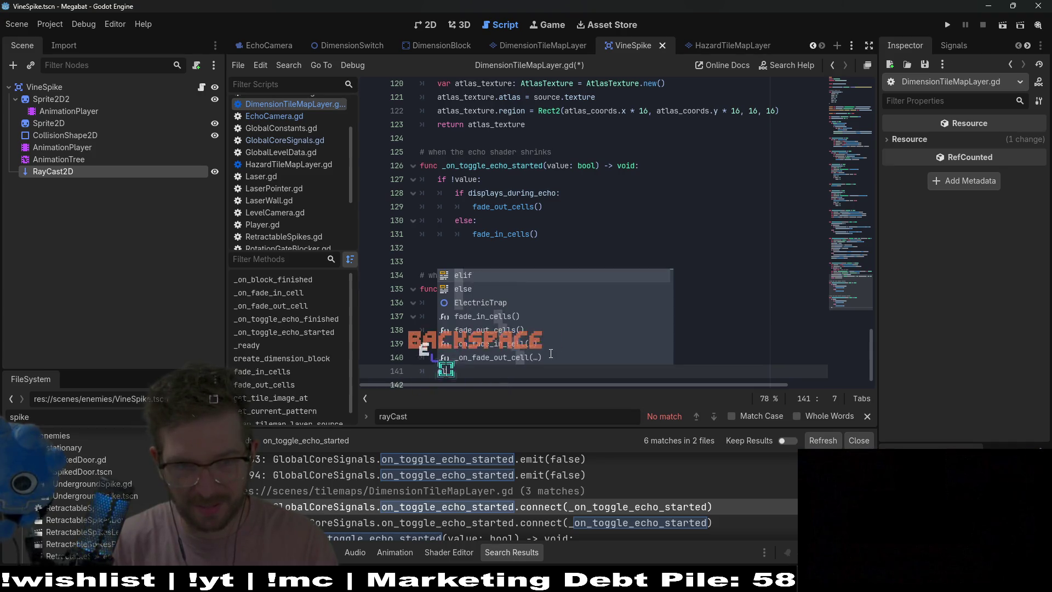
type("se:")
key("Return")
key("ctrl+v")
key("Up")
key("Up")
key("Up")
key("Home")
key("BackSpace")
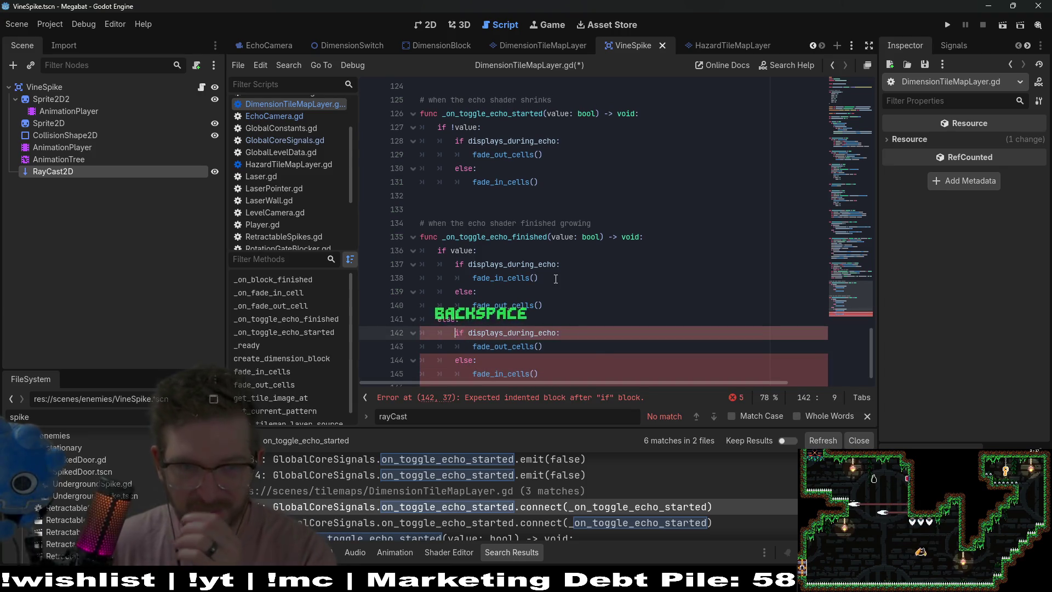
- Delete the old _on_toggle_echo_started function and append 'or shrink' to the growing comment
scroll(556, 279, "up", 2)
left_click_drag(556, 279, 421, 181)
key("BackSpace")
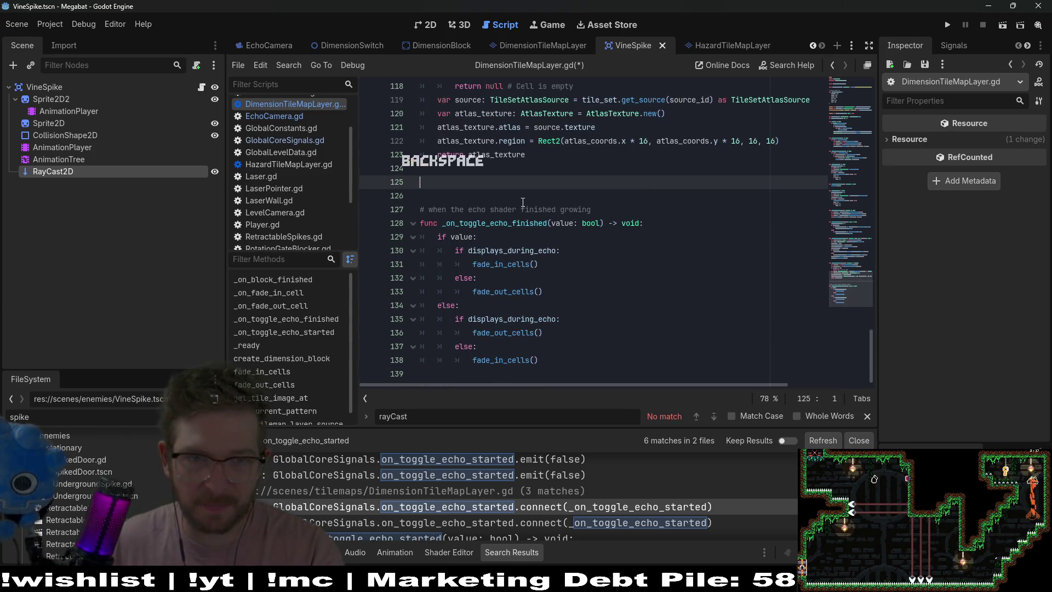
key("BackSpace")
left_click_drag(592, 193, 556, 194)
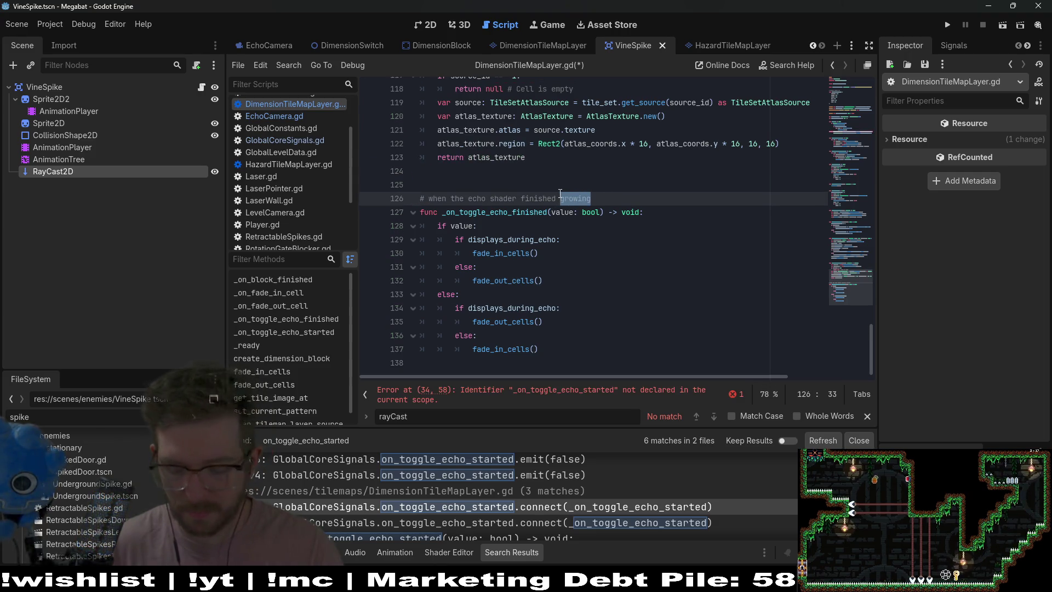
key("End")
type("or shrink")
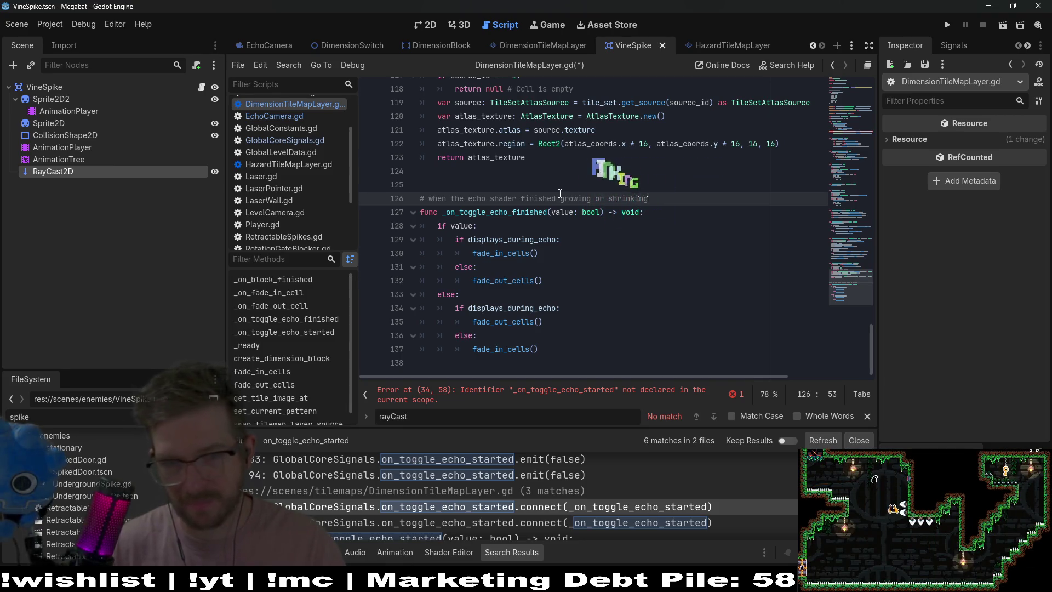
- Remove the stale on_toggle_echo_started connect line on line 34 and save the script
left_click(493, 389)
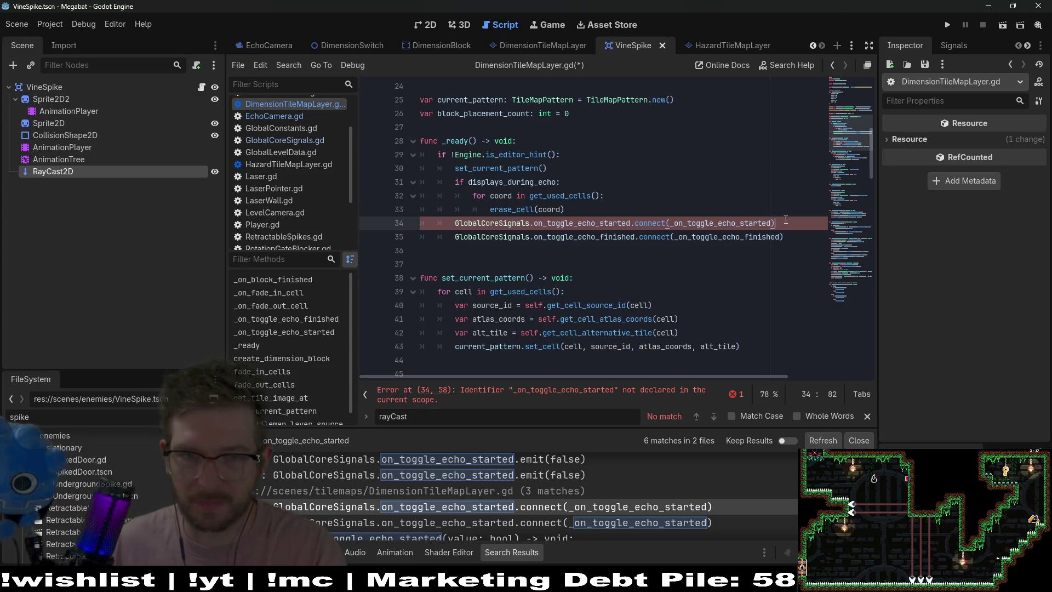
key("shift+Up")
key("BackSpace")
key("ctrl+s")
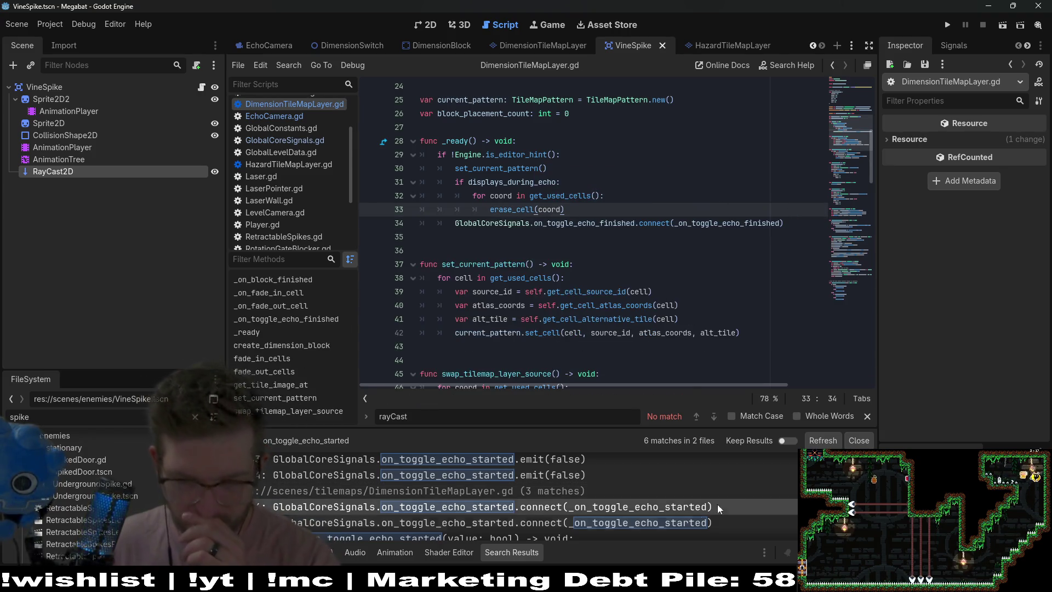
- Rerun the on_toggle_echo_started search and inspect the _on_toggle_echo_finished method details
left_click(823, 441)
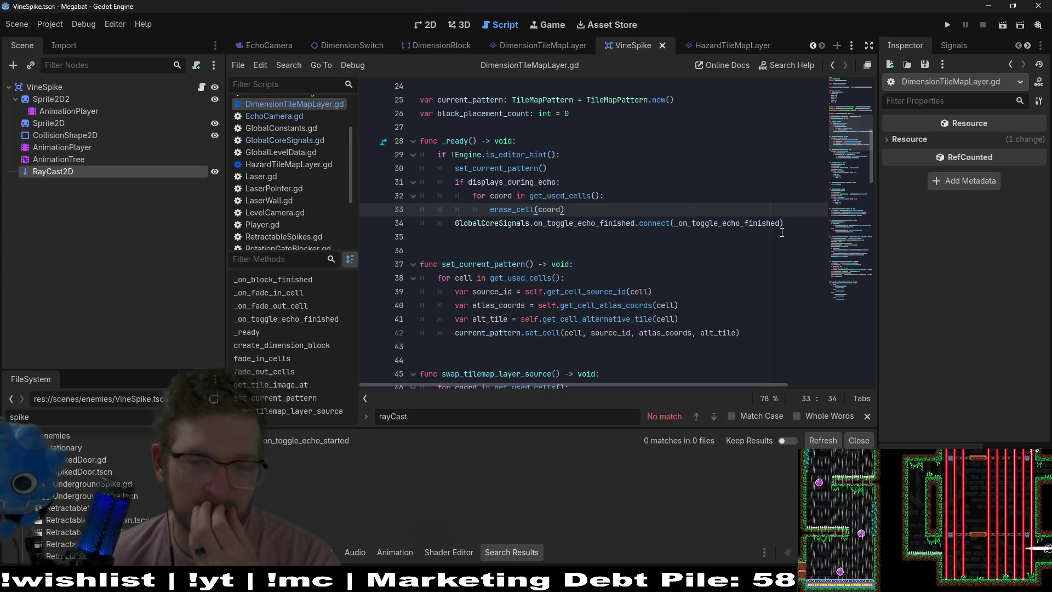
double_click(738, 222)
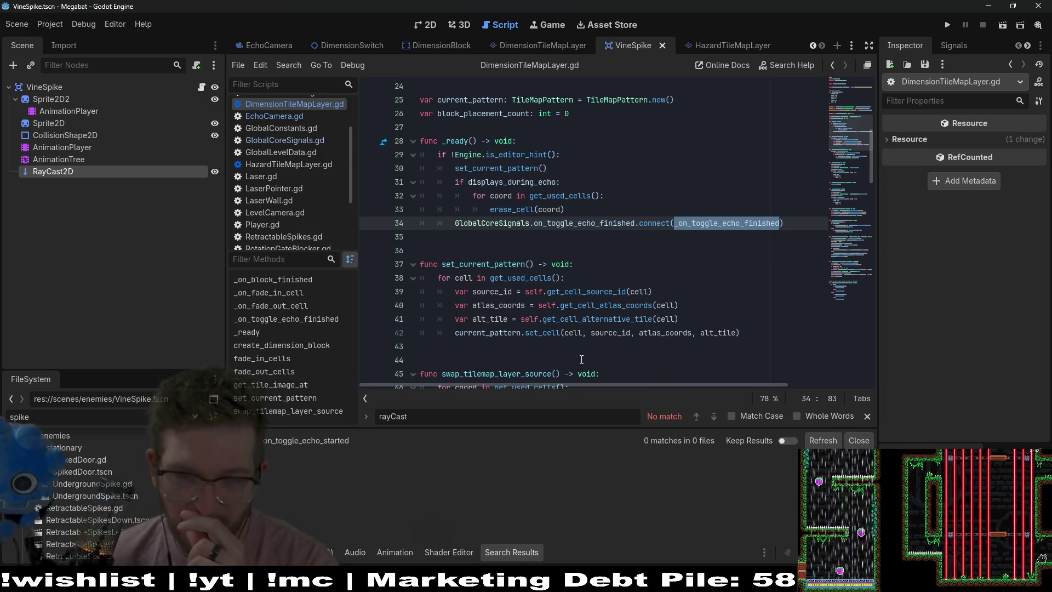
mouse_move(638, 223)
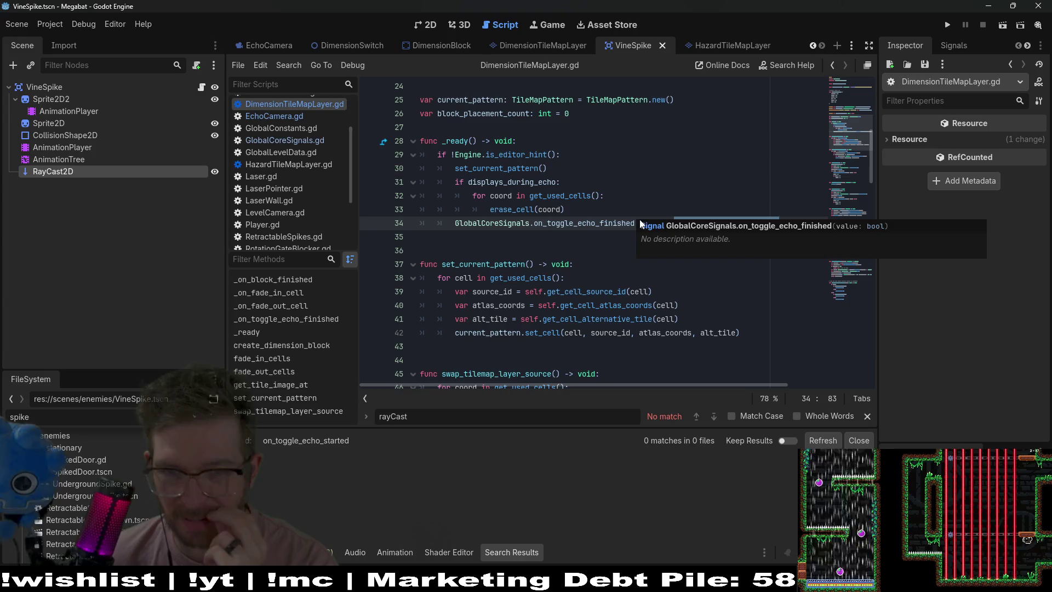
left_click(688, 223)
scroll(691, 226, "down", 2)
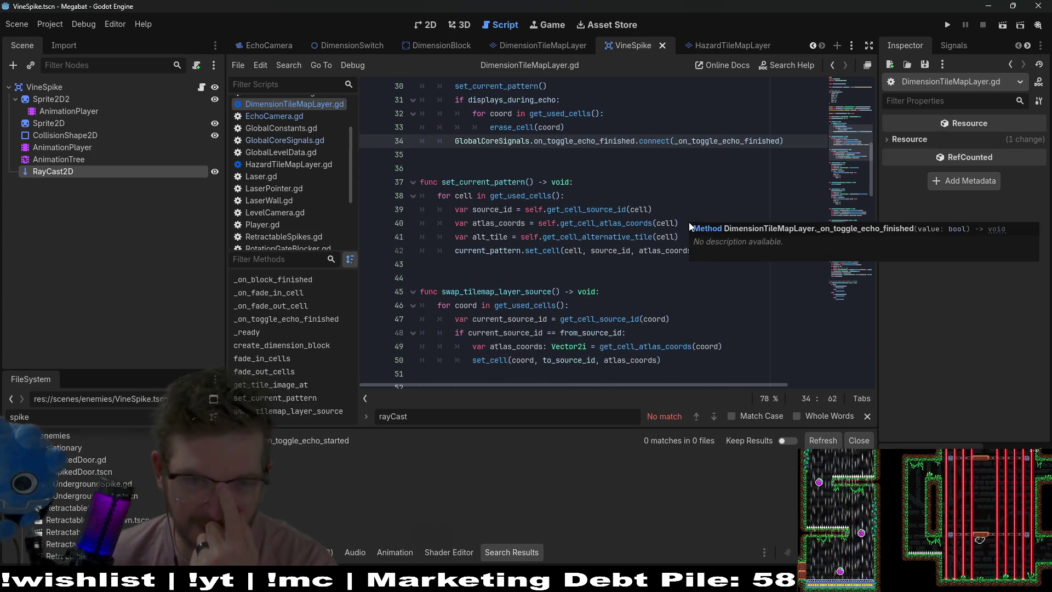
scroll(633, 231, "up", 2)
left_click(695, 215)
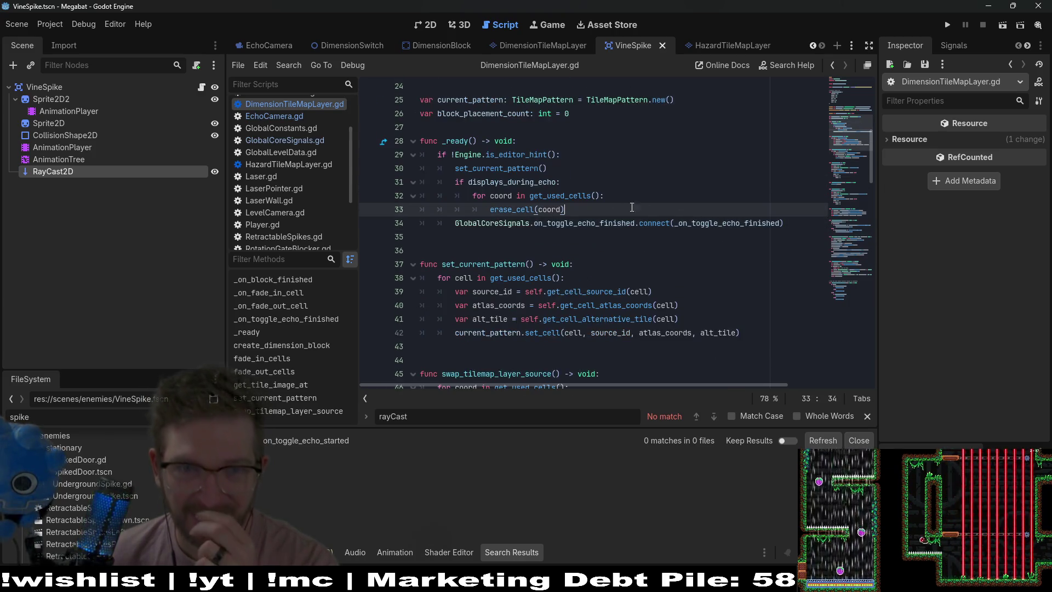
scroll(576, 186, "up", 3)
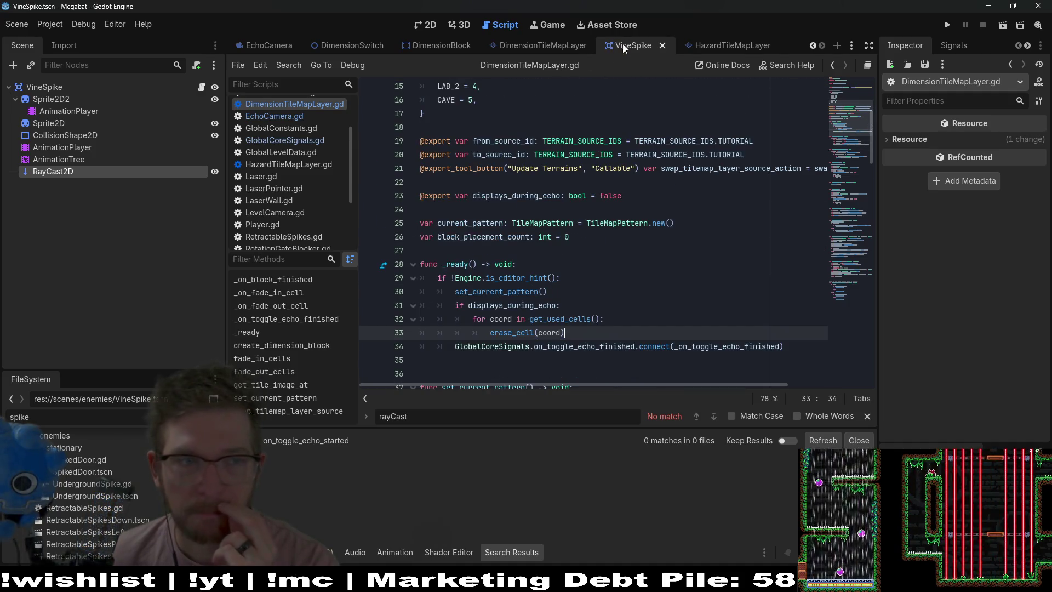
- In VineSpike.gd, replace the pass with 'if value:' calling animationState.travel("up")
left_click(201, 87)
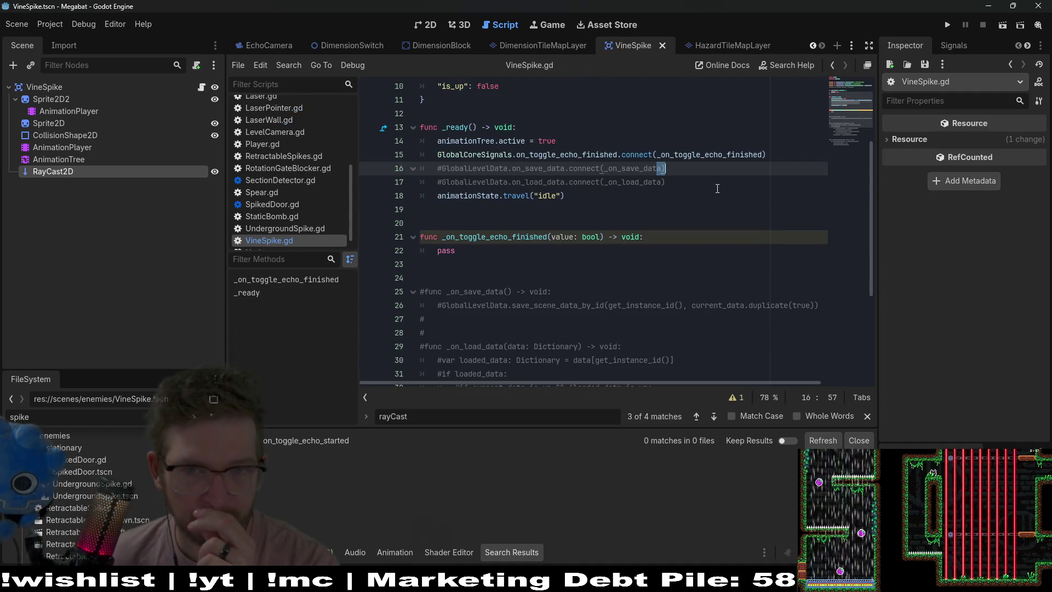
left_click(439, 251)
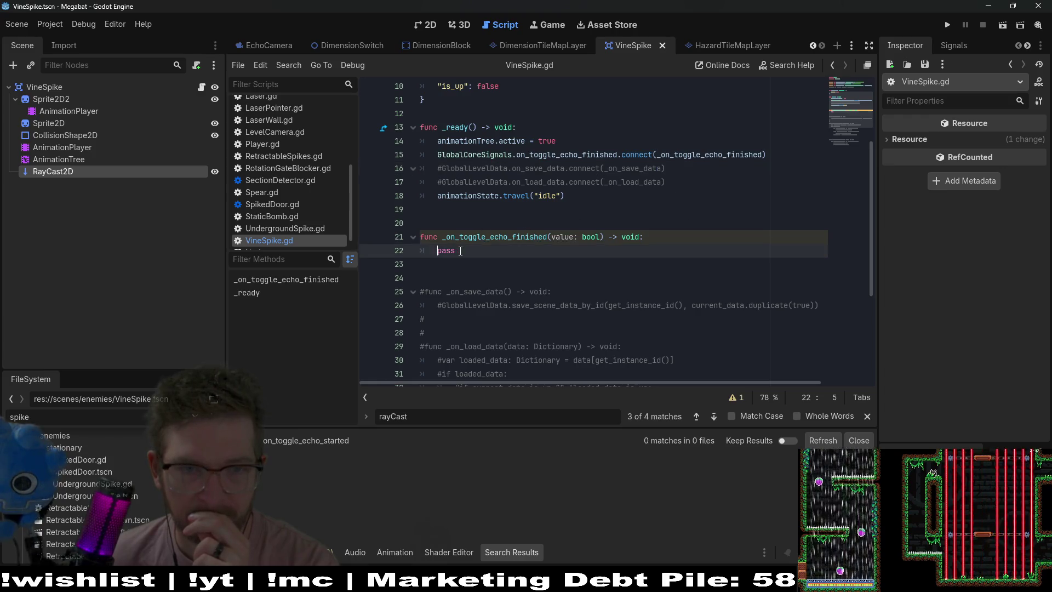
scroll(515, 257, "up", 2)
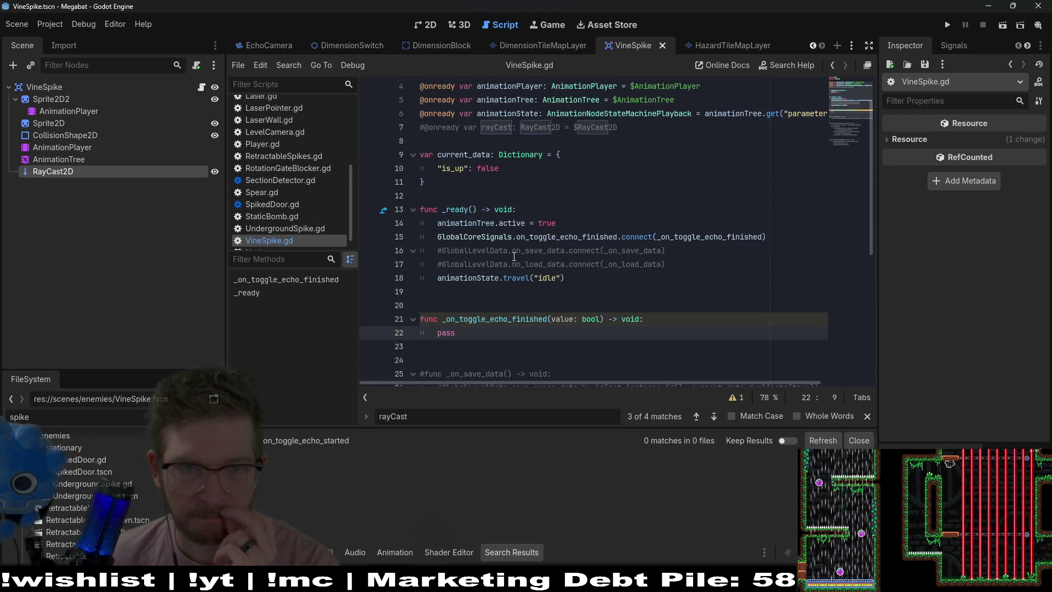
scroll(624, 307, "down", 1)
key("BackSpace")
key("BackSpace")
key("BackSpace")
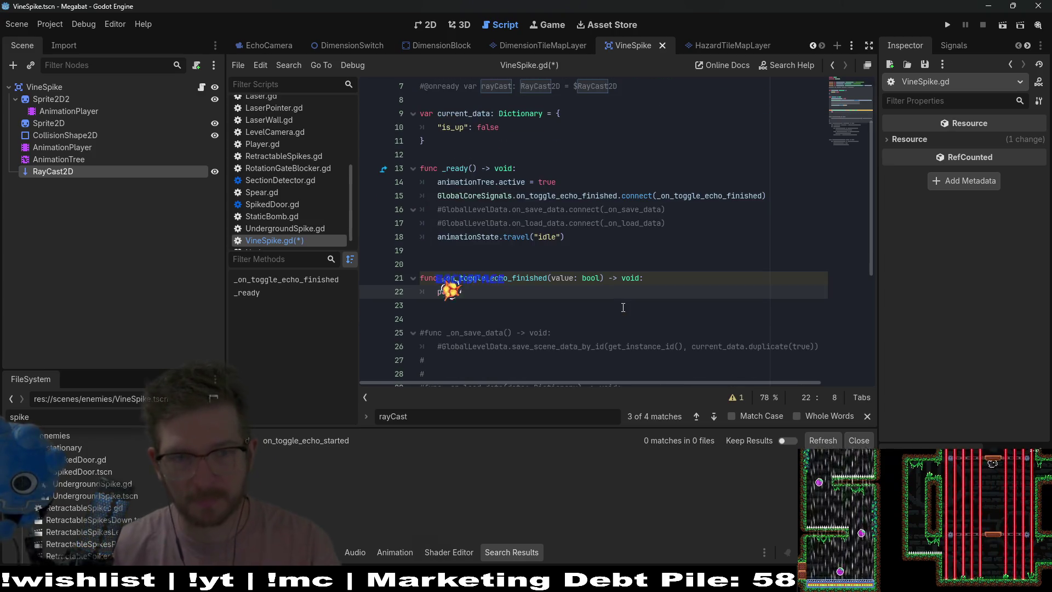
type("if value:")
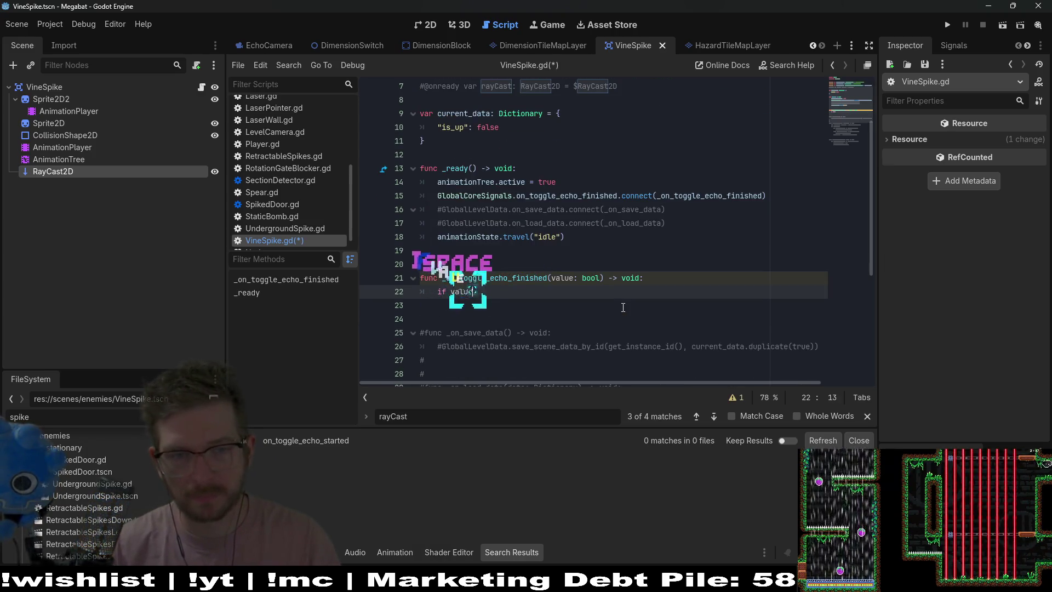
key("Return")
type("animation")
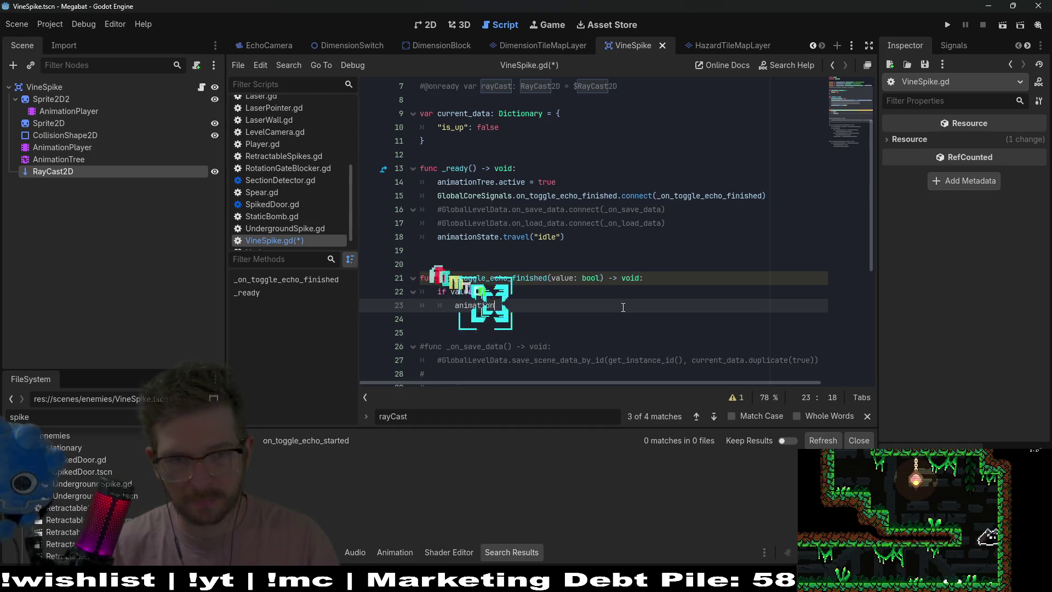
key("Down")
key("Return")
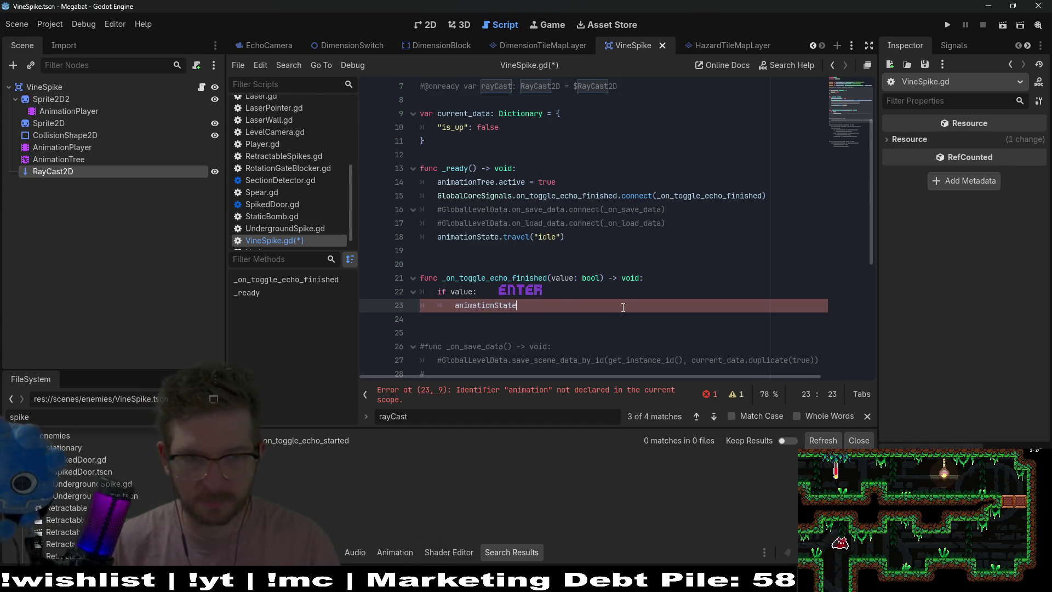
type(".travel(\"")
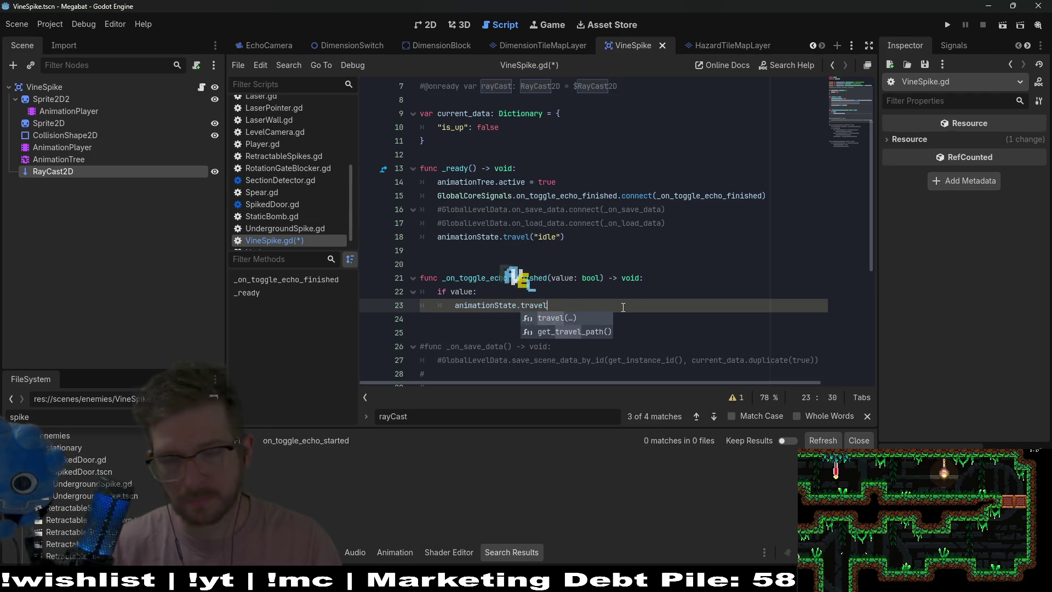
type("up")
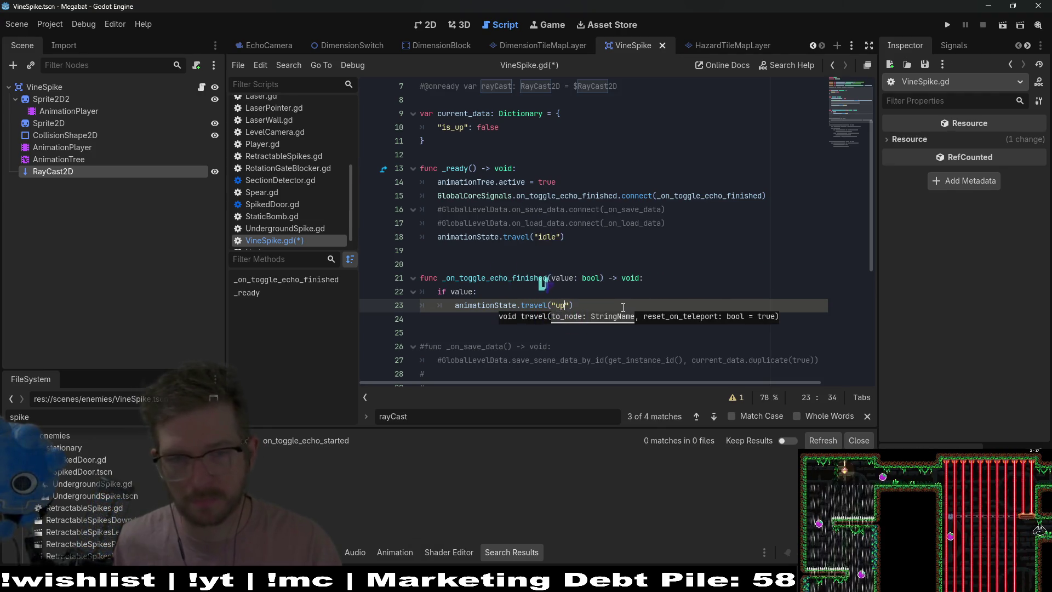
- Add an else branch calling animationState.travel("down") and save VineSpike.gd
key("Return")
key("BackSpace")
type("else:")
key("Return")
type("animation")
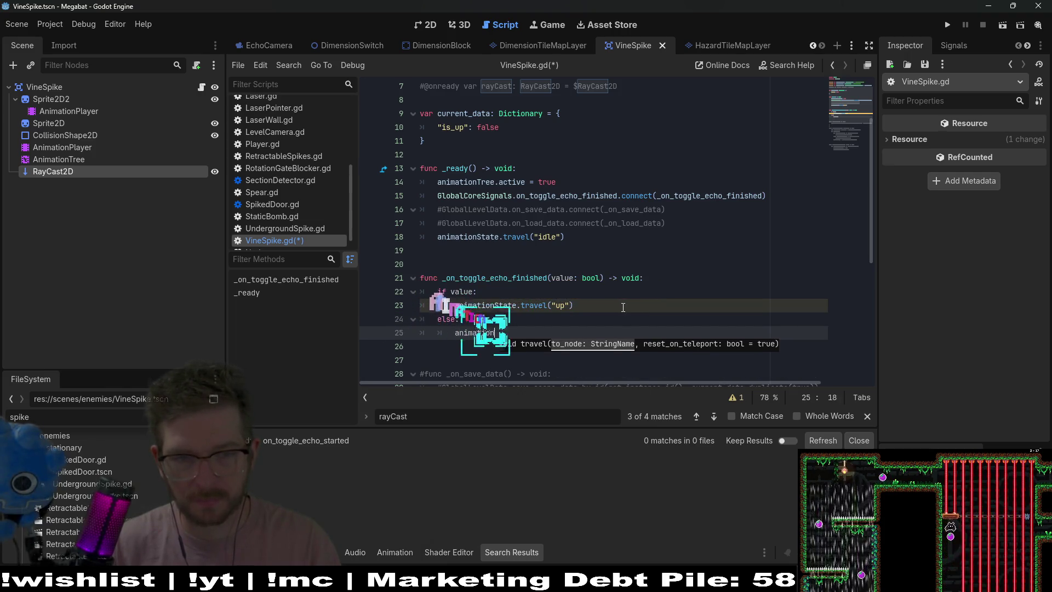
type("State.trave")
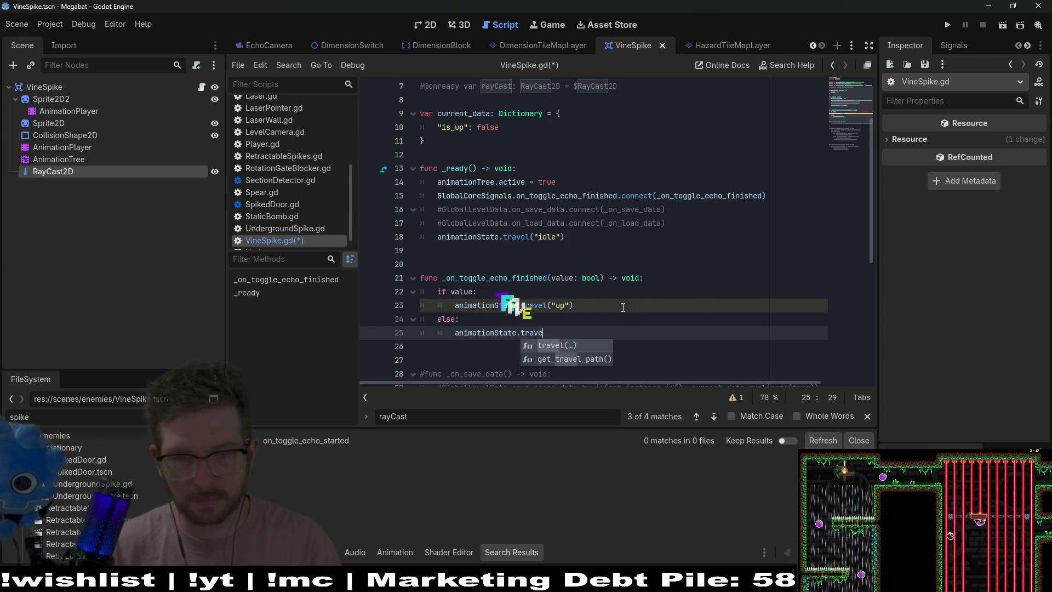
key("BackSpace")
key("Return")
type("\"down")
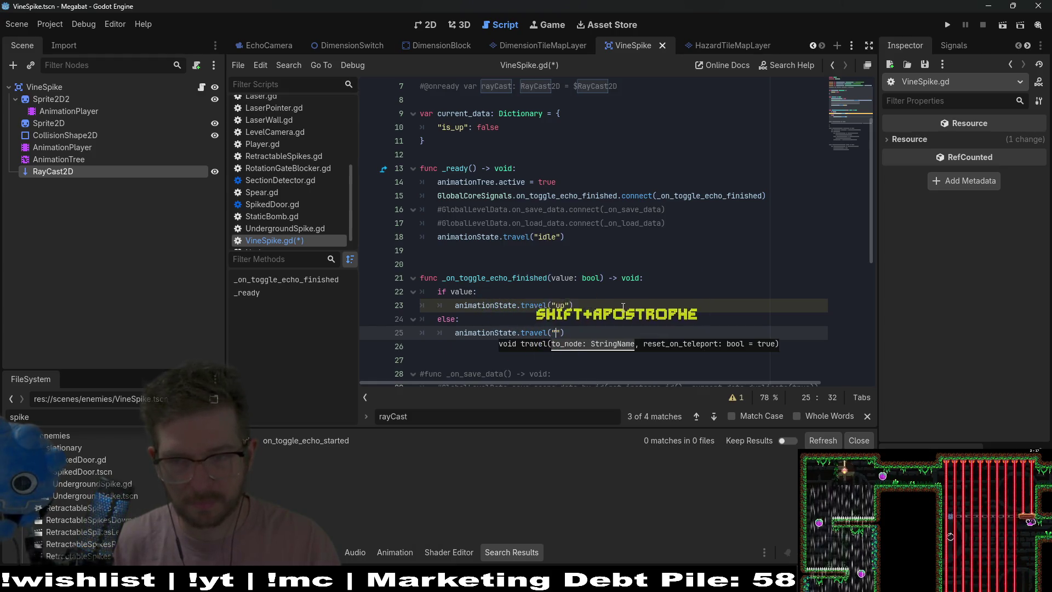
key("ctrl+s")
left_click(705, 256)
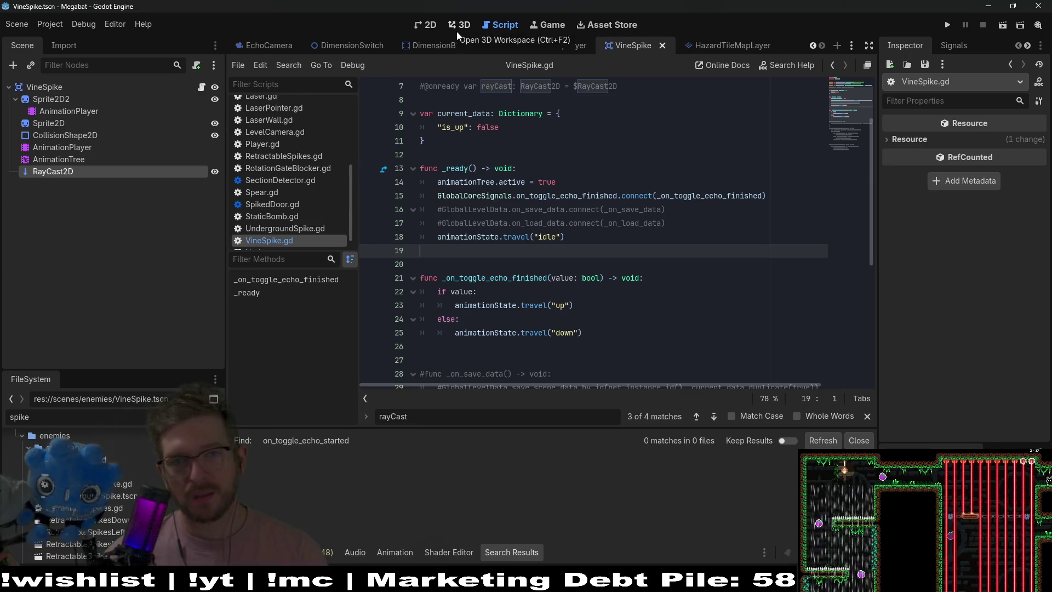
- Run the Level_4_3 scene as a game from the 2D workspace
left_click(432, 28)
scroll(444, 50, "up", 5)
left_click(453, 52)
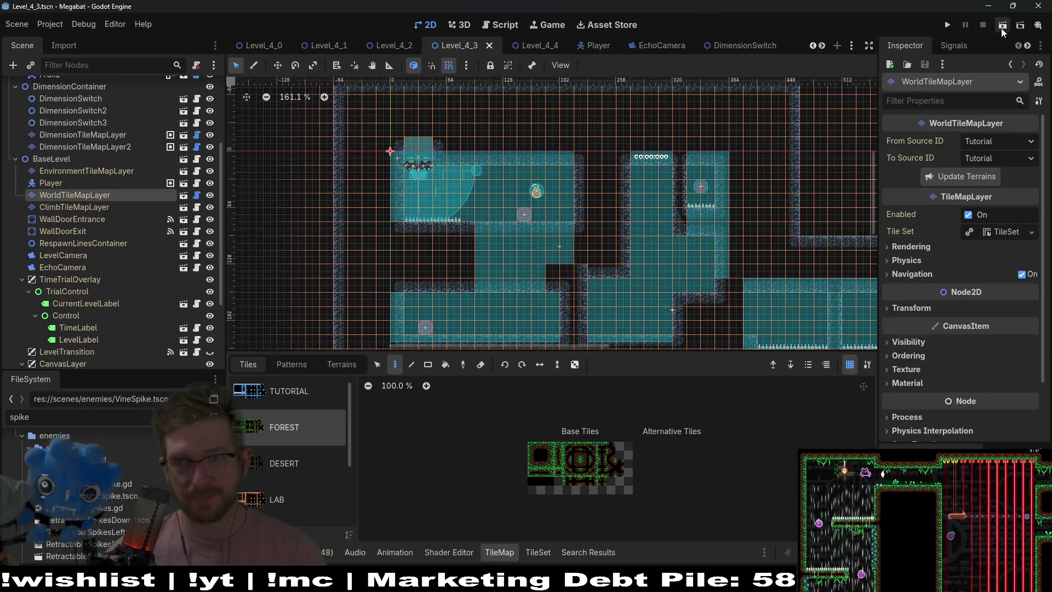
left_click(1001, 28)
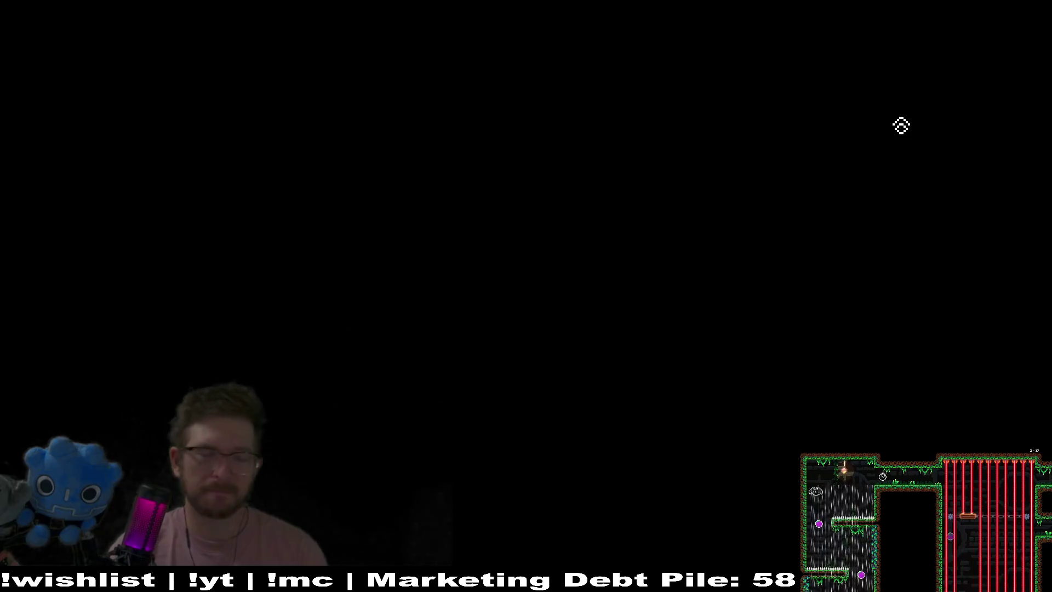
- Move the bat left and right, firing space and x sonar pulses to reveal the level
key("space")
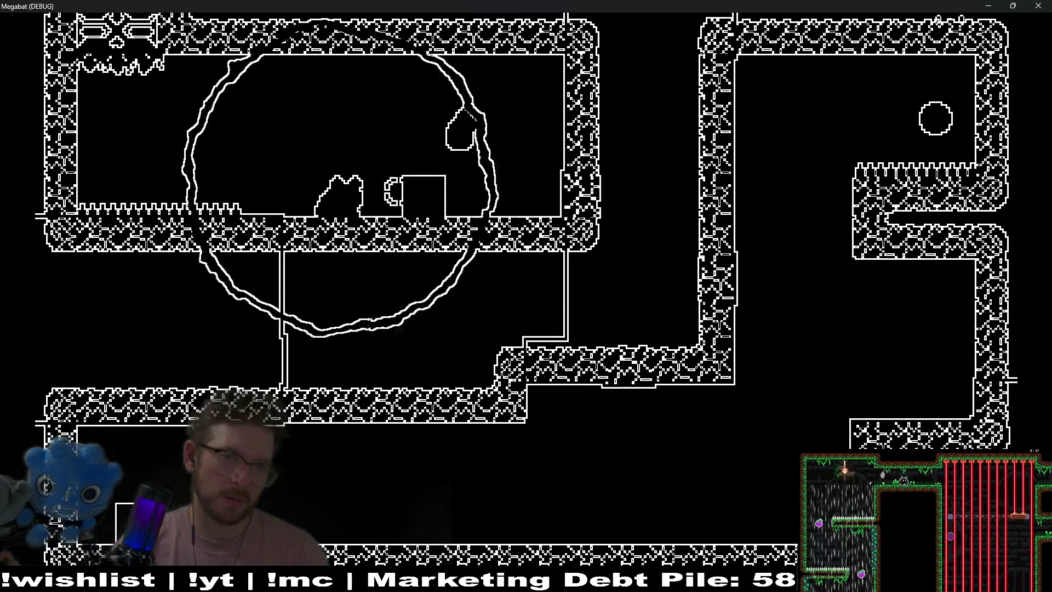
key("Right")
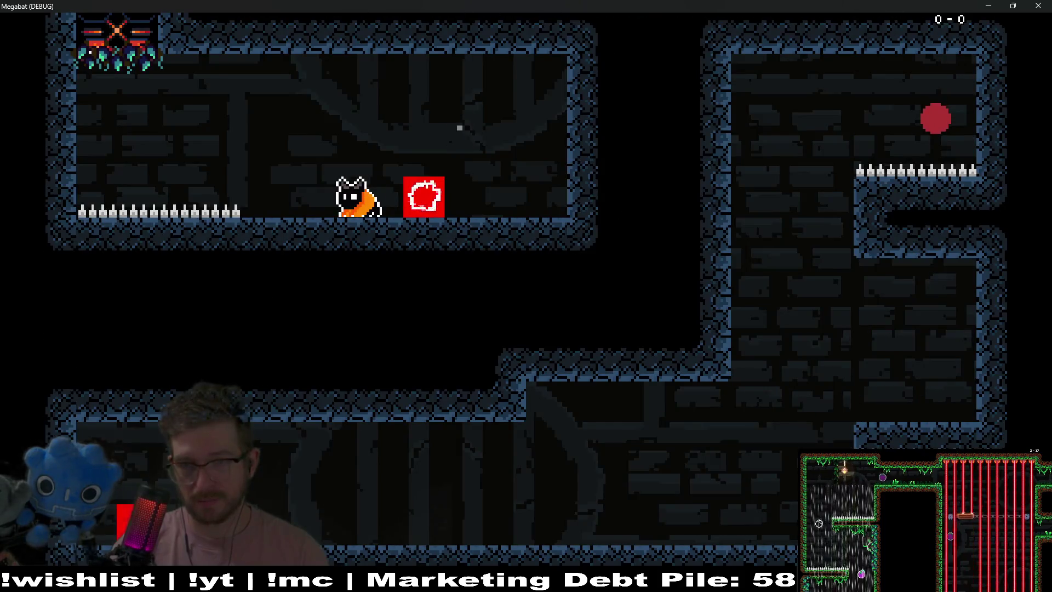
key("space")
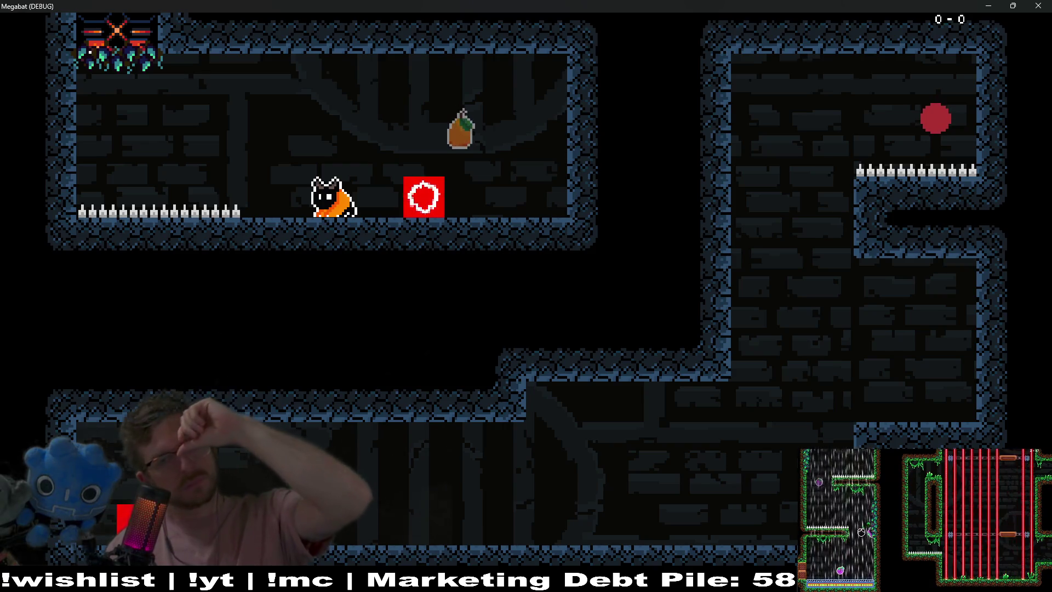
key("x")
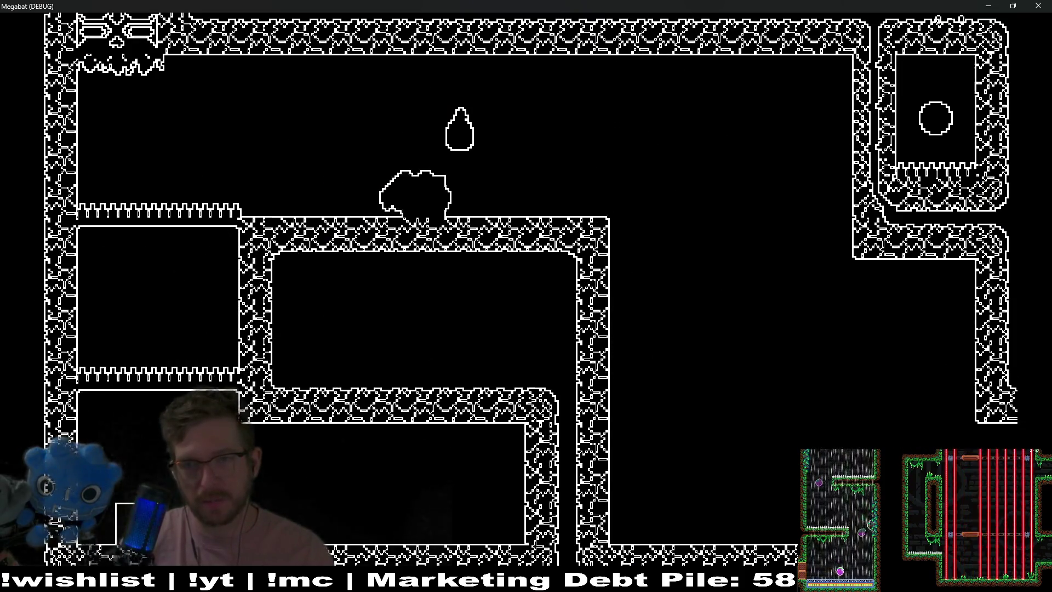
key("x")
key("Left")
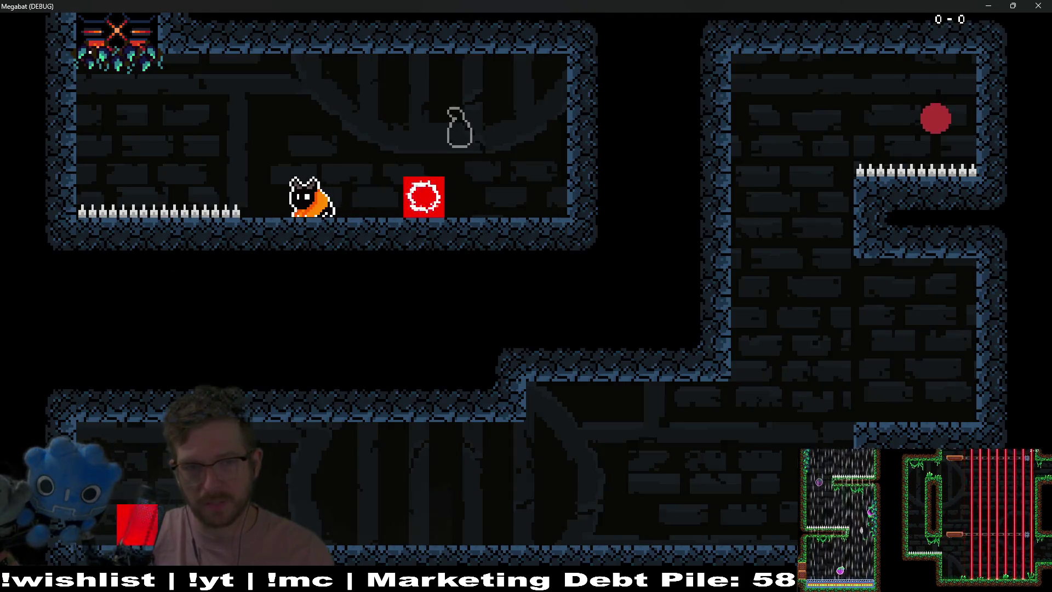
key("x")
key("Left")
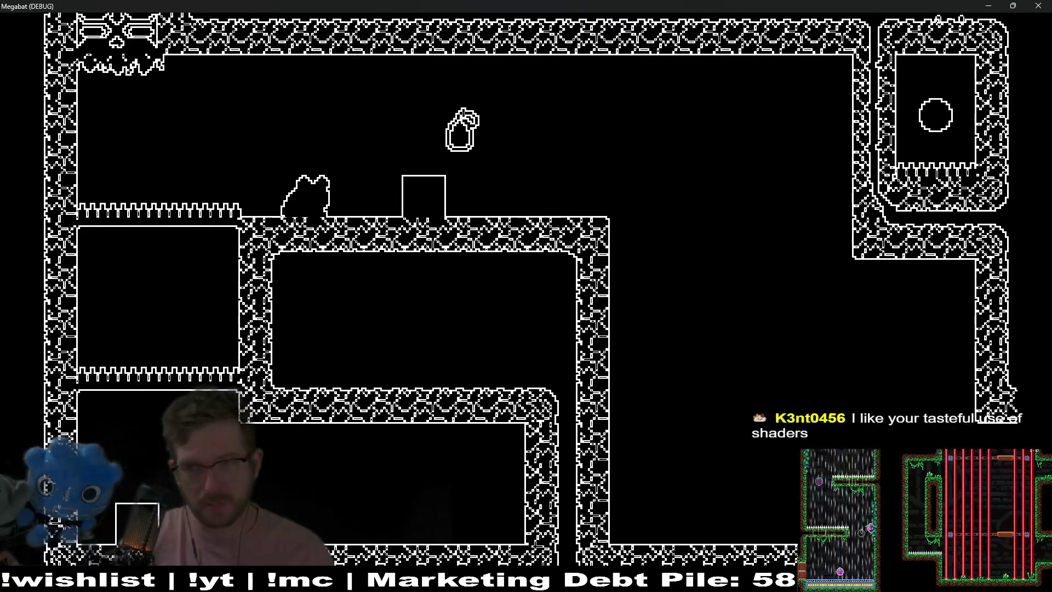
key("Left")
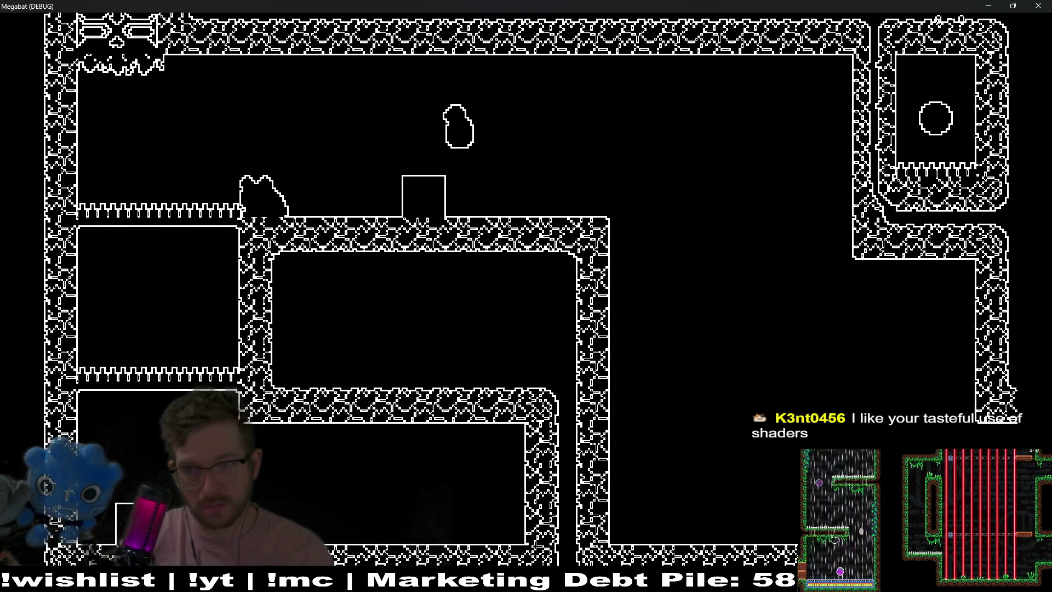
key("x")
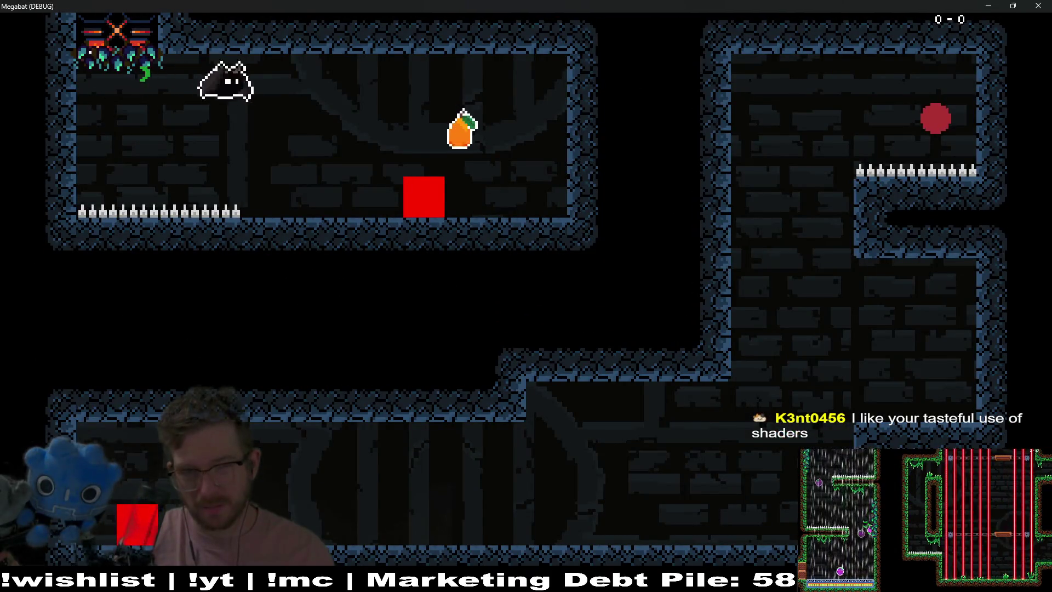
key("x")
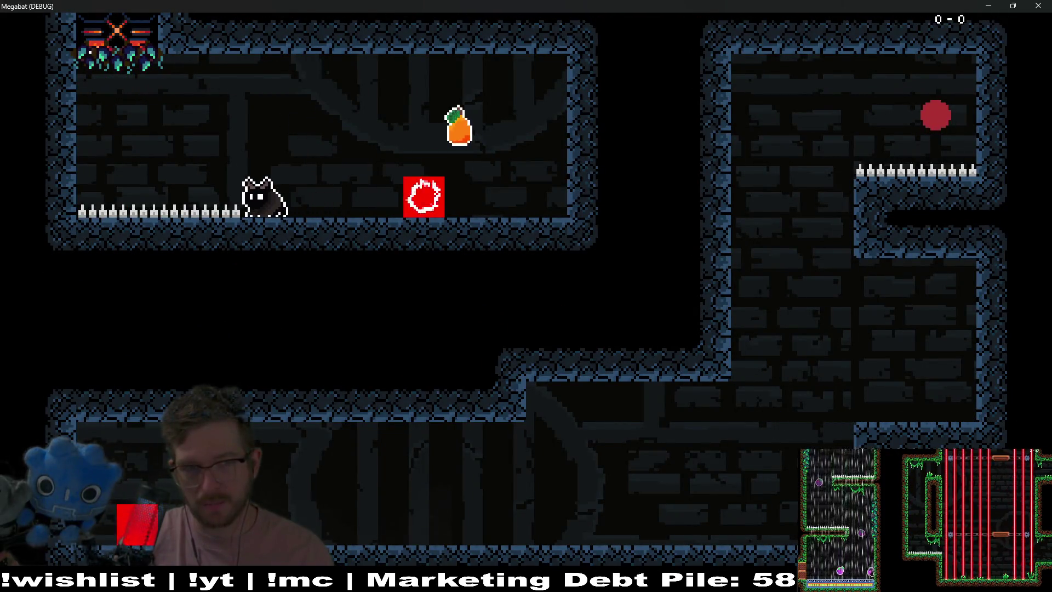
key("x")
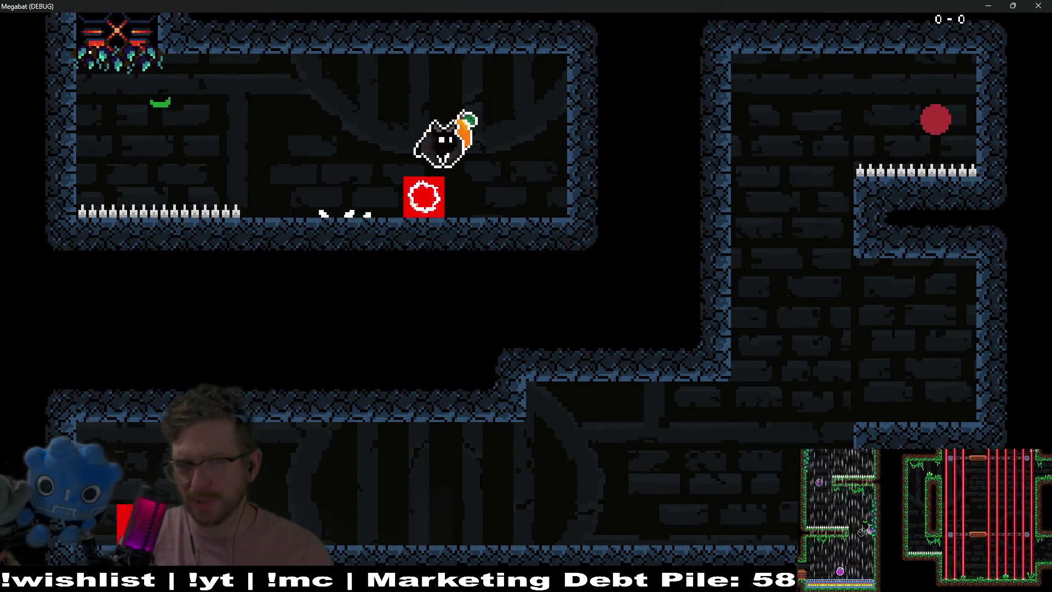
key("x")
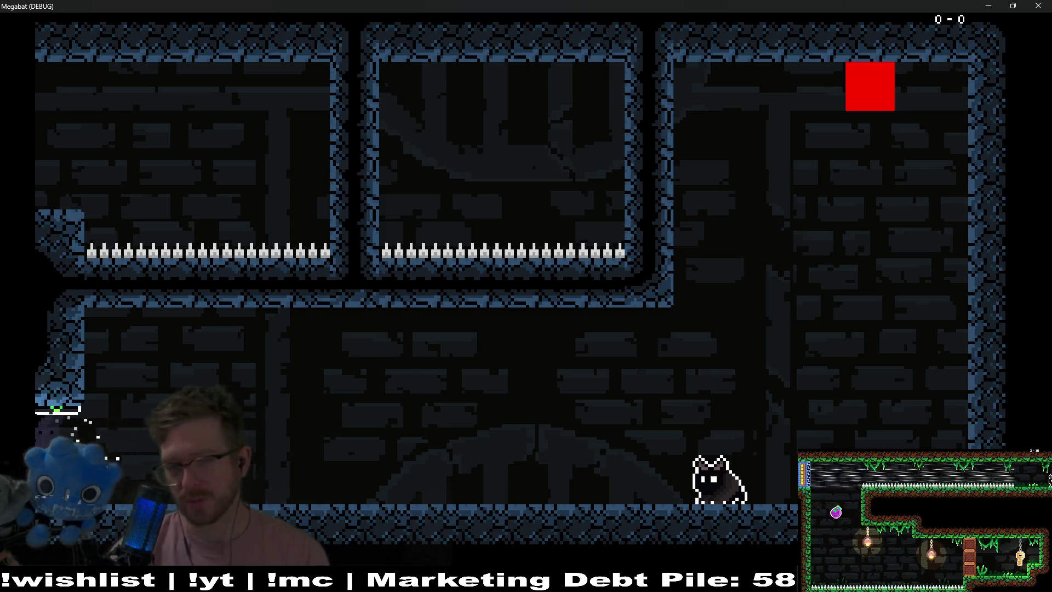
- Dash the bat toward the red square, move left along the floor, then close the game window
key("space")
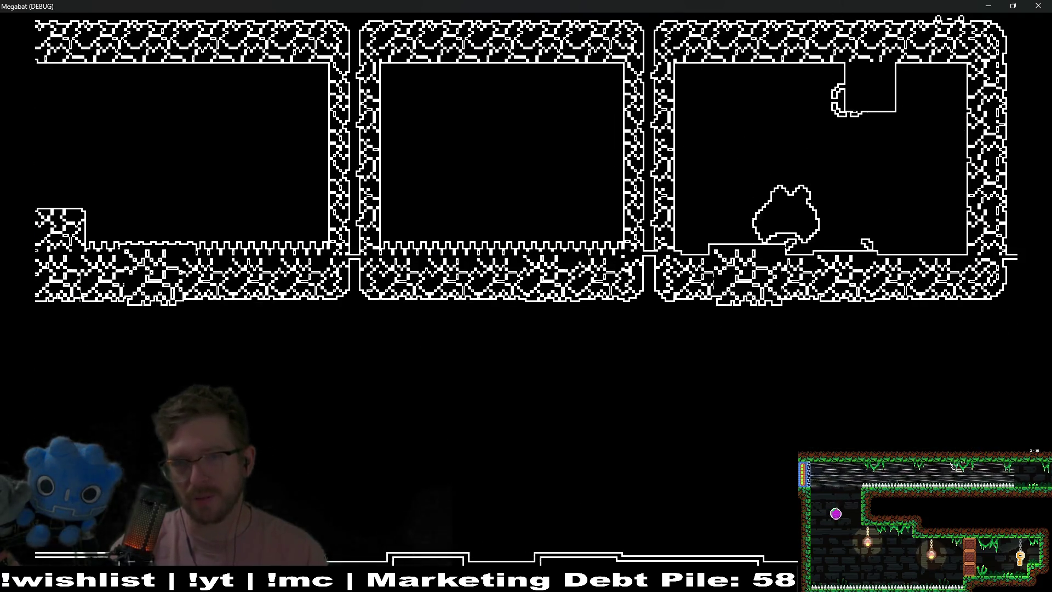
key("Left")
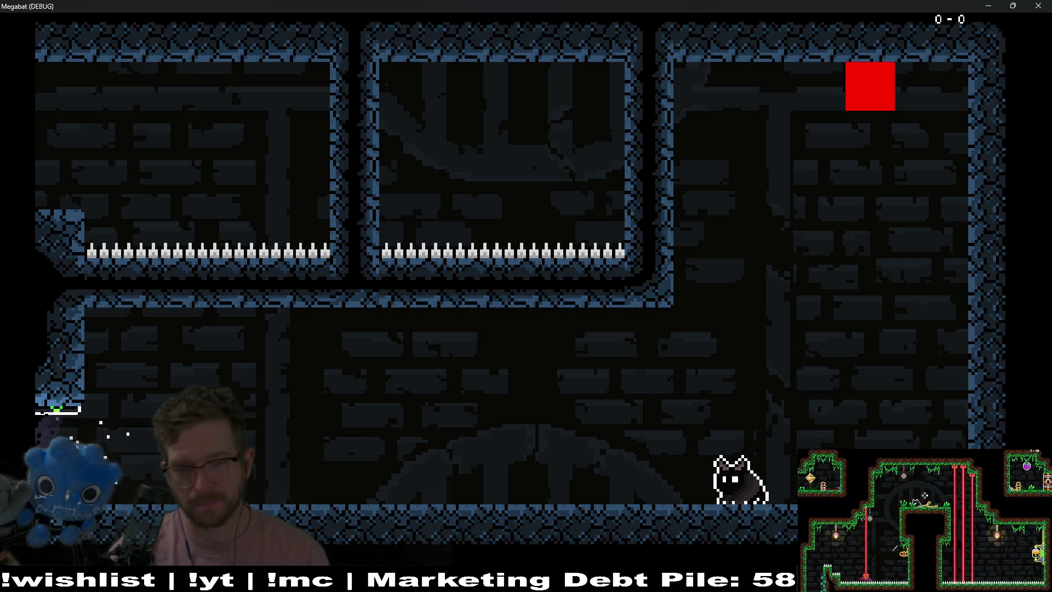
key("Left")
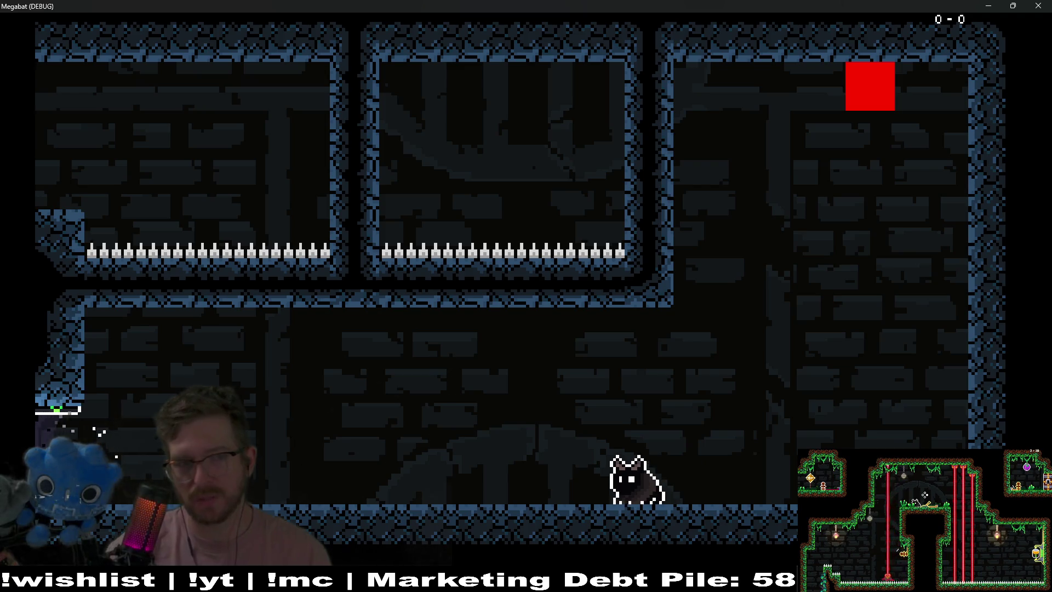
left_click(1040, 5)
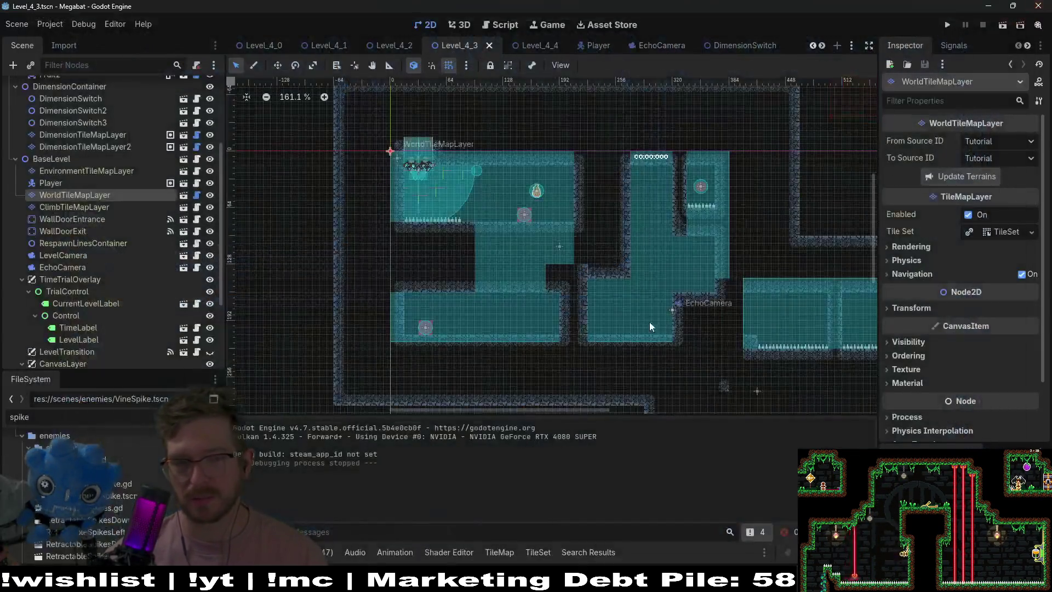
- Open the Level_4_4 scene and run it as a game
scroll(632, 315, "down", 3)
scroll(557, 278, "down", 1)
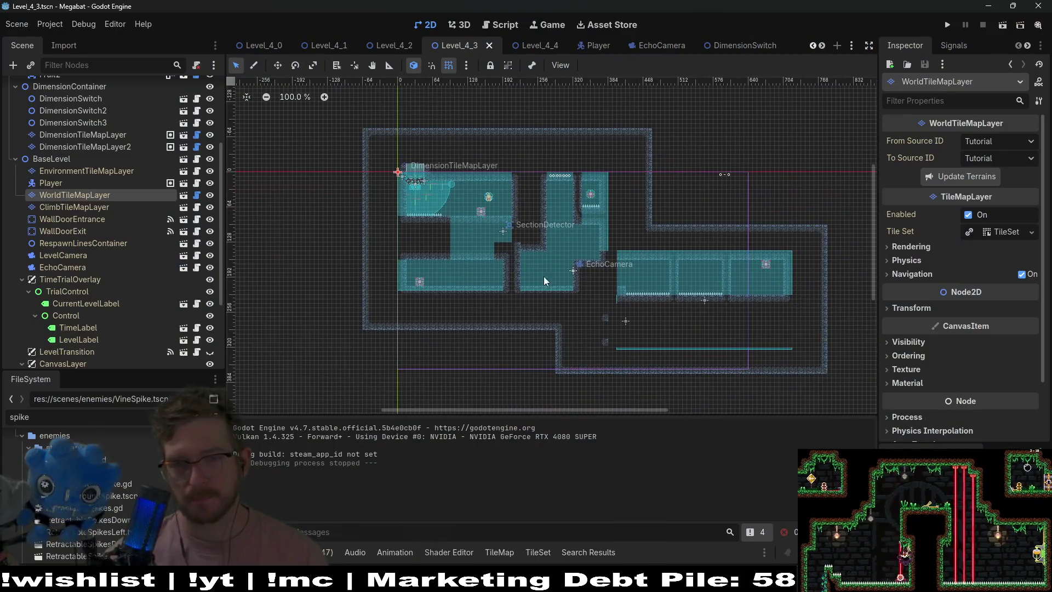
scroll(528, 273, "up", 3)
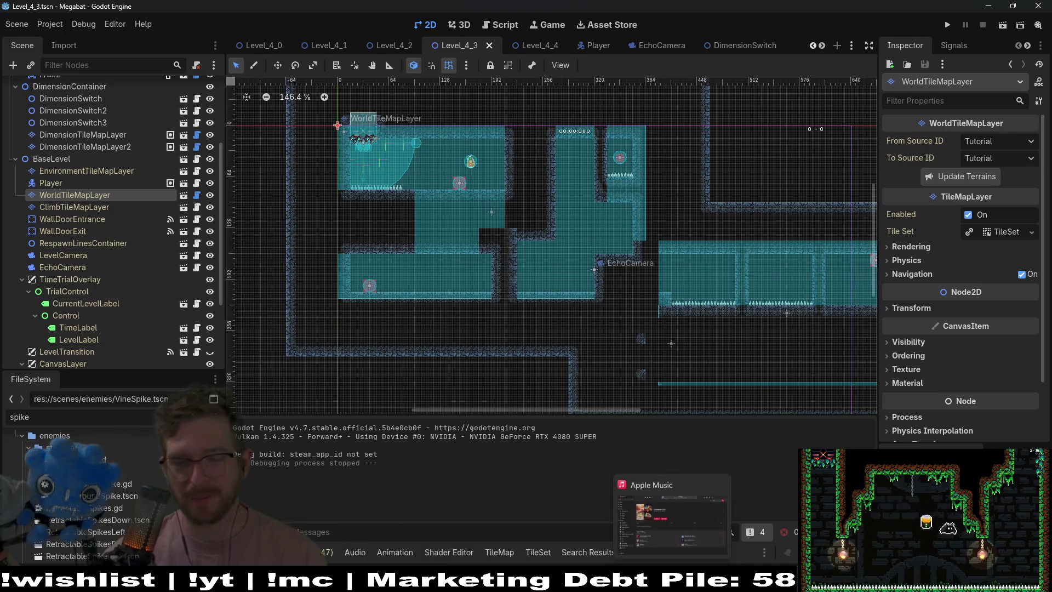
left_click(540, 44)
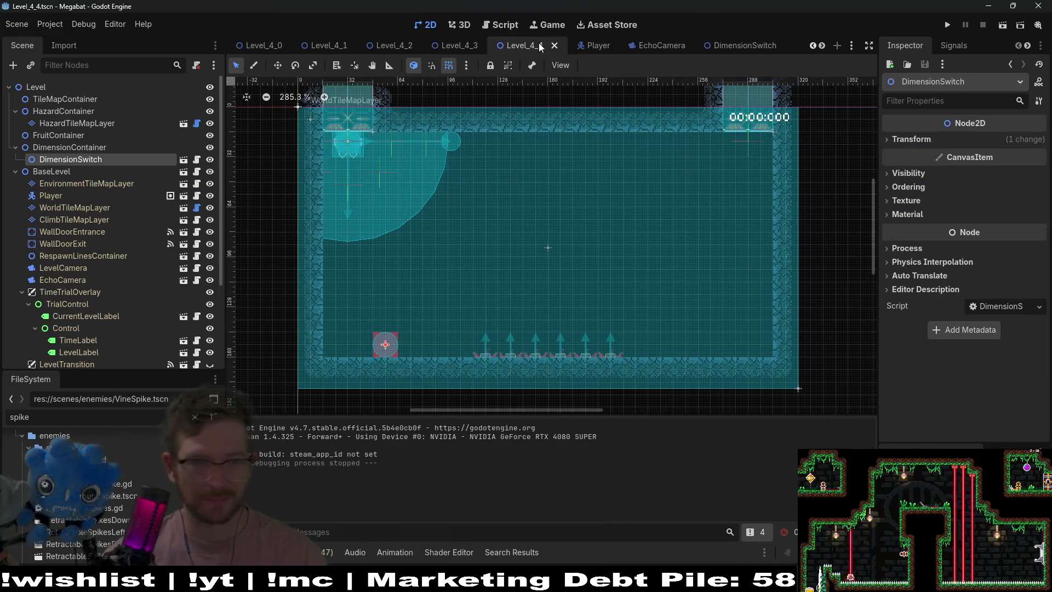
left_click(1002, 25)
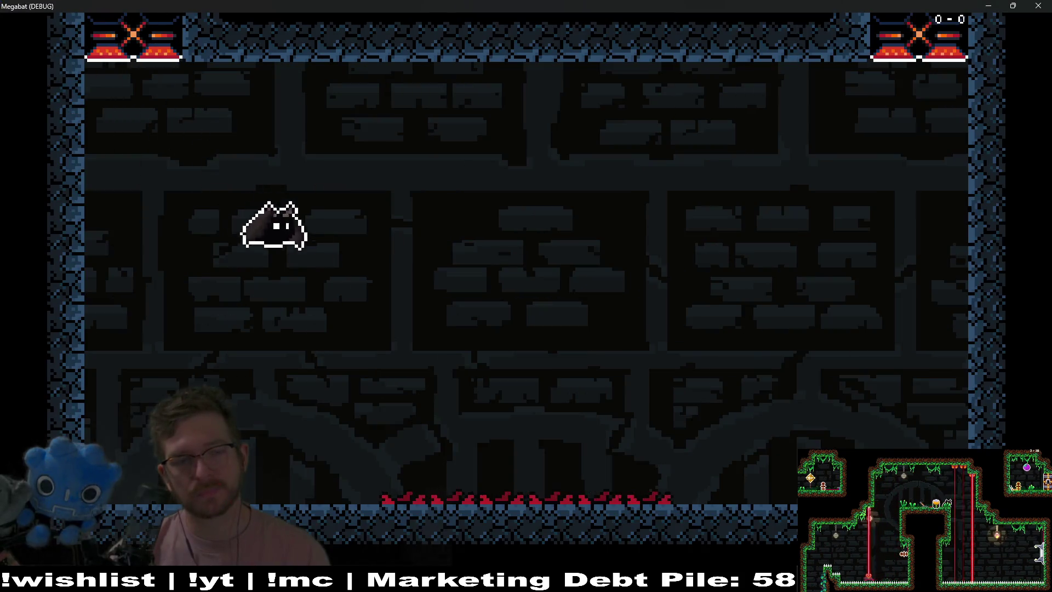
- Fly the bat right through the rooms with echolocation pulses, then close the game window
key("Right")
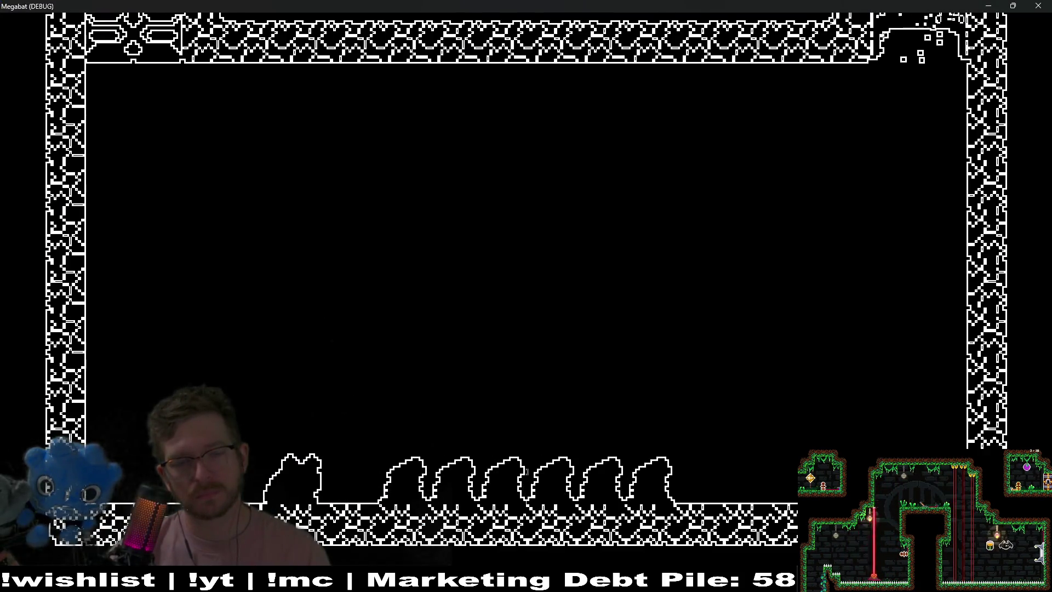
key("space")
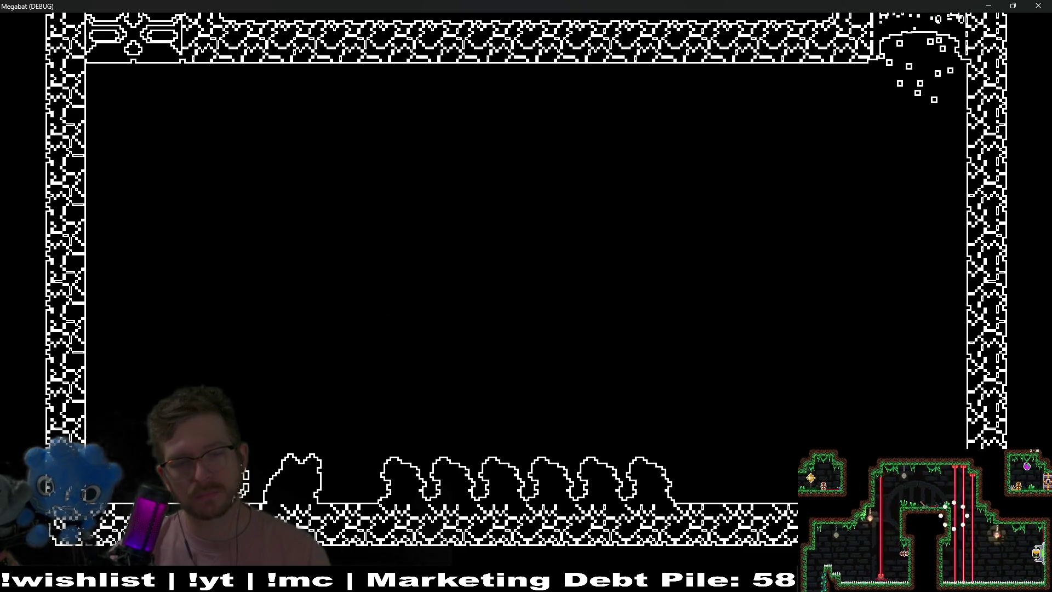
key("space")
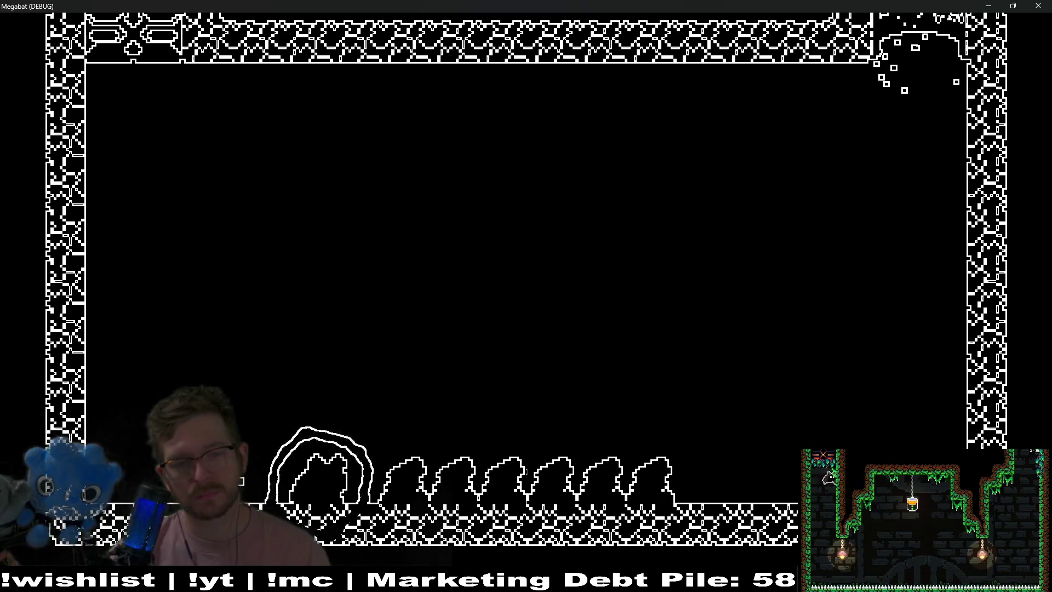
key("Right")
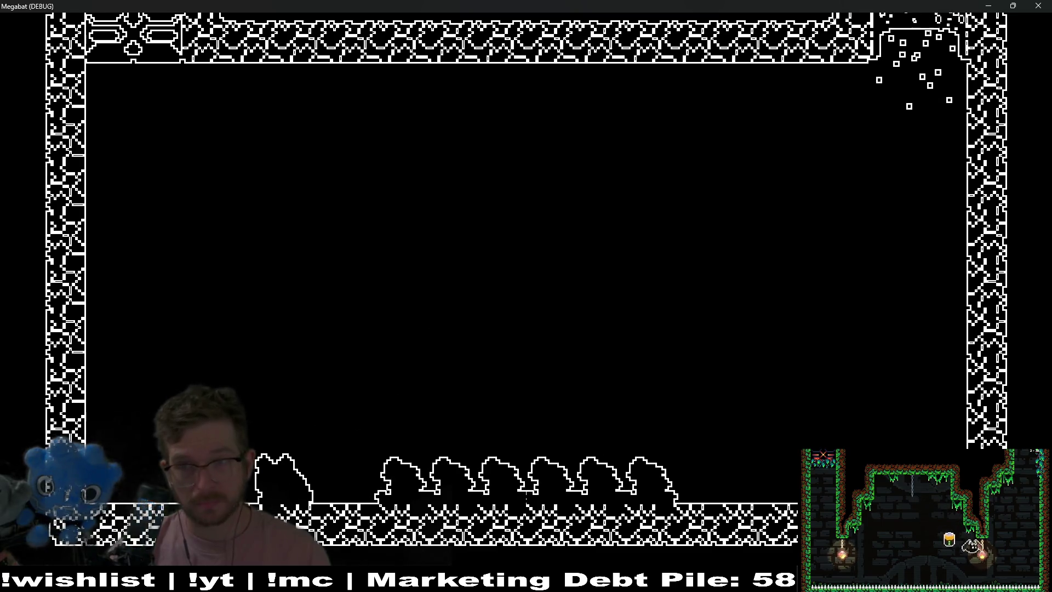
key("Right")
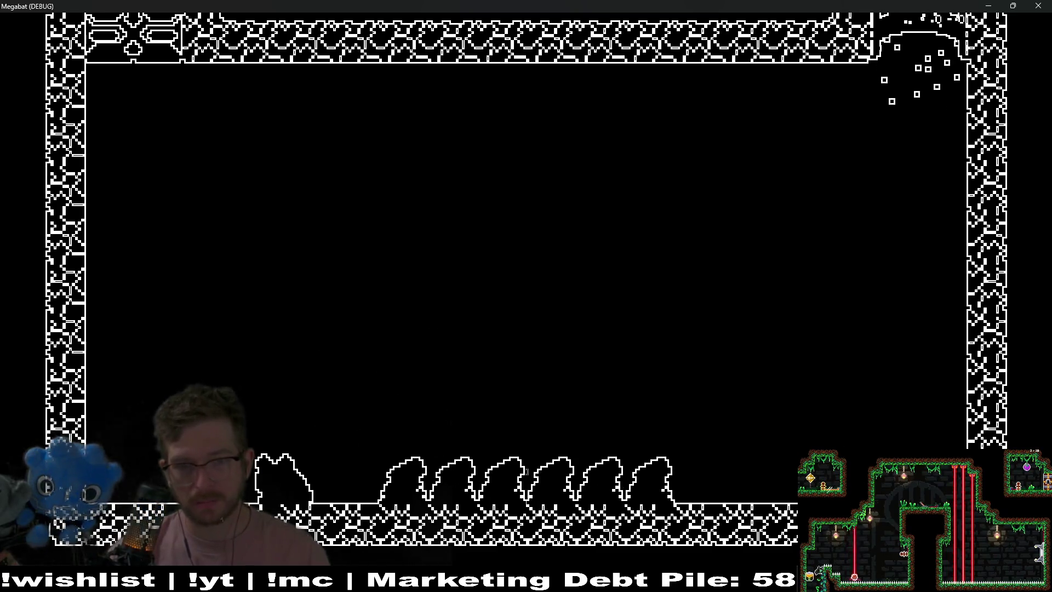
key("Right")
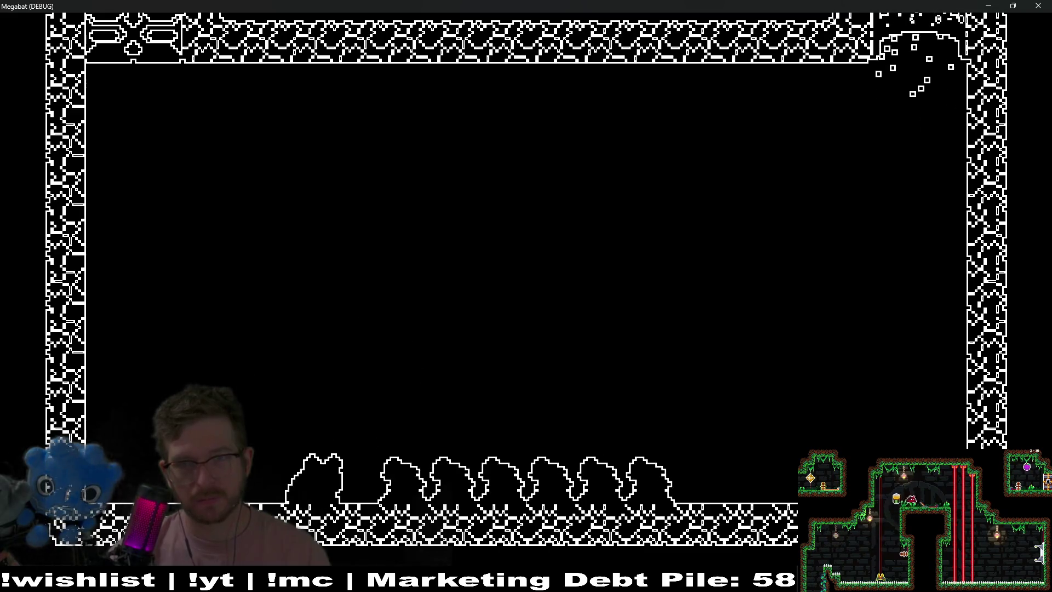
key("Right")
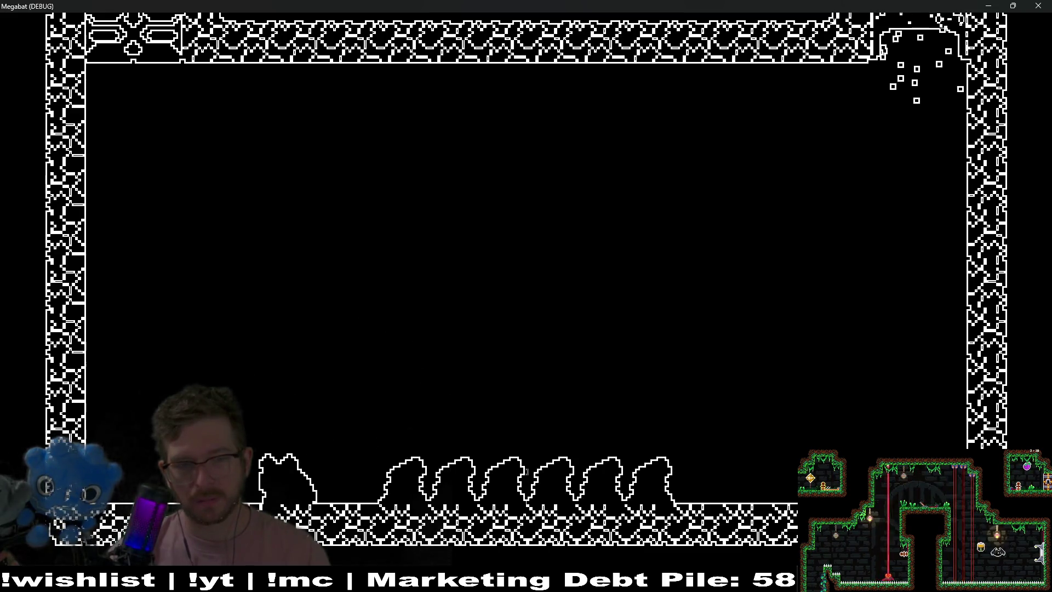
key("Left")
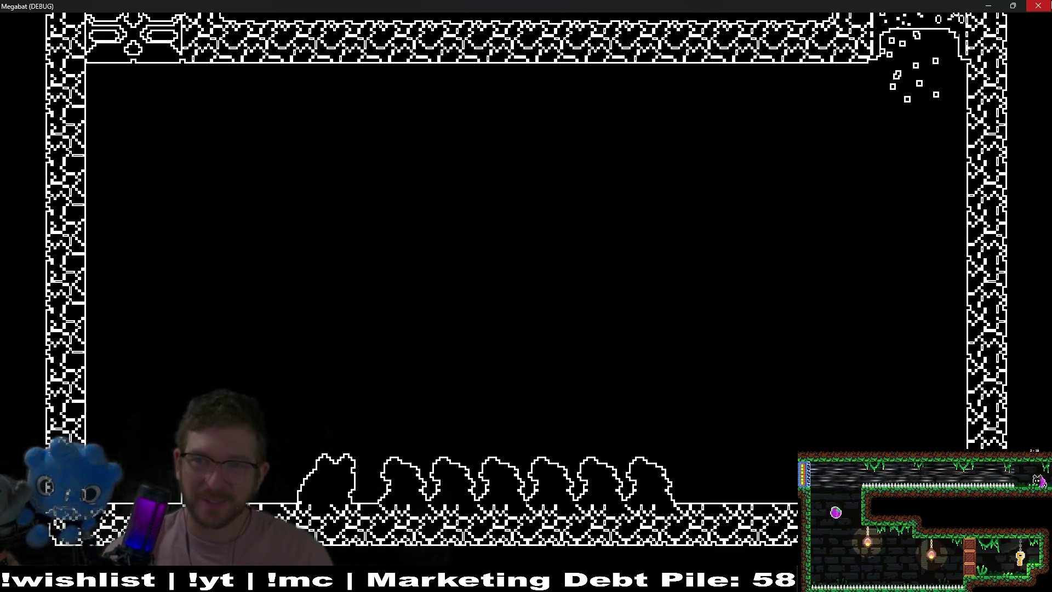
left_click(1049, 4)
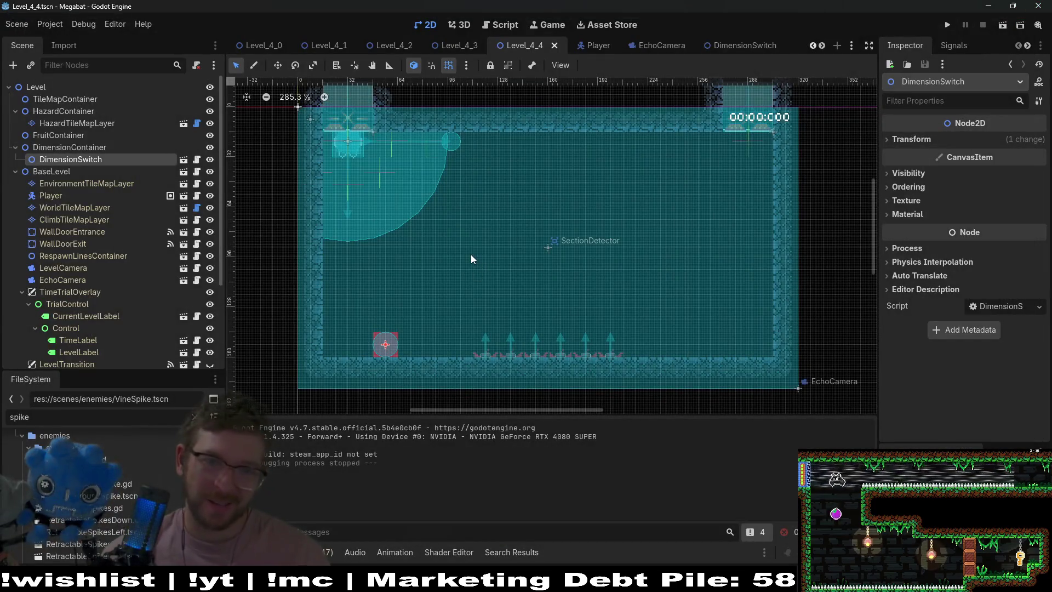
- Open EchoCamera.gd from the EchoCamera scene and select dimension_tile_map_layers on line 40 in _ready
left_click(656, 46)
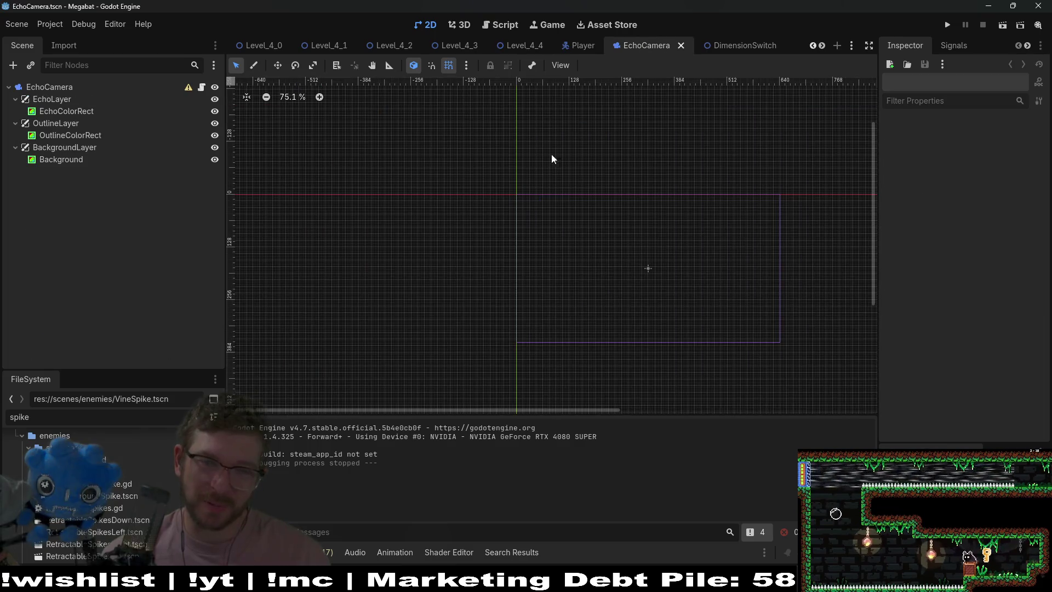
left_click(206, 89)
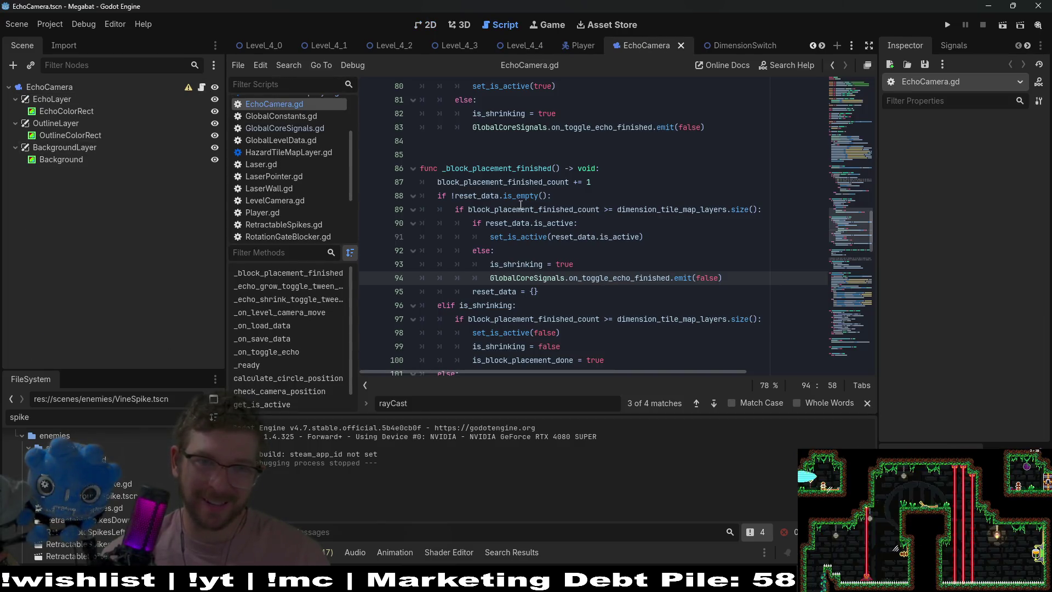
scroll(621, 184, "up", 10)
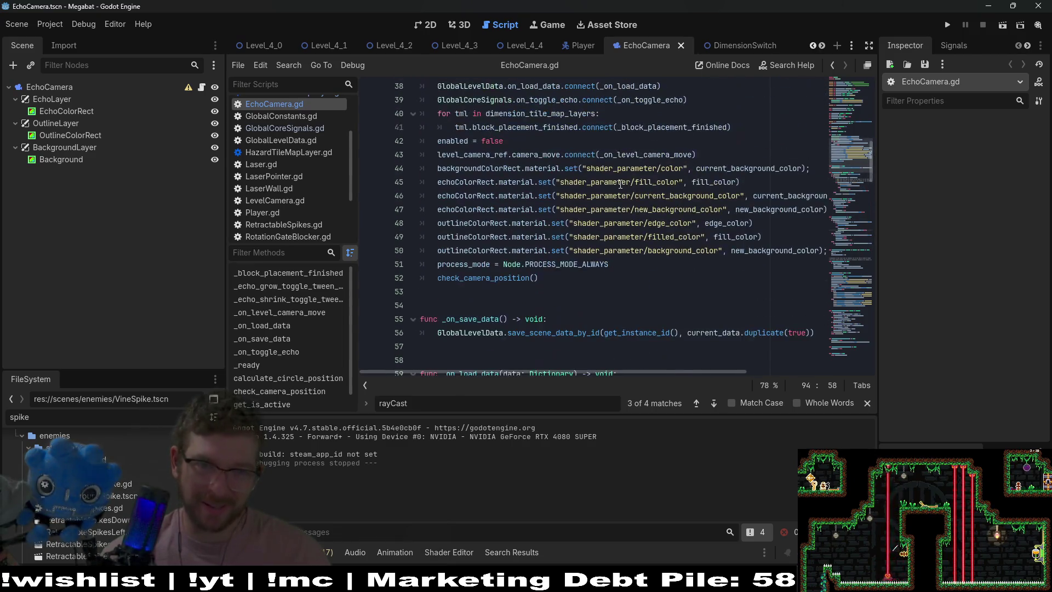
scroll(602, 239, "up", 4)
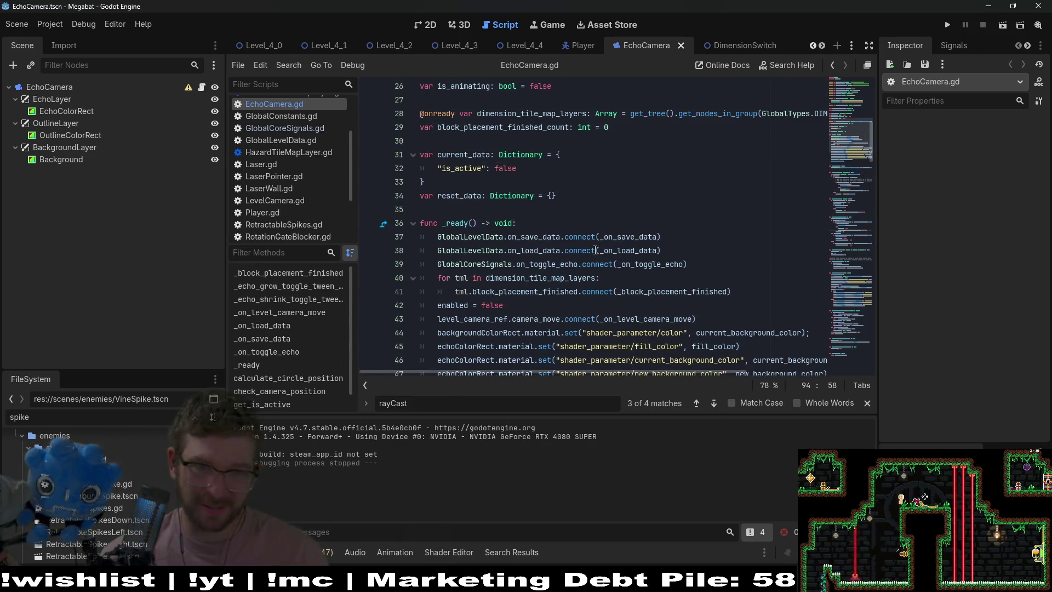
double_click(574, 279)
key("ctrl+c")
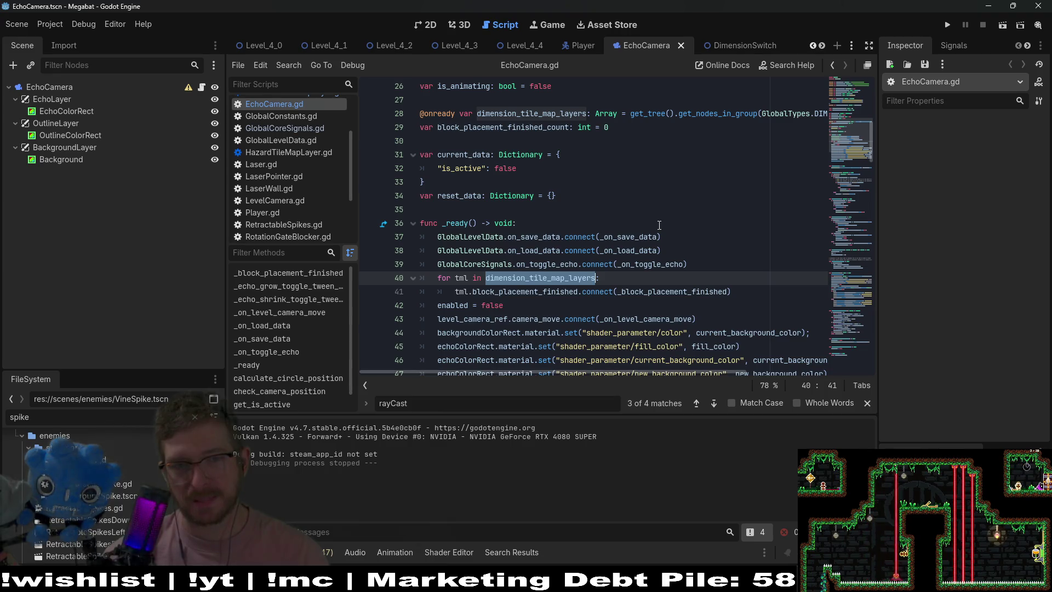
- Search EchoCamera.gd for dimension_tile_map_layers, cycling through matches including line 97
key("ctrl+f")
key("Return")
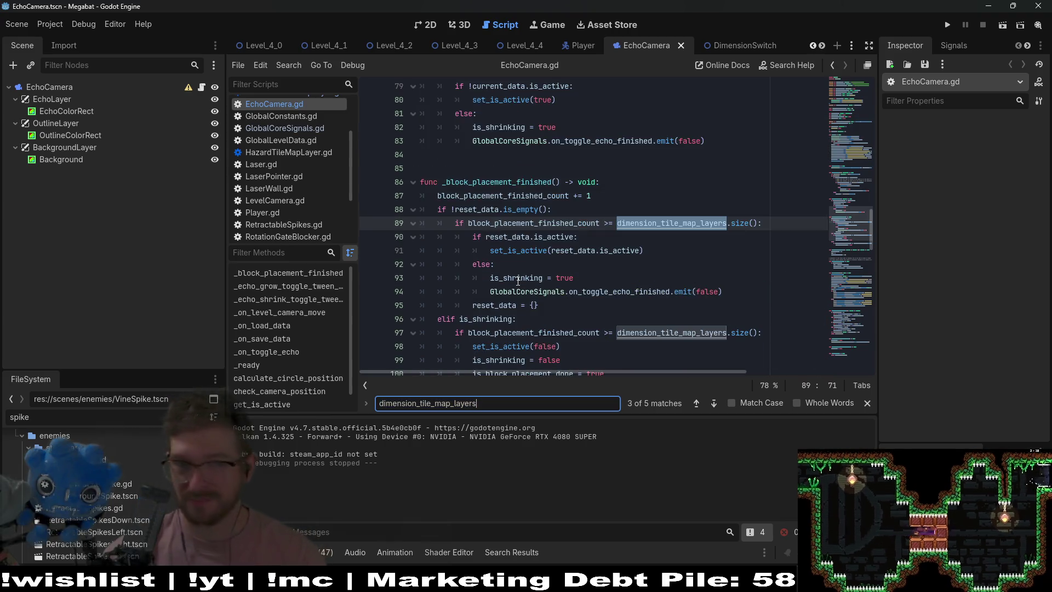
key("Return")
key("Return")
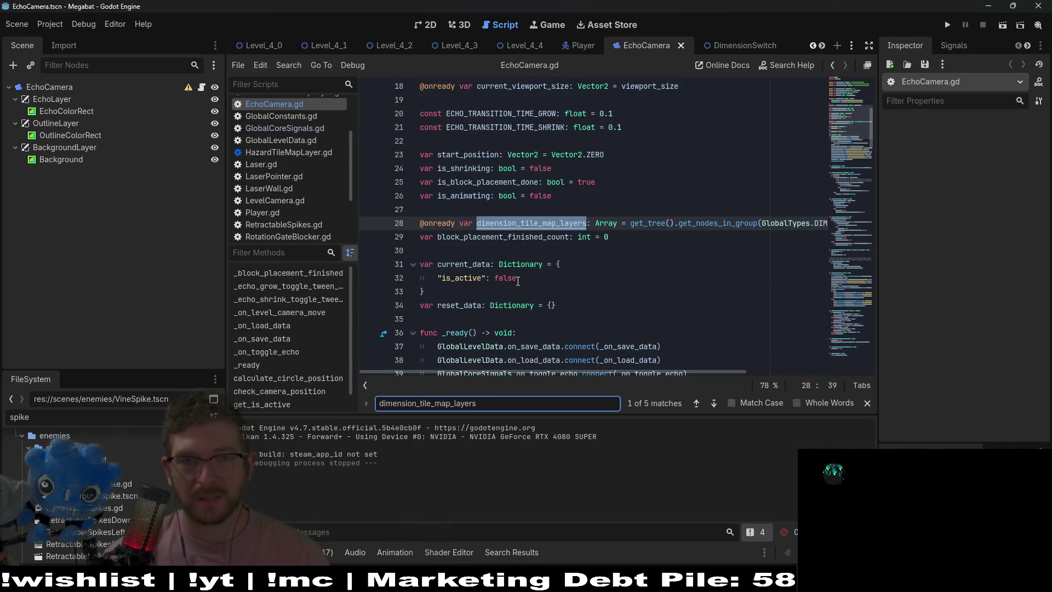
key("Return")
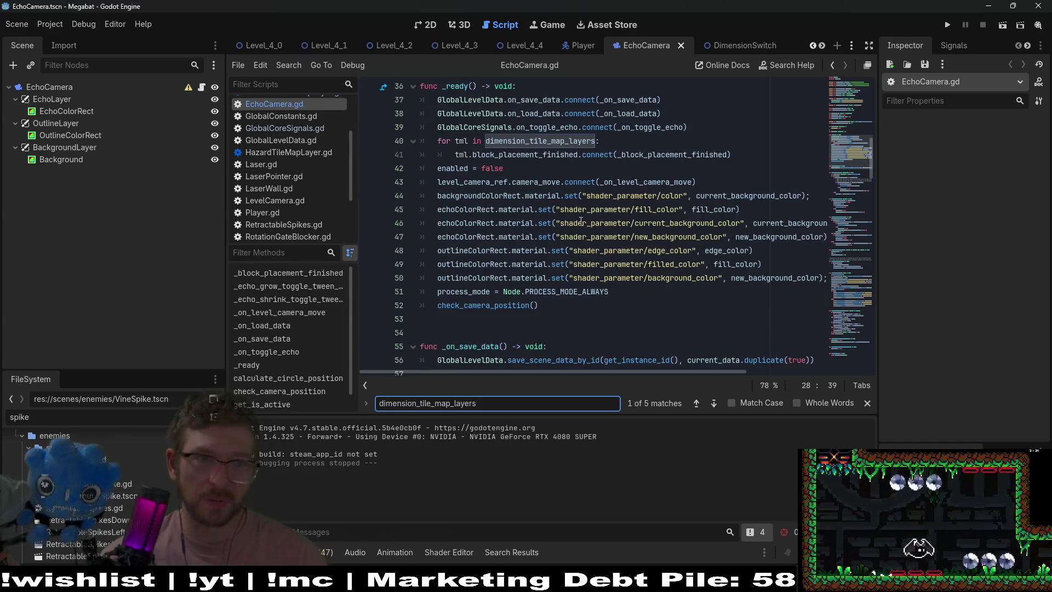
- Inspect the is_block_placement_done check on line 76
scroll(635, 252, "down", 7)
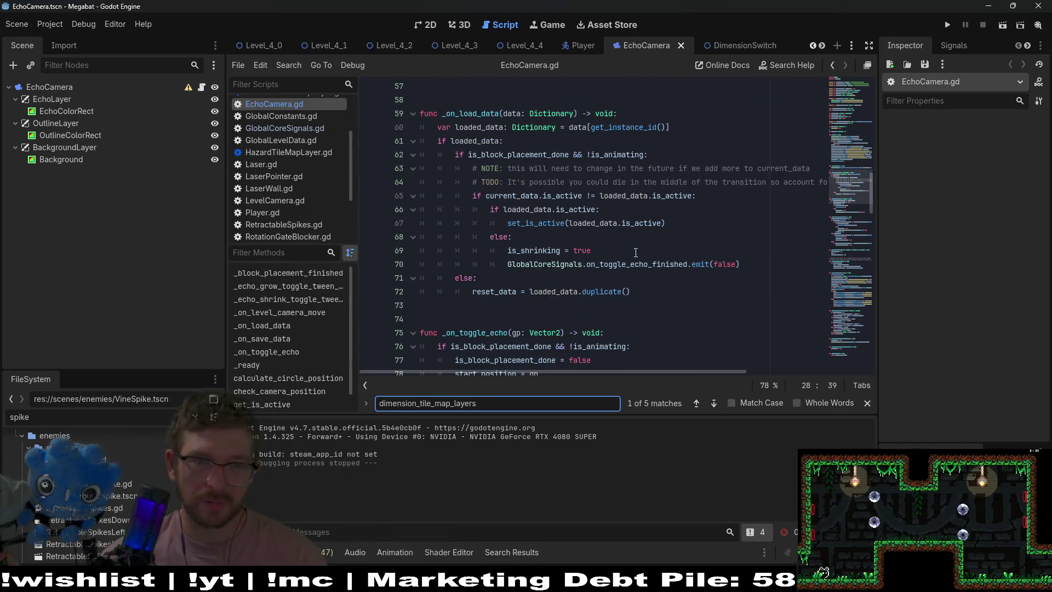
scroll(635, 252, "down", 3)
scroll(603, 254, "up", 4)
scroll(548, 255, "down", 4)
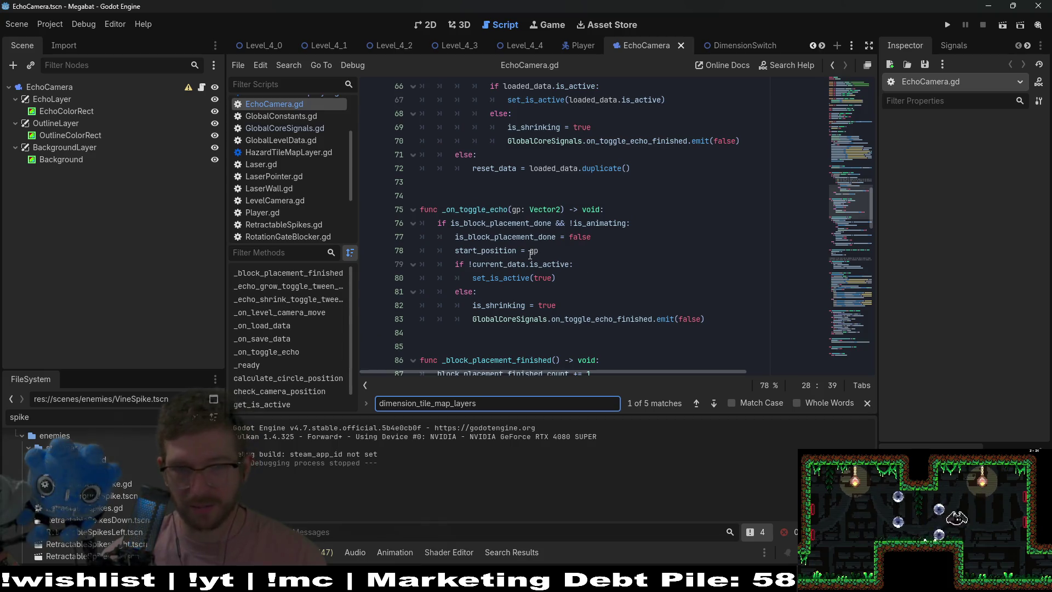
double_click(525, 225)
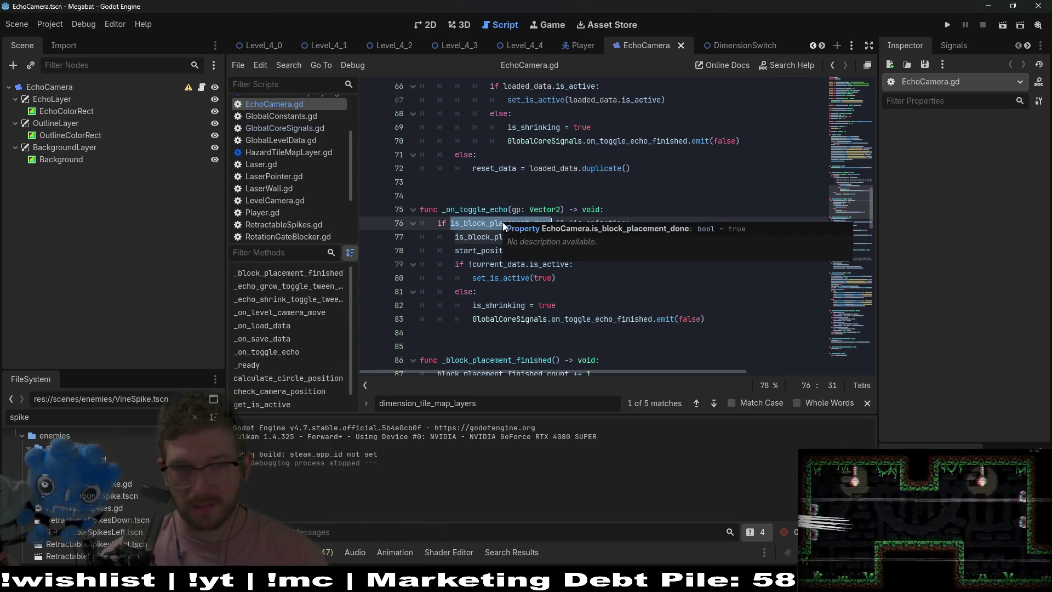
scroll(502, 222, "down", 2)
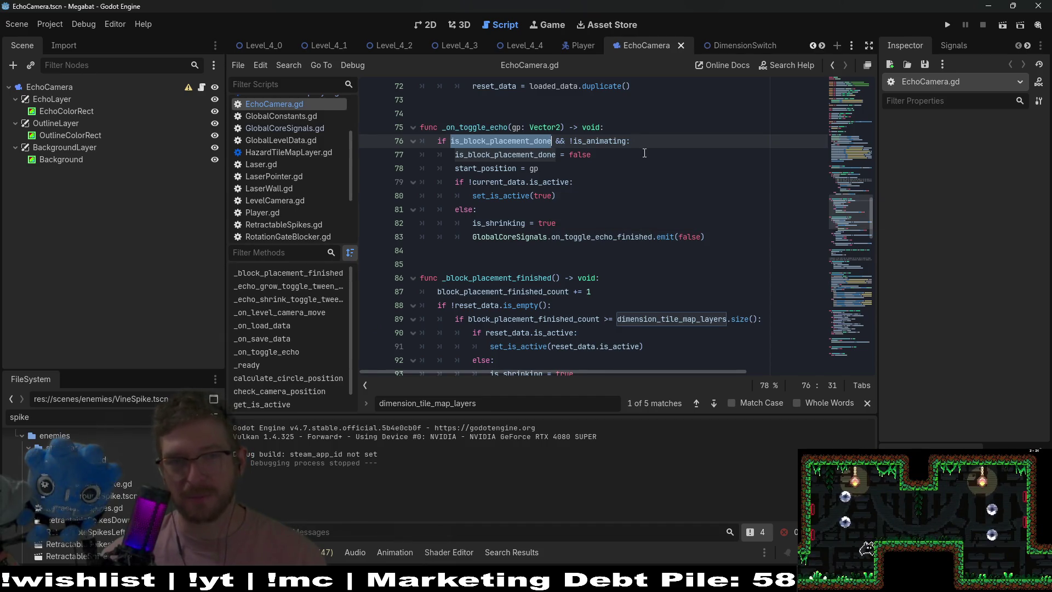
scroll(678, 184, "up", 1)
scroll(677, 184, "down", 2)
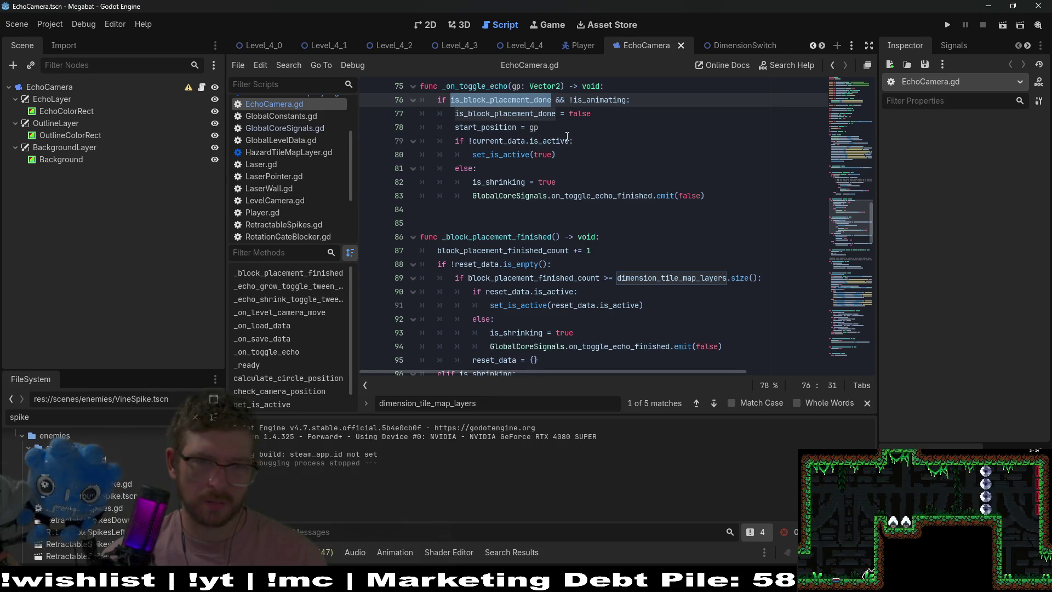
- Review the _block_placement_finished body, then start a new line at the top of _on_toggle_echo
double_click(537, 237)
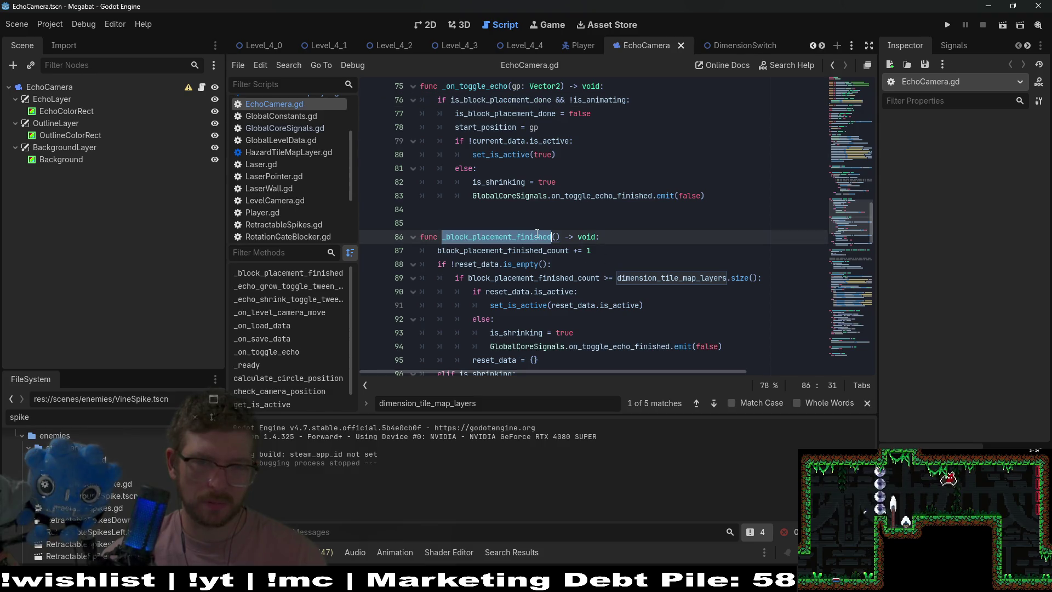
scroll(548, 225, "down", 2)
mouse_move(605, 346)
left_mouse_down()
mouse_move(362, 250)
mouse_move(362, 175)
left_mouse_up()
scroll(591, 181, "up", 4)
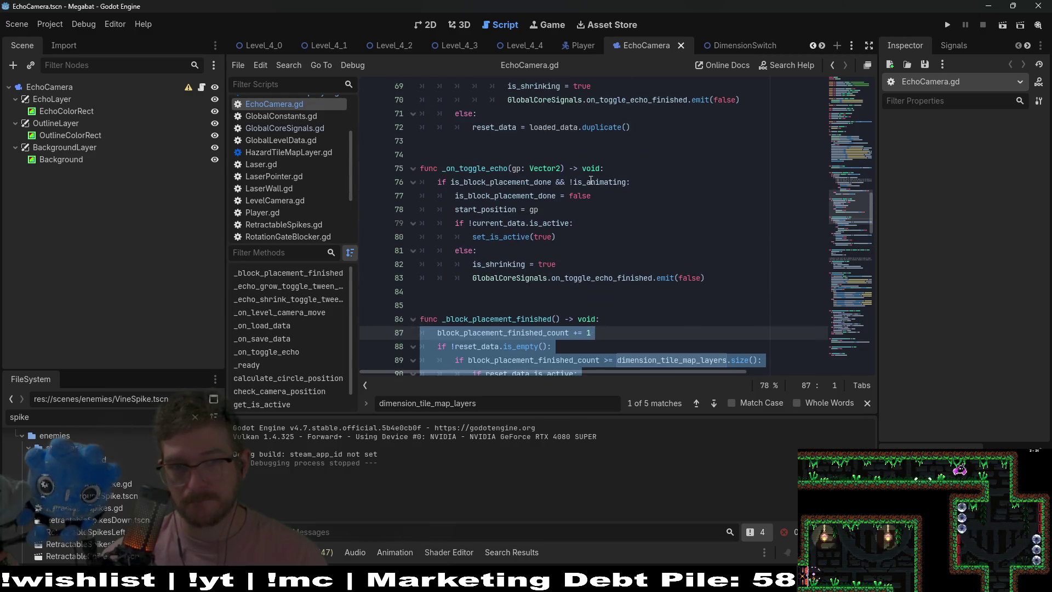
scroll(631, 168, "down", 3)
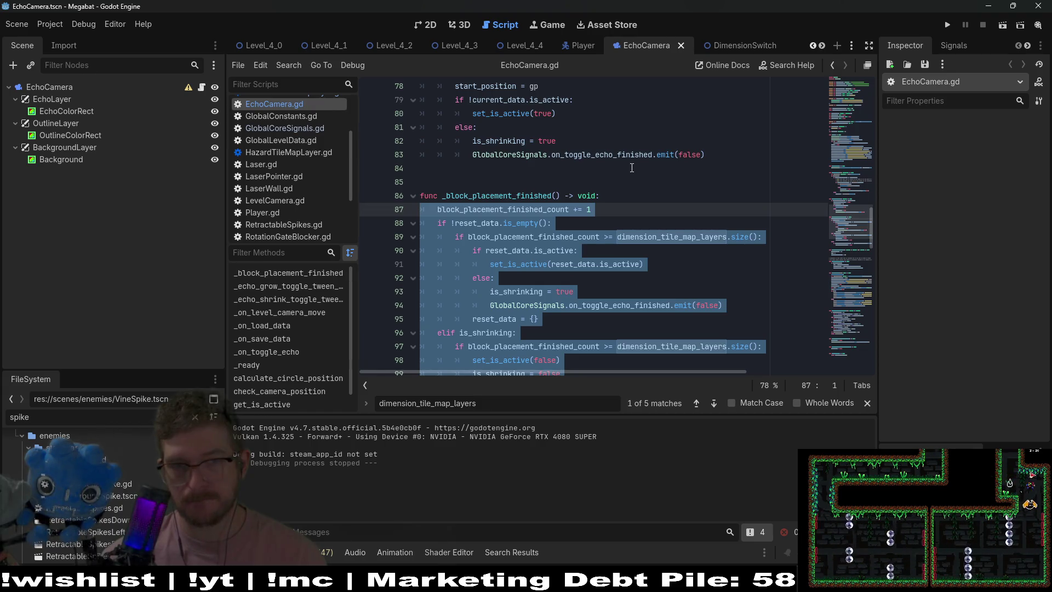
scroll(632, 168, "up", 3)
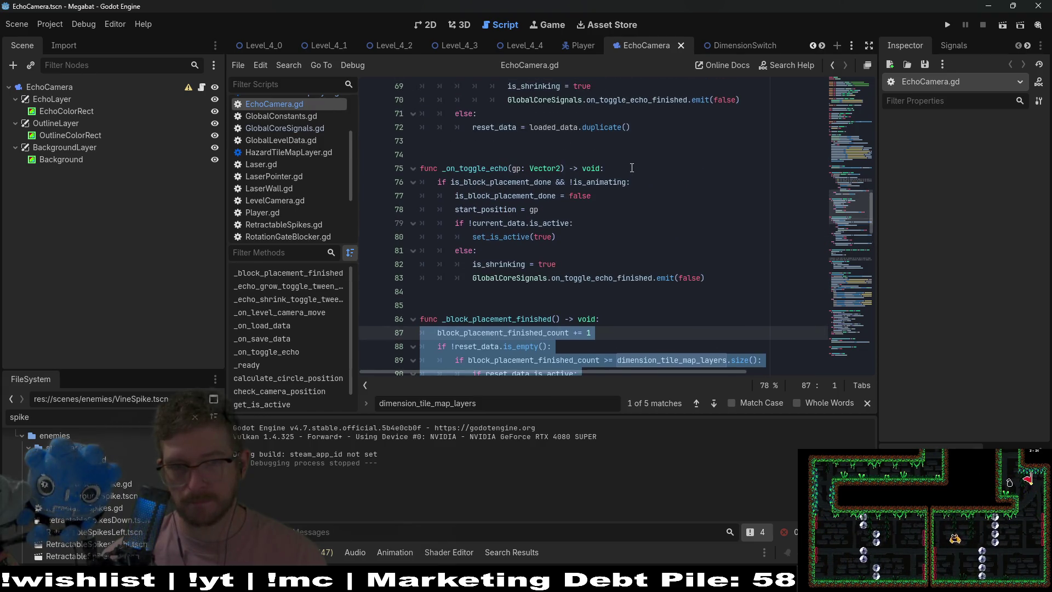
left_click(632, 168)
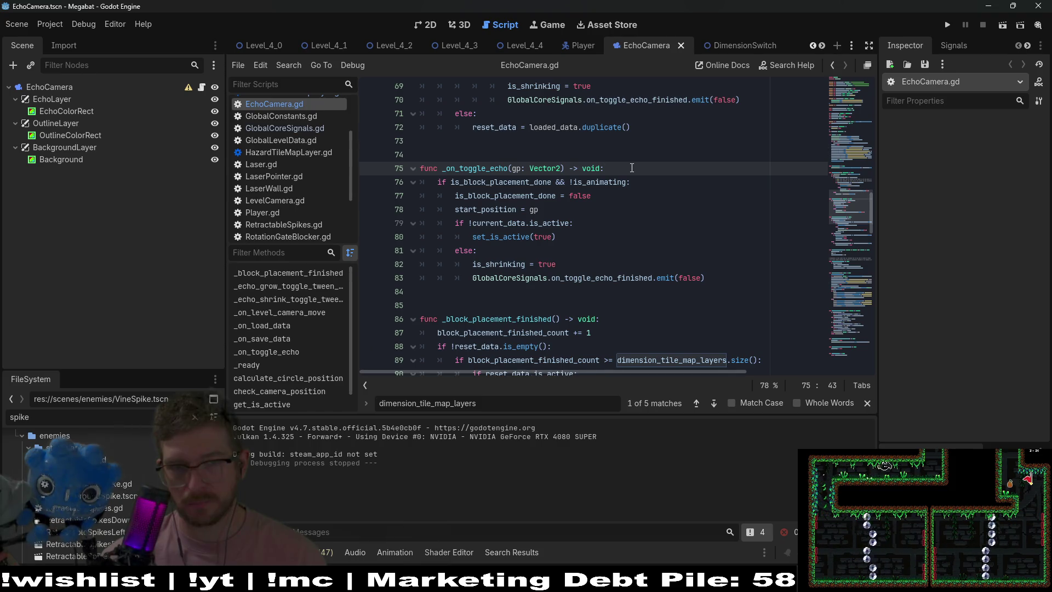
key("Return")
- In _on_toggle_echo, add 'if dimension_tile_map_layers.size() == 0:' with a pass placeholder and an else: line
type("if")
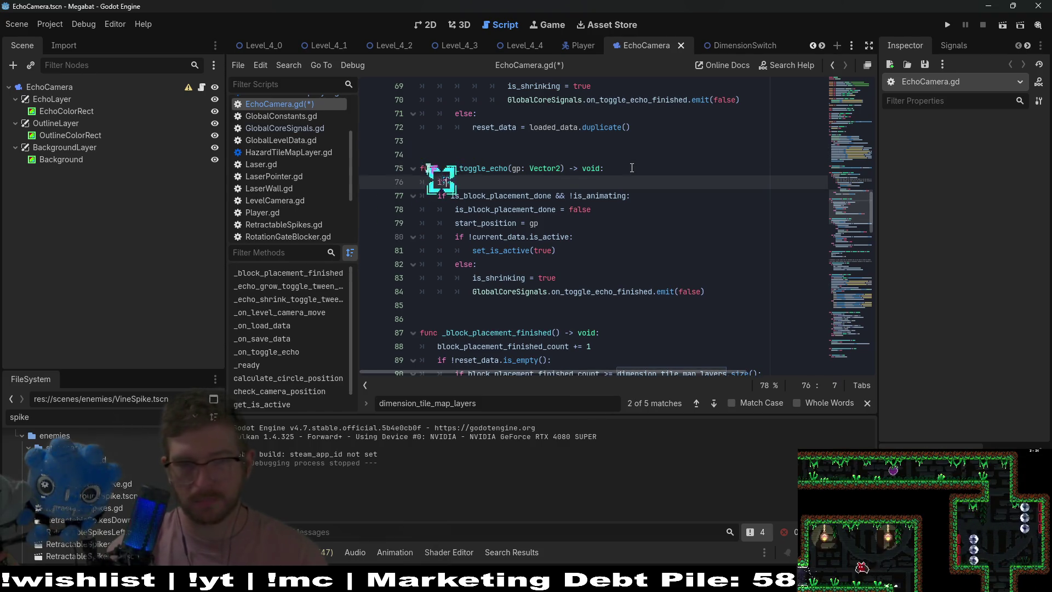
key("ctrl+v")
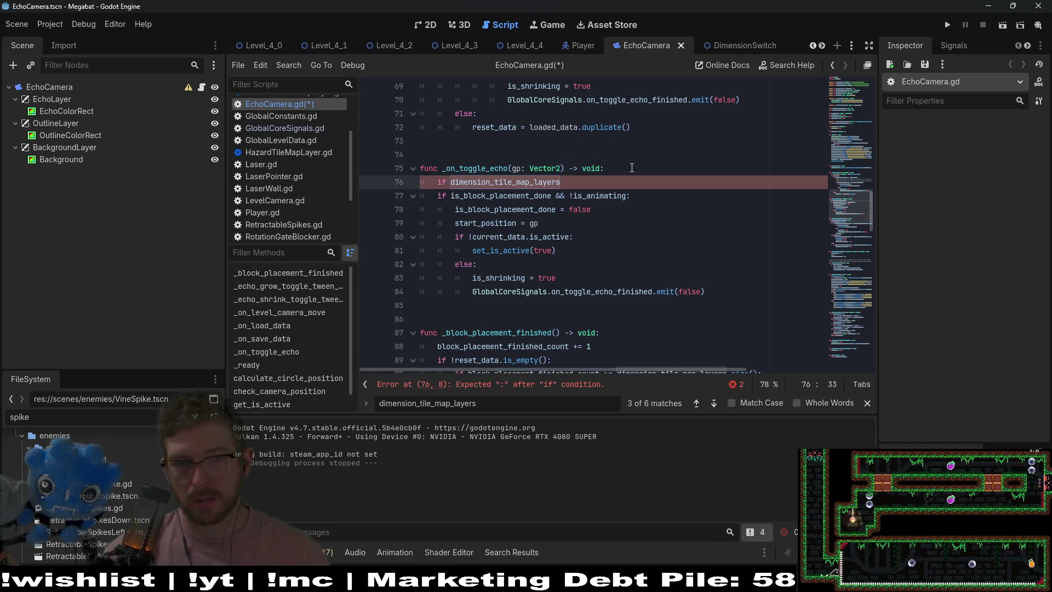
type("size() == 0:")
key("Return")
key("BackSpace")
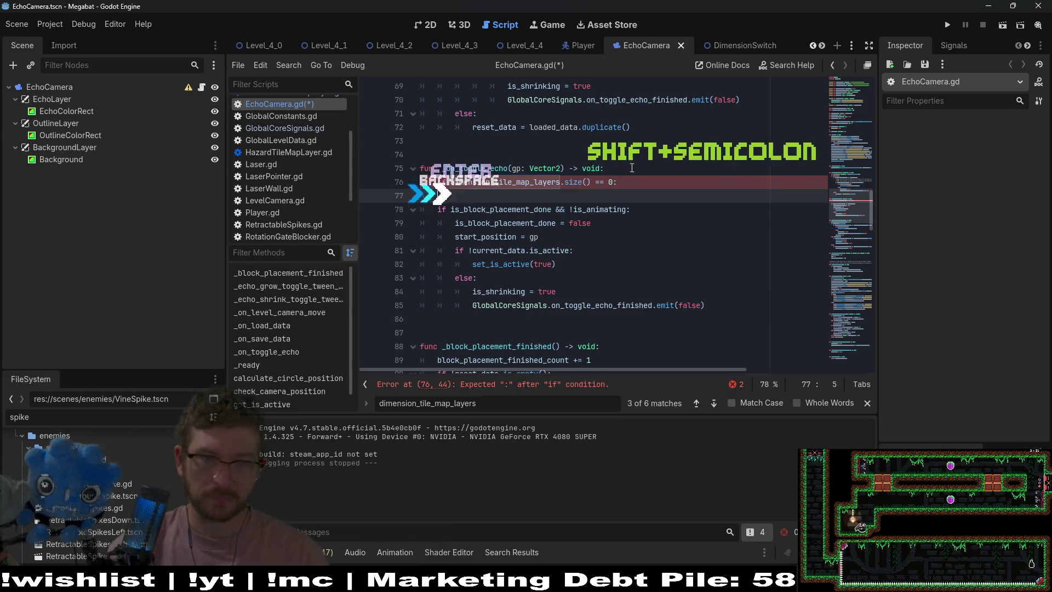
key("Tab")
type("pass")
key("Return")
key("BackSpace")
type("else:")
- Indent the old toggle logic, lines 79–86, under the else branch
left_click(698, 319)
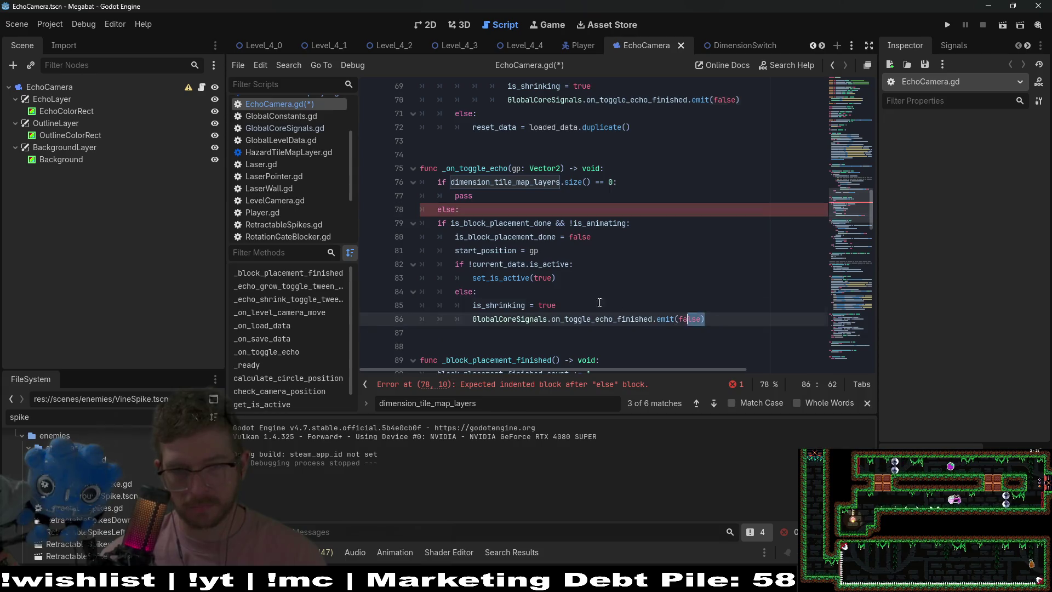
left_click_drag(713, 319, 406, 223)
key("Tab")
left_click(461, 209)
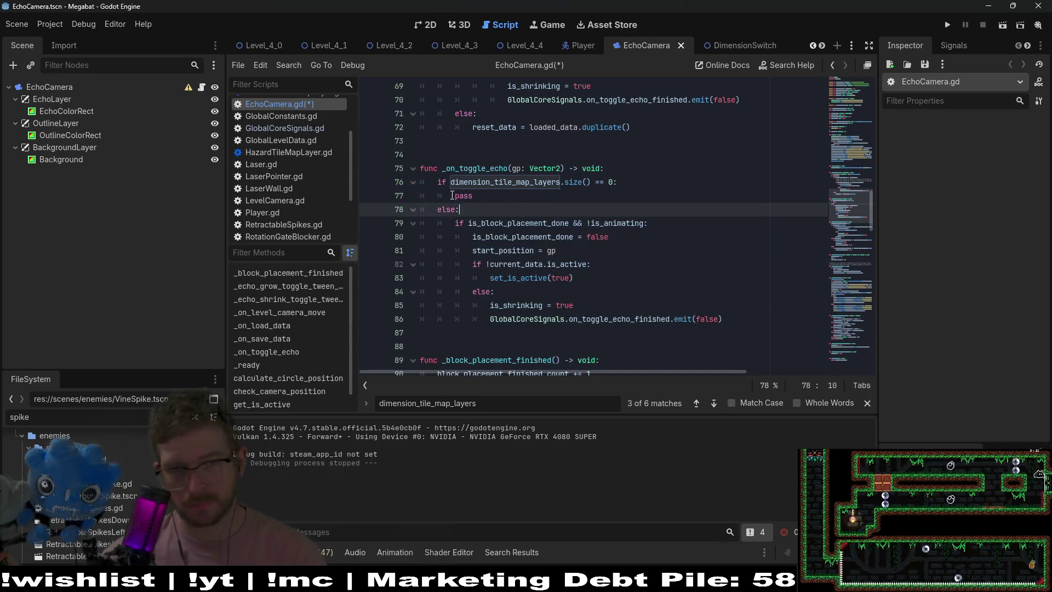
- Replace the pass placeholder with set_is_active(!current_data.is_active) and save the script
double_click(463, 195)
left_click_drag(581, 276, 508, 278)
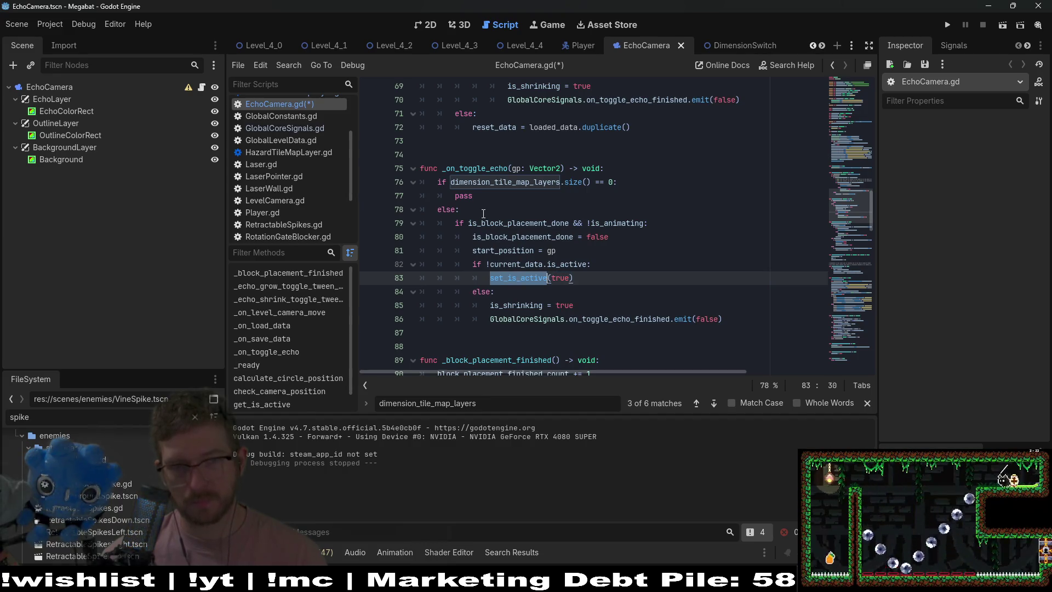
left_click(459, 195)
double_click(459, 194)
type("set_is_active(")
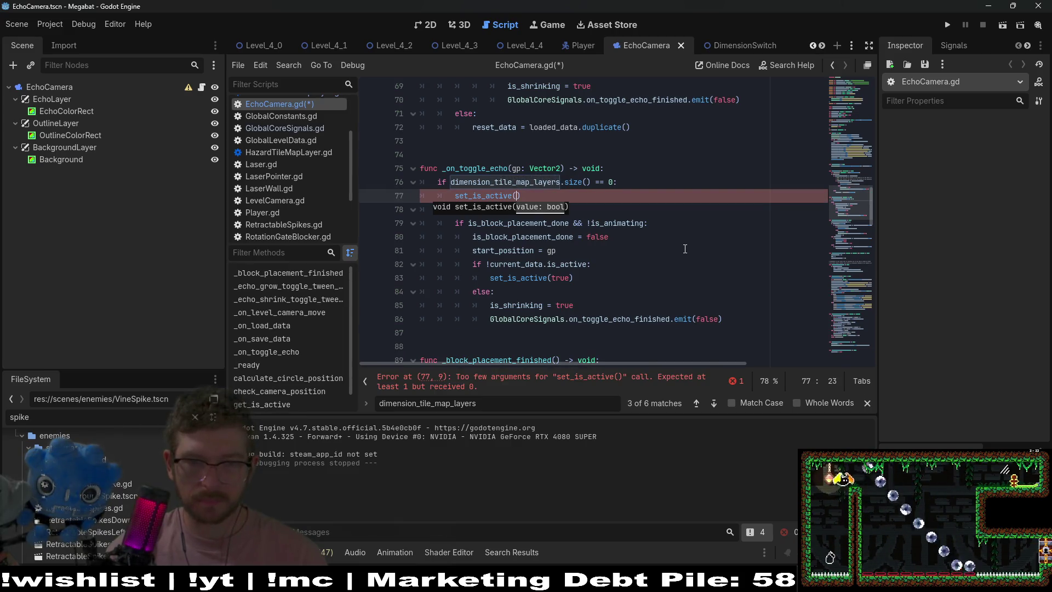
type("c")
key("BackSpace")
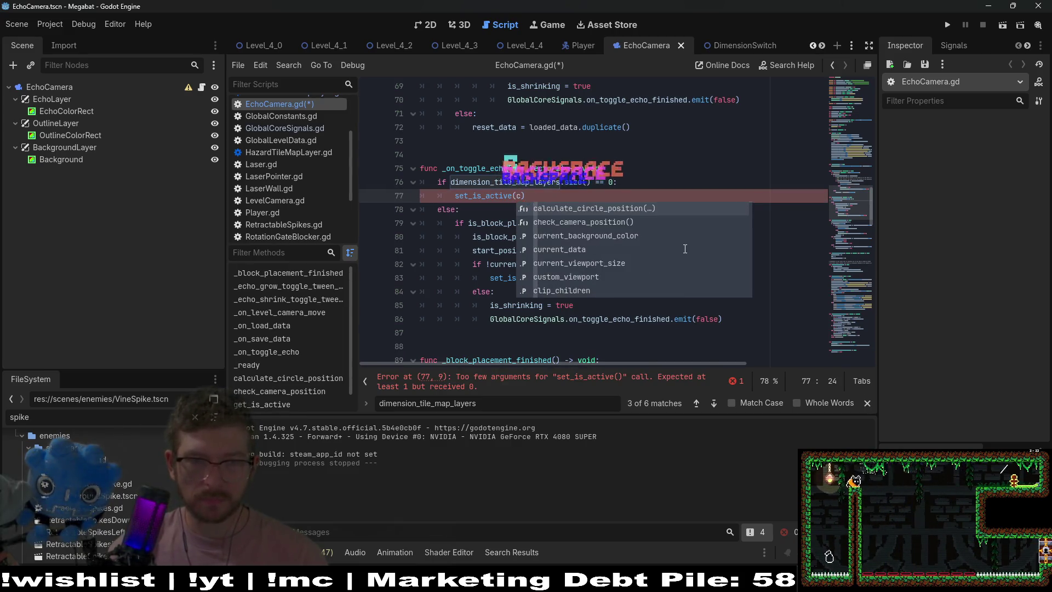
type("!curr")
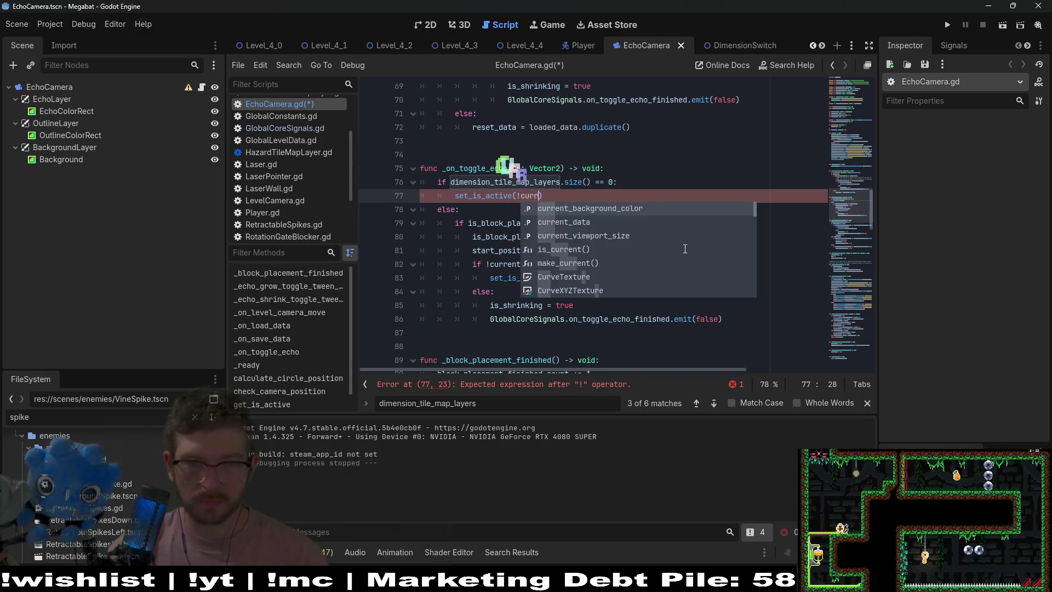
key("Down")
key("Return")
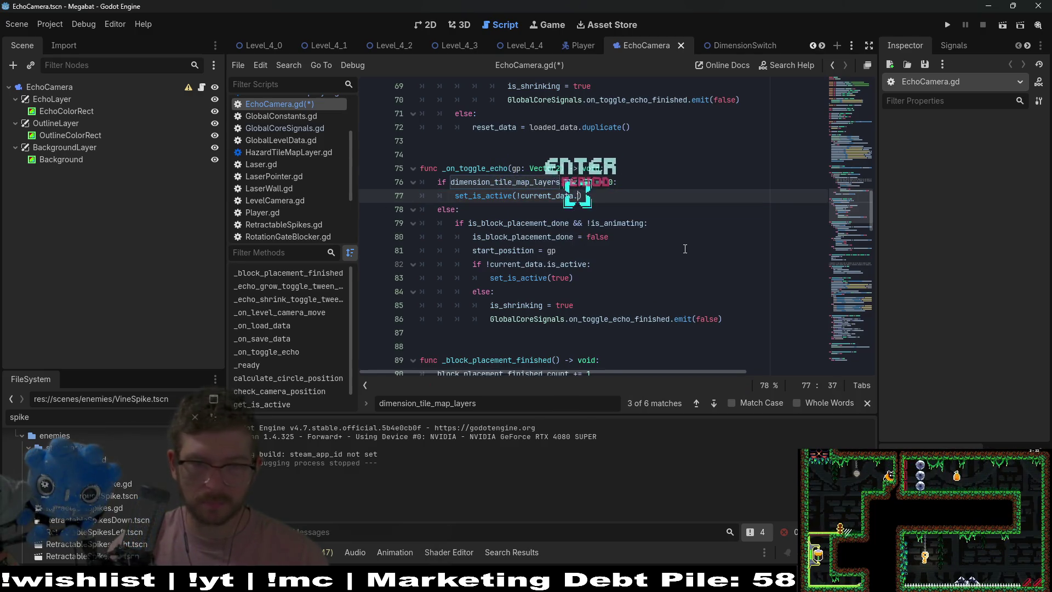
type(".s")
key("BackSpace")
type("is_activ")
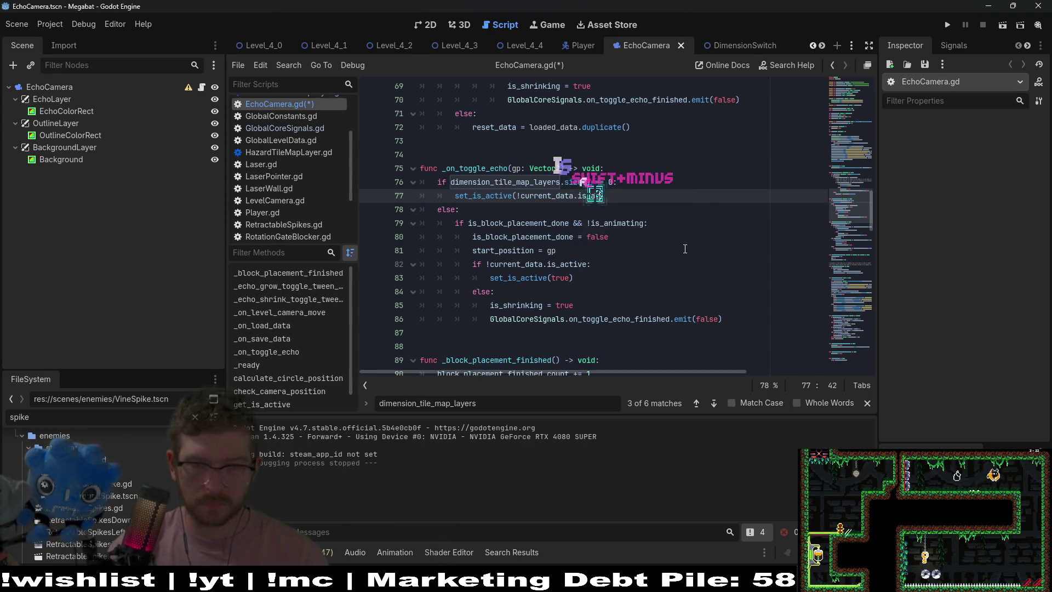
type("e")
key("ctrl+s")
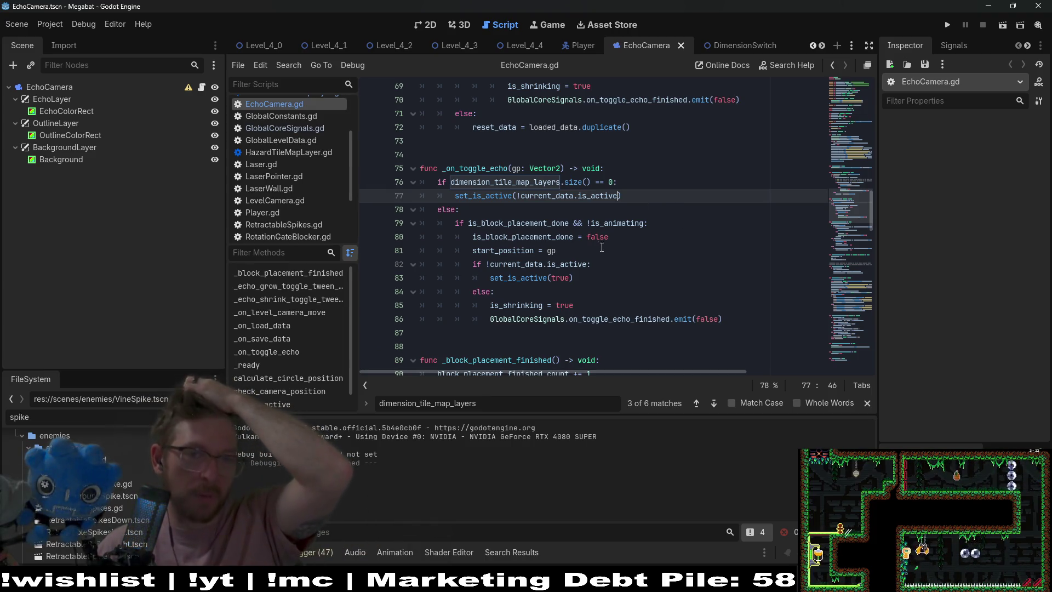
- Review the is_animating condition on line 79 and save again
left_click(545, 222)
double_click(615, 224)
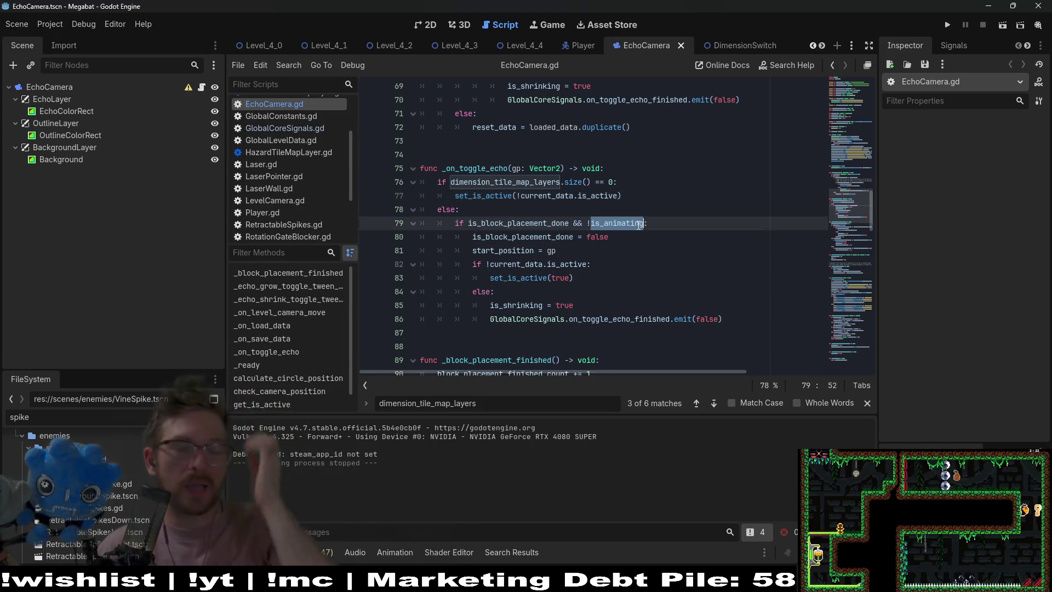
key("ctrl+s")
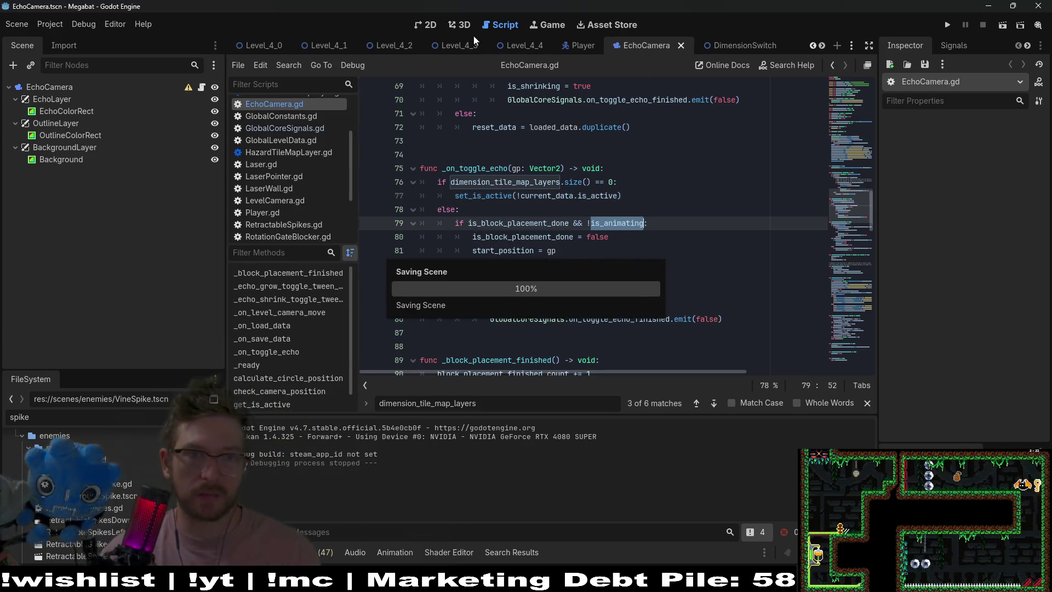
- Switch to the Level_4_4 scene and run it as the current scene
left_click(543, 51)
left_click(425, 25)
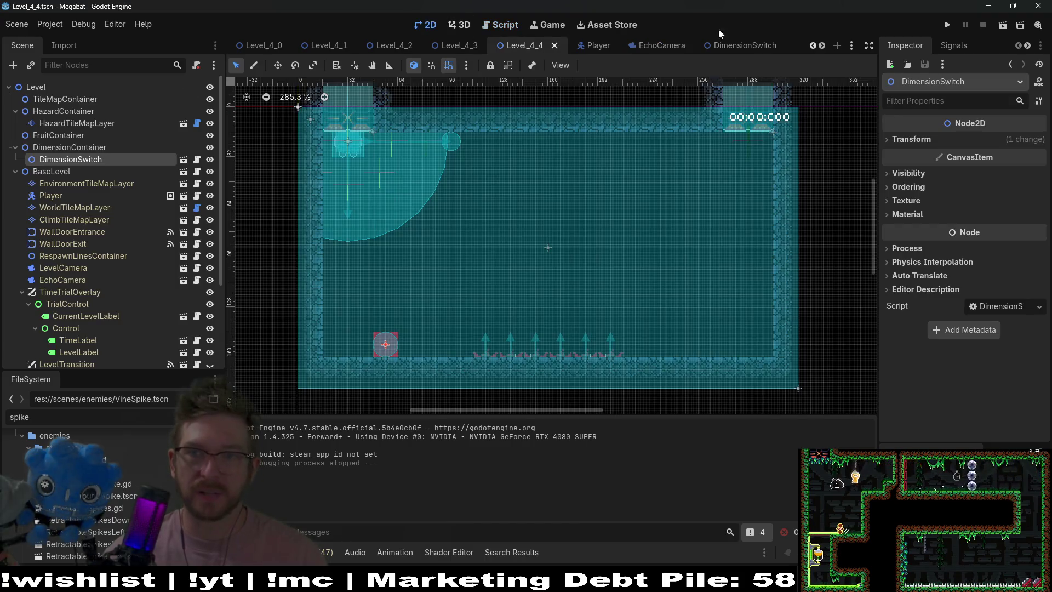
left_click(995, 20)
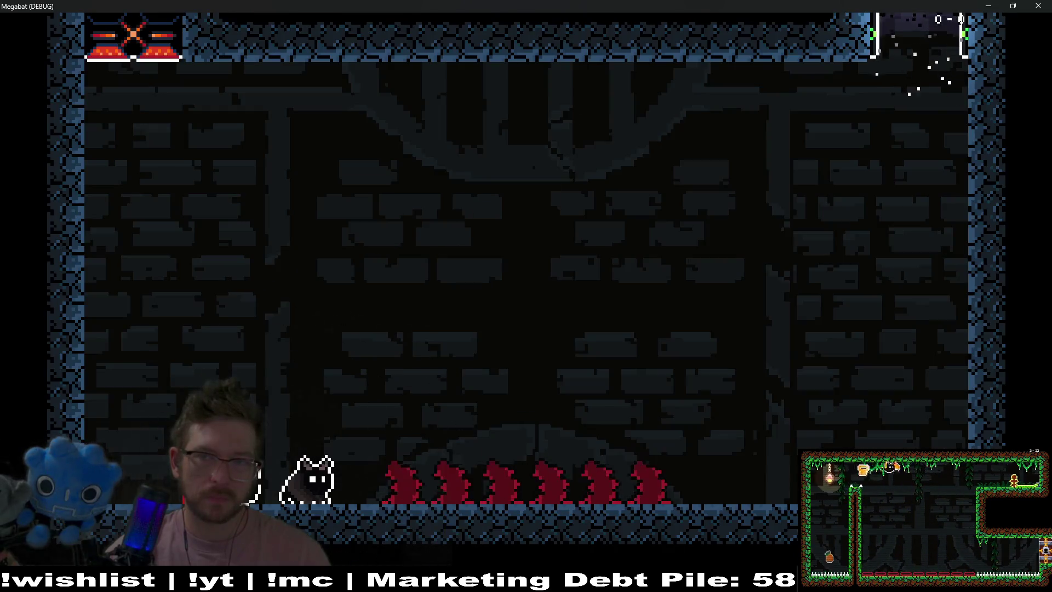
- Toggle the echo view four times with X, walk the cat toward the spikes, then close the game
key("Right")
key("Left")
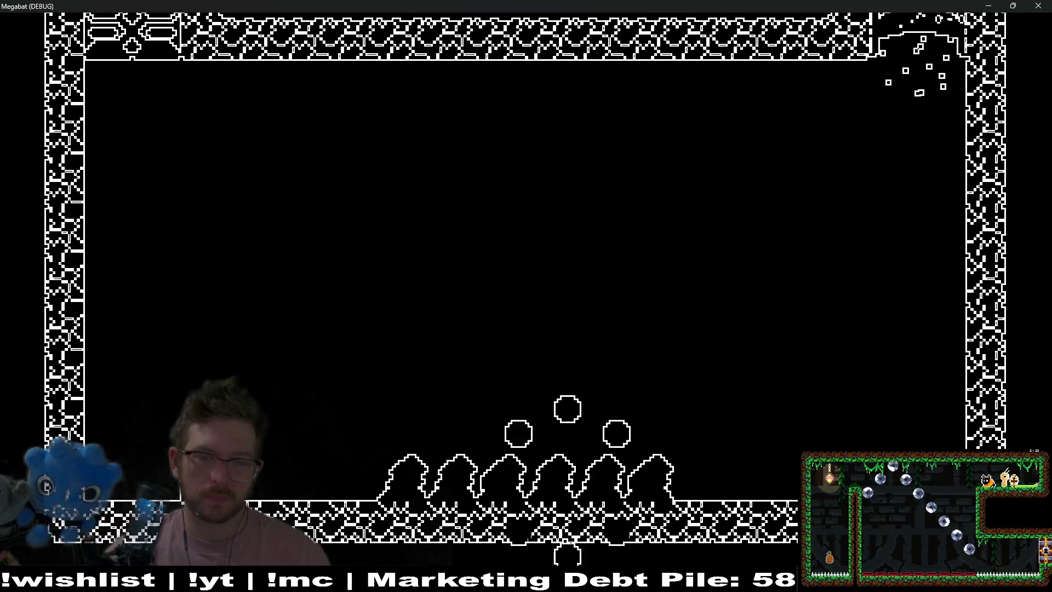
key("x")
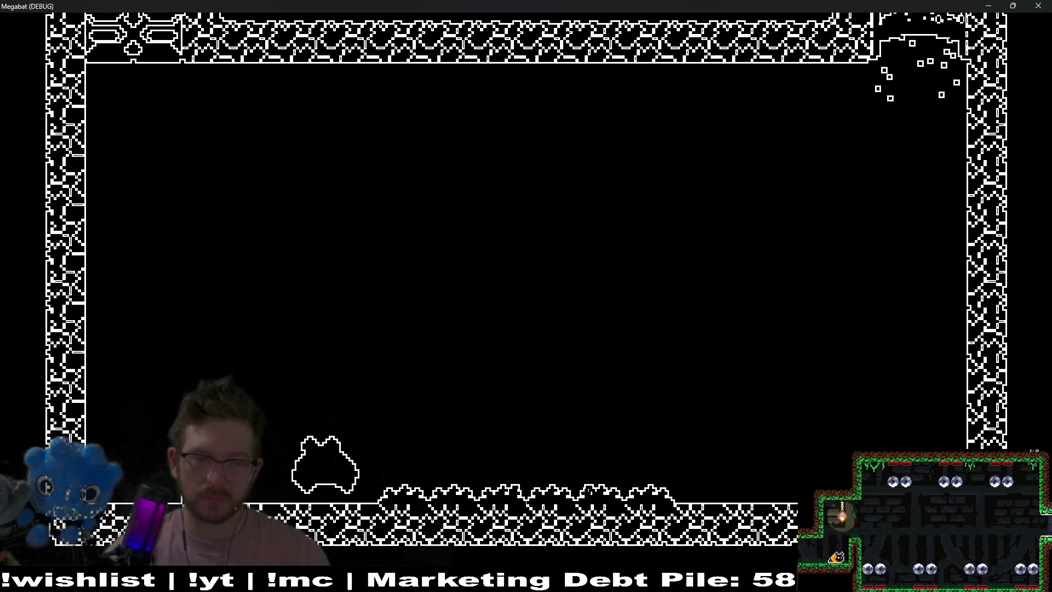
key("x")
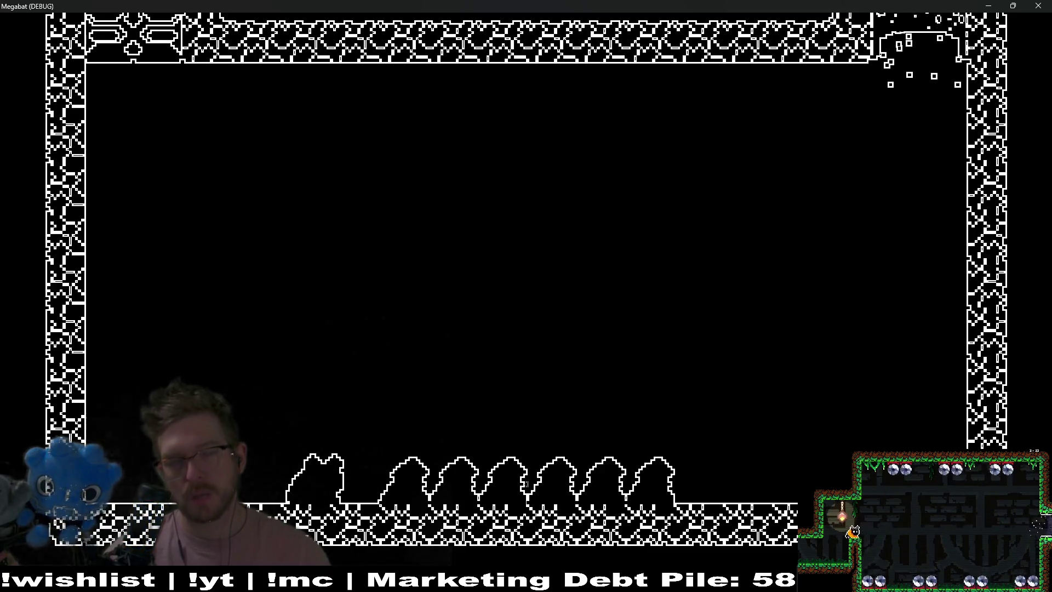
key("x")
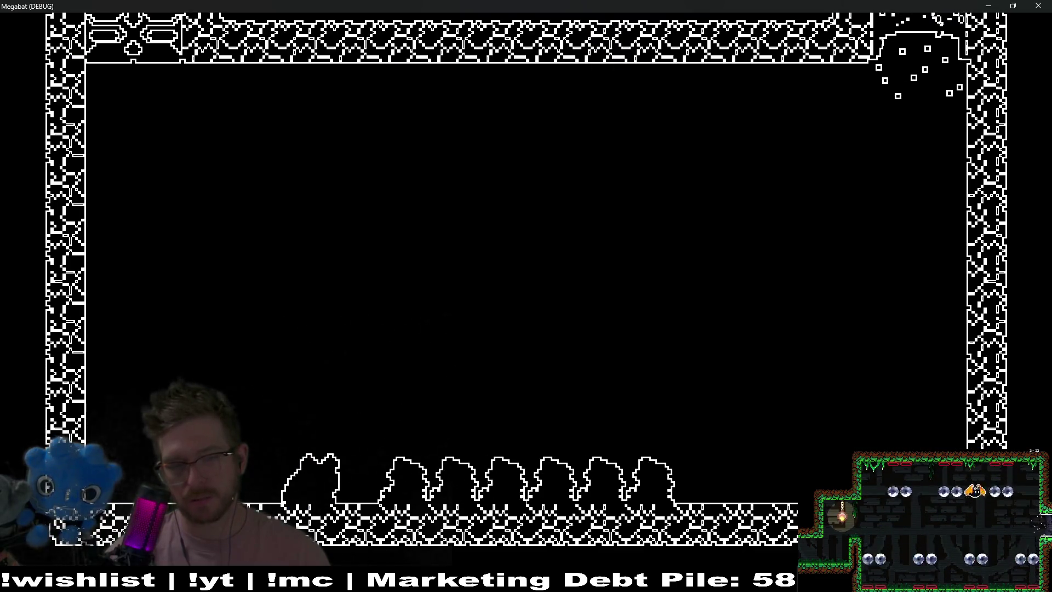
key("x")
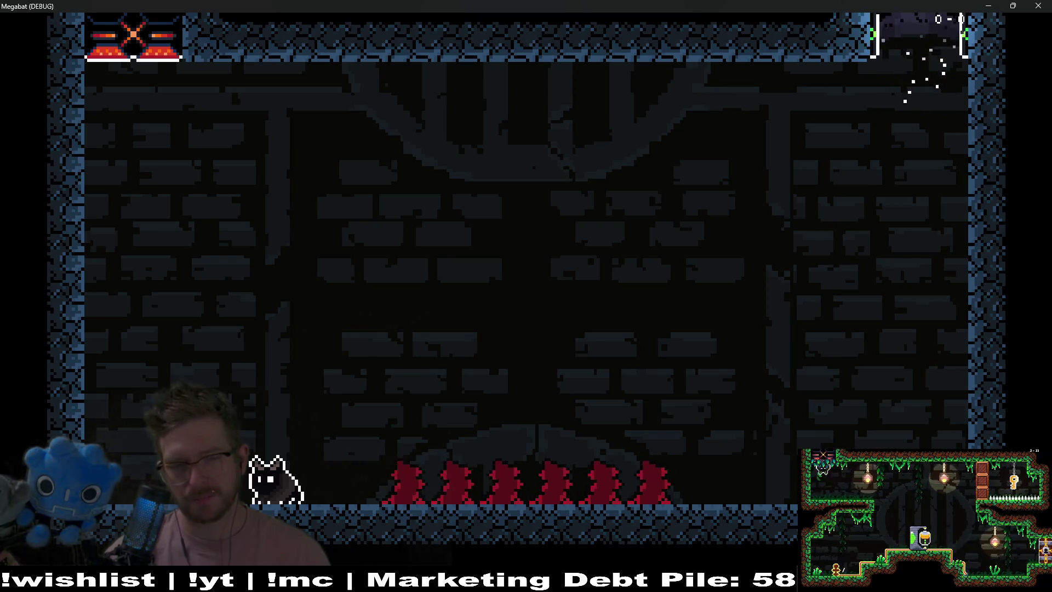
key("Right")
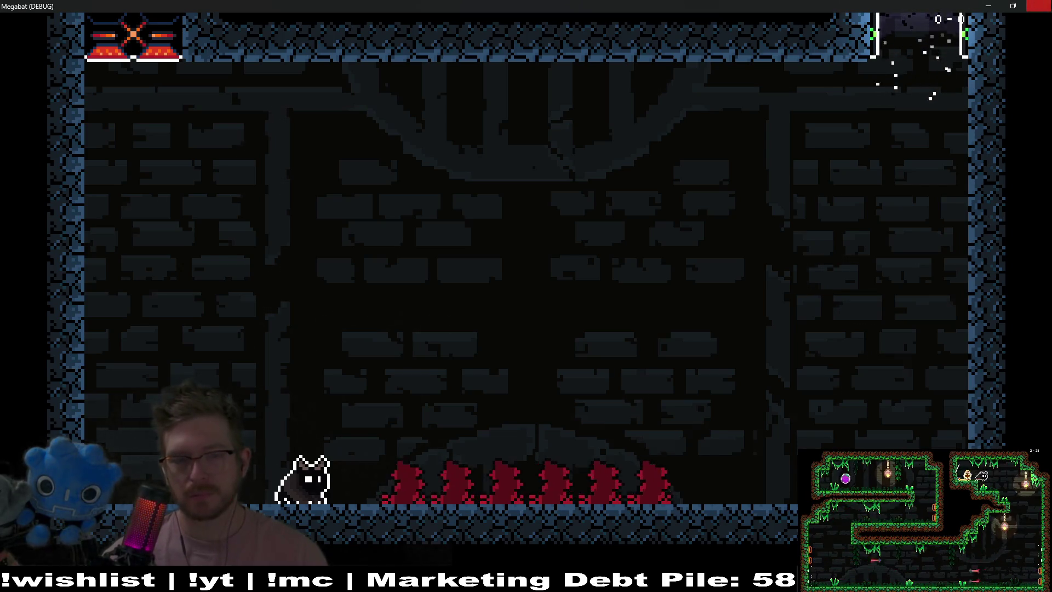
left_click(1038, 5)
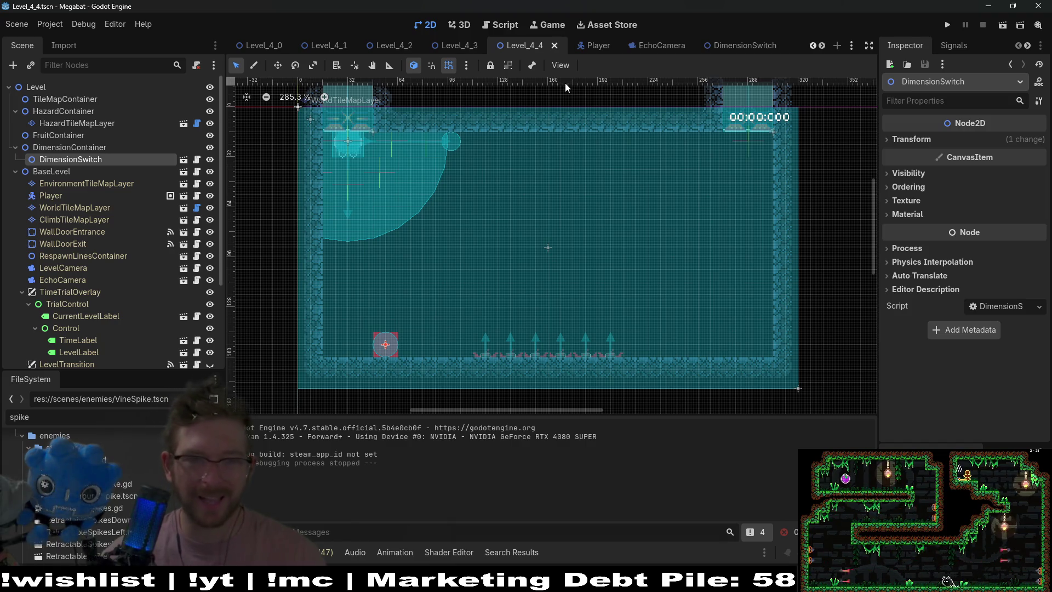
- Rerun Level_4_4, close the game window, and go back to EchoCamera.gd
left_click(1003, 24)
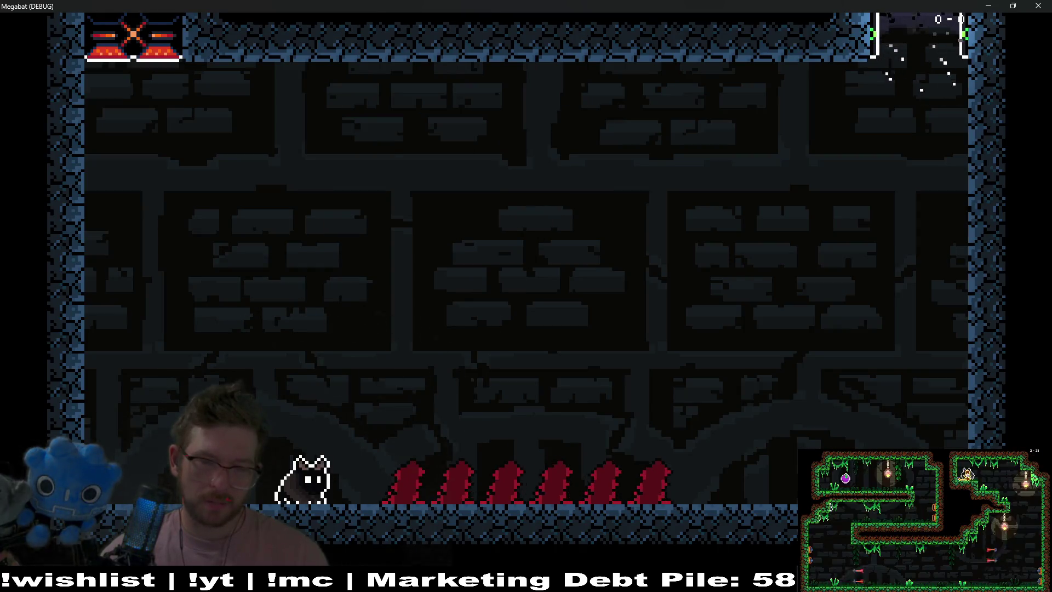
left_click(1041, 6)
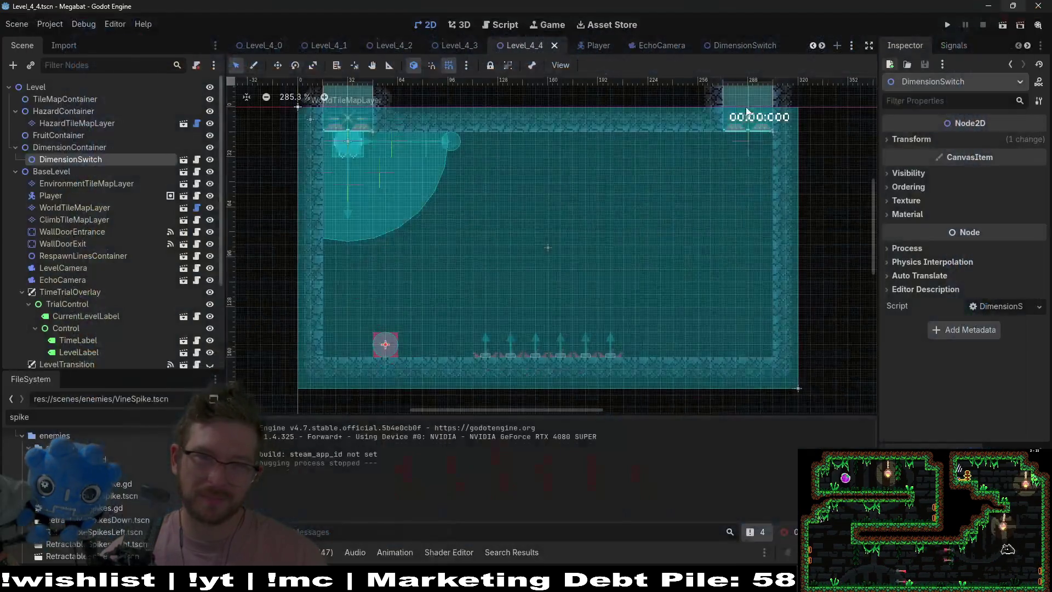
left_click(652, 45)
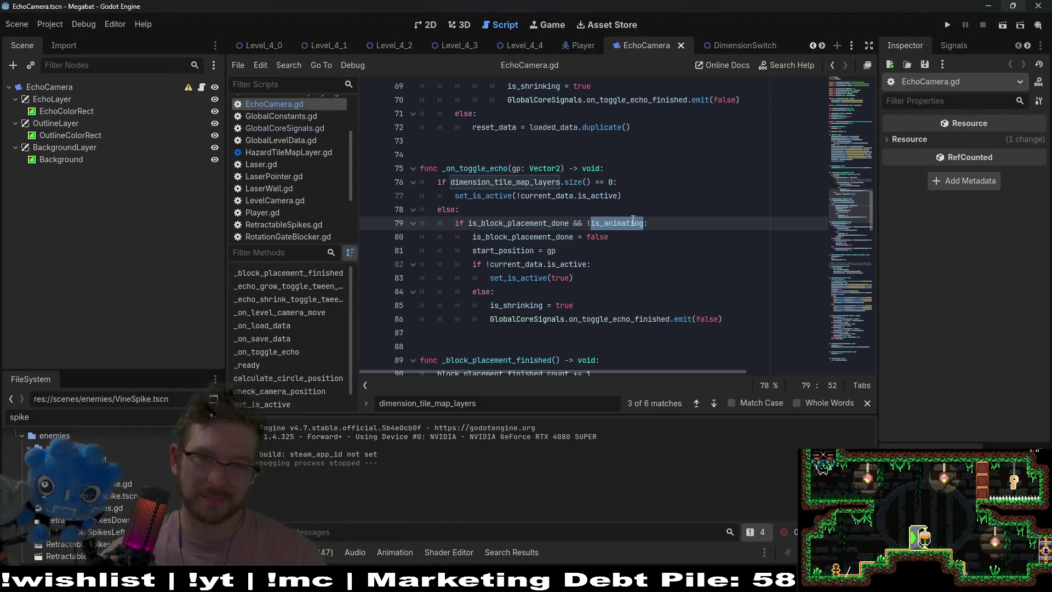
scroll(672, 313, "down", 3)
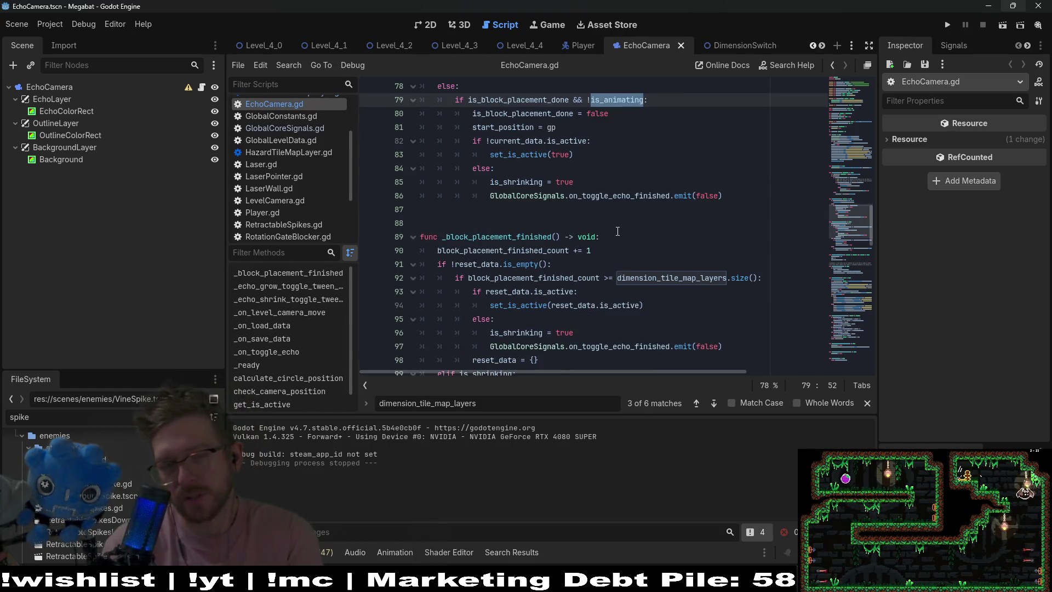
scroll(697, 214, "up", 6)
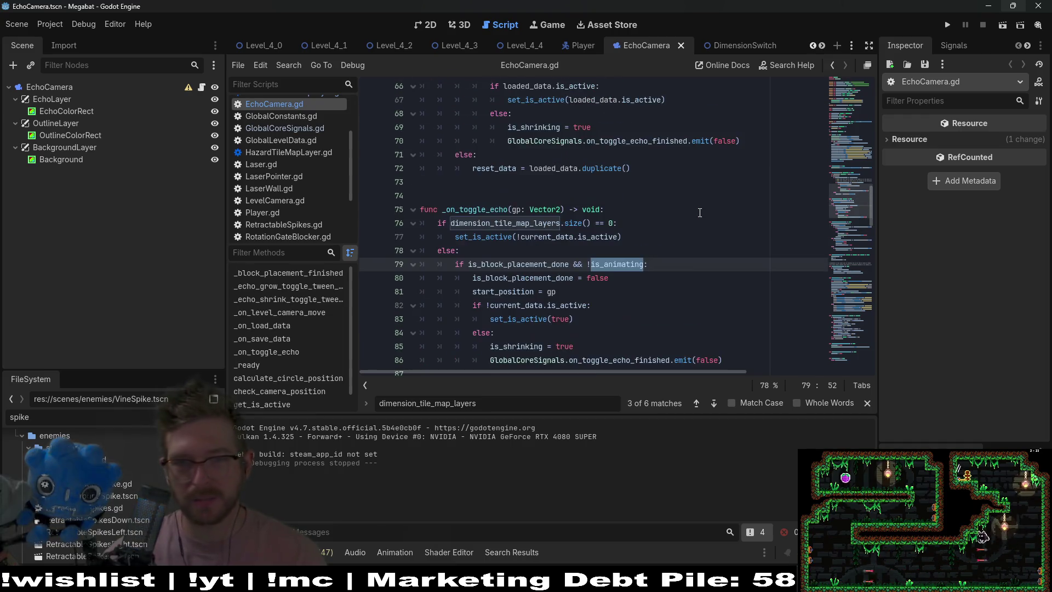
scroll(597, 245, "down", 1)
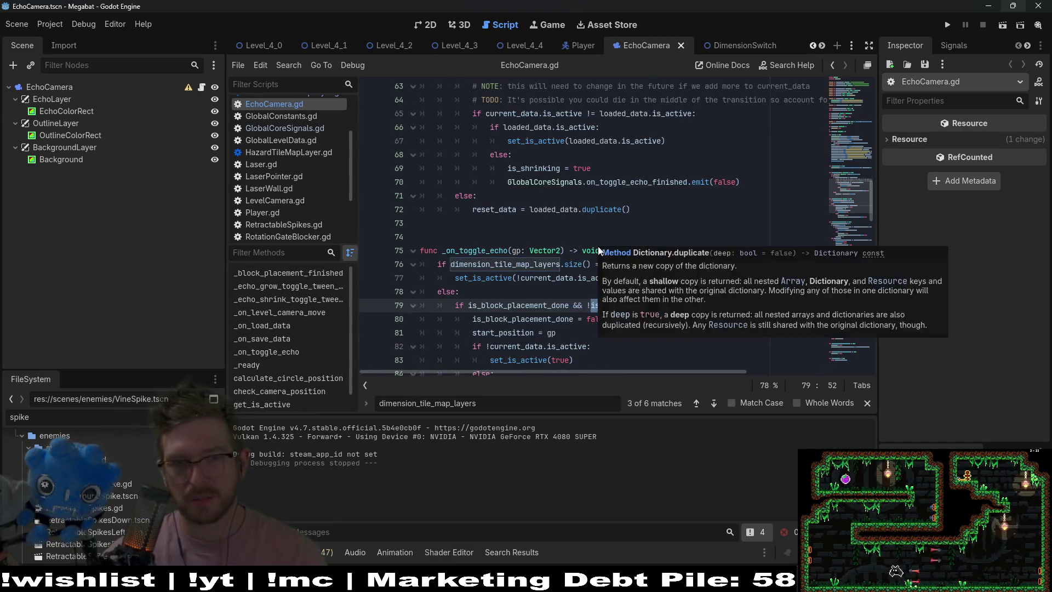
scroll(599, 245, "up", 6)
scroll(600, 245, "down", 3)
scroll(582, 304, "down", 4)
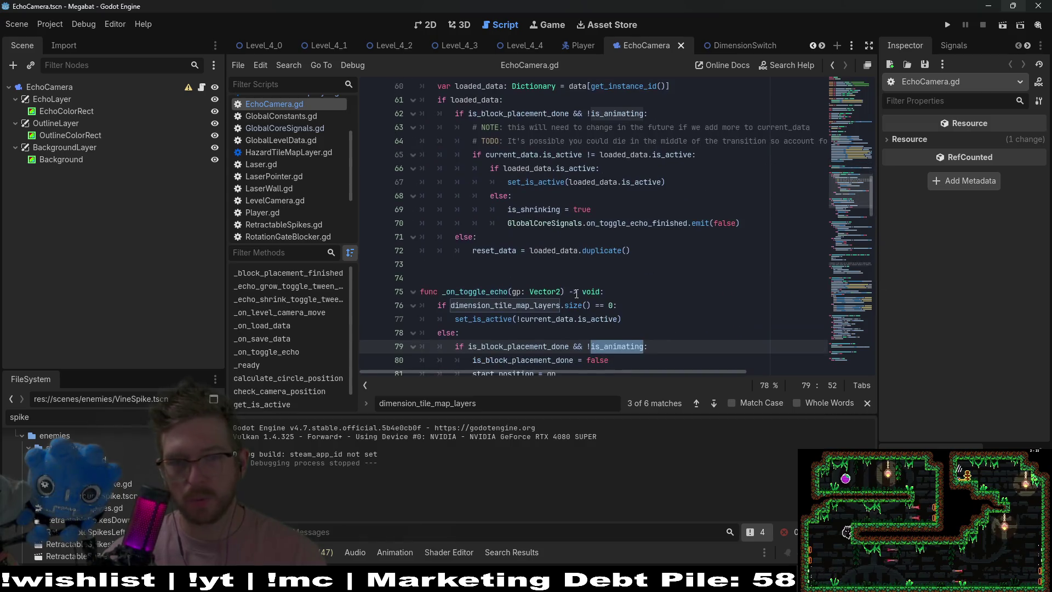
scroll(608, 269, "down", 2)
scroll(548, 252, "up", 2)
left_click(488, 236, "ctrl")
scroll(710, 234, "down", 5)
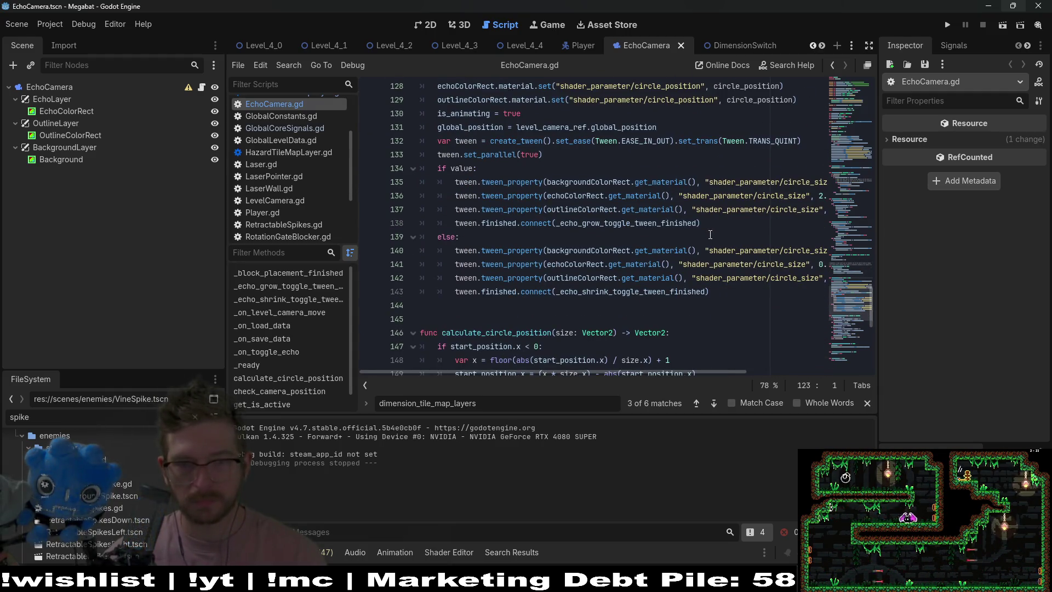
left_click(638, 295, "ctrl")
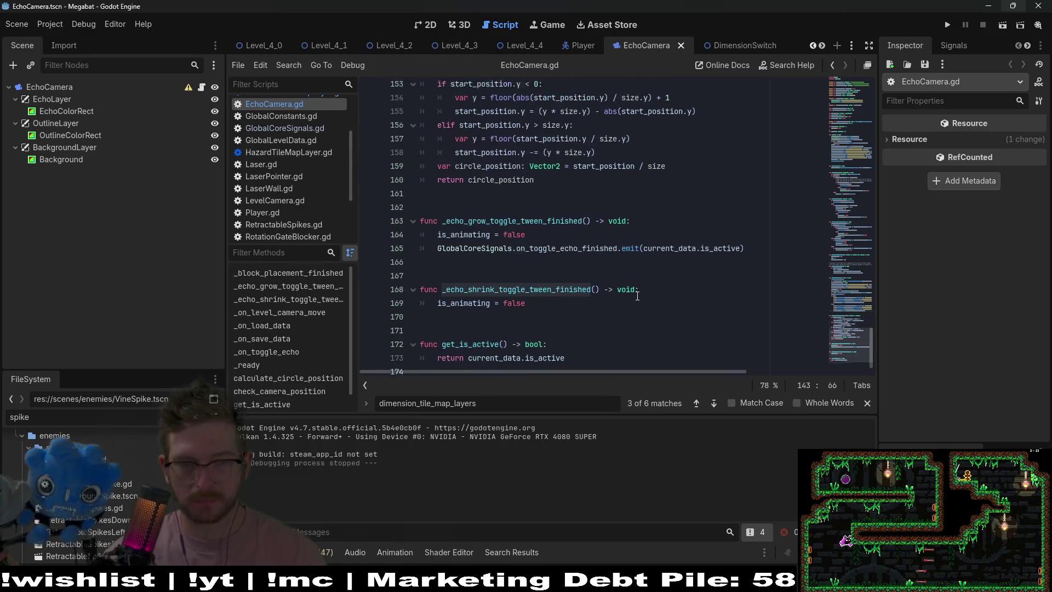
left_click_drag(769, 238, 761, 221)
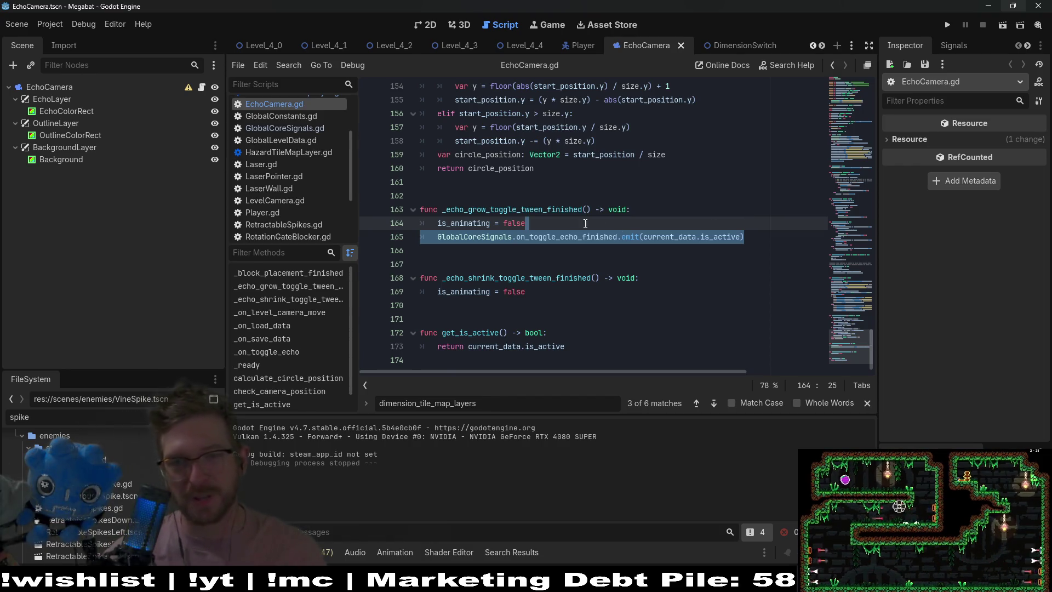
scroll(578, 223, "up", 8)
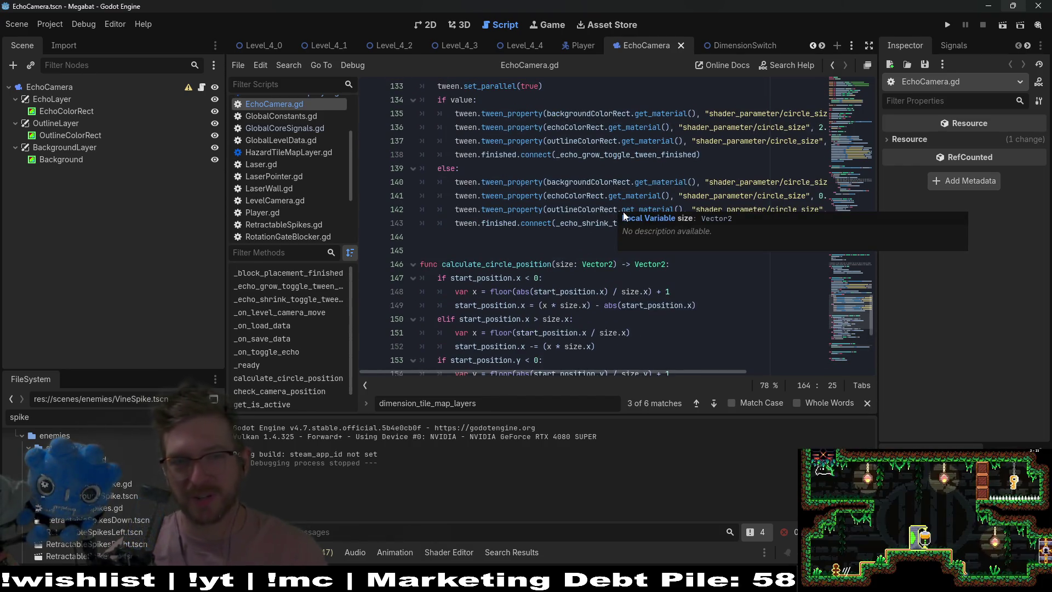
scroll(584, 211, "up", 10)
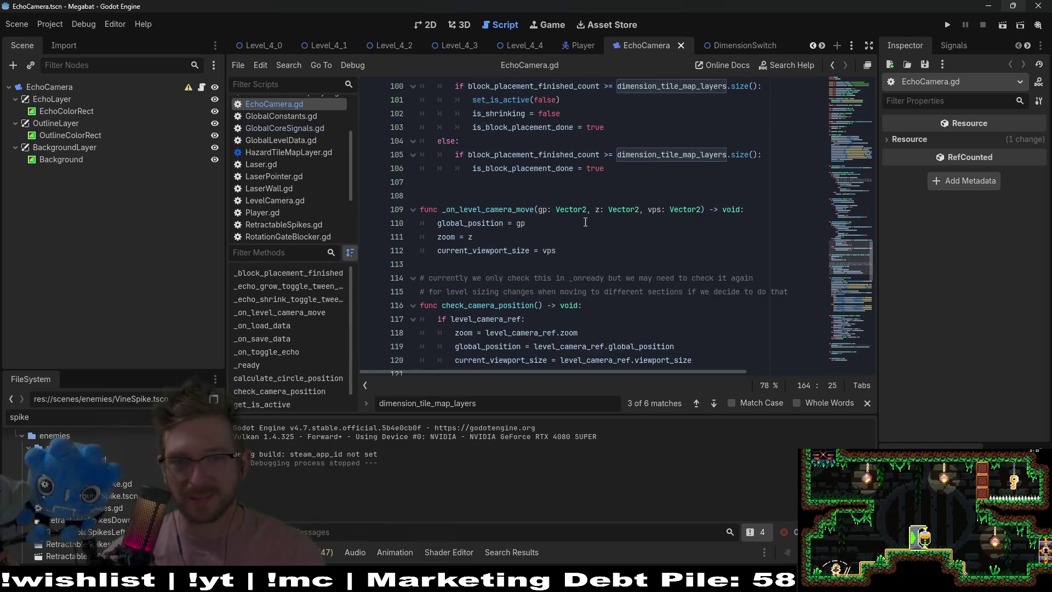
scroll(582, 222, "up", 4)
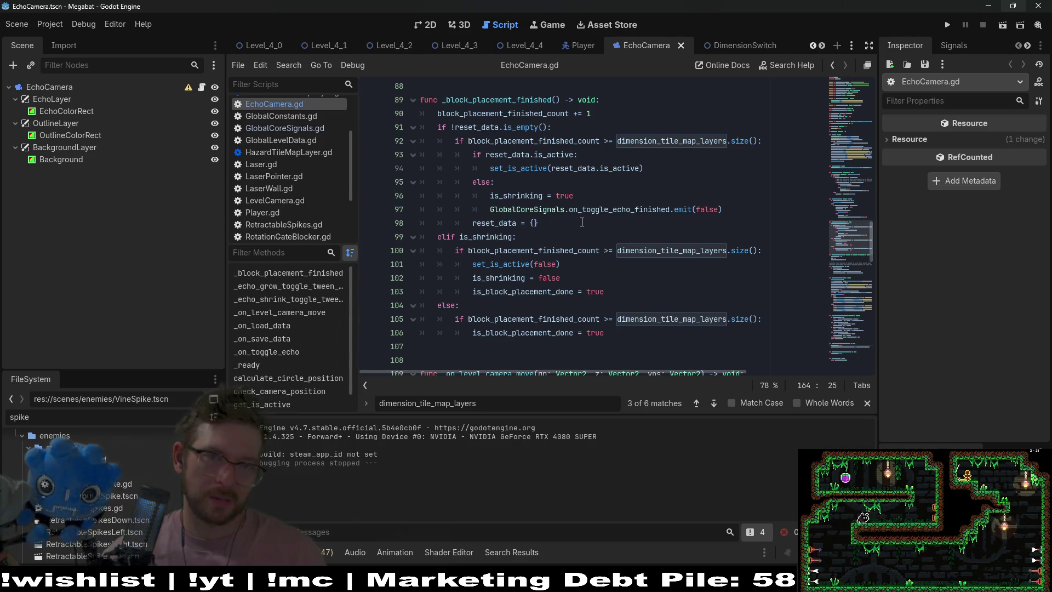
scroll(582, 222, "down", 1)
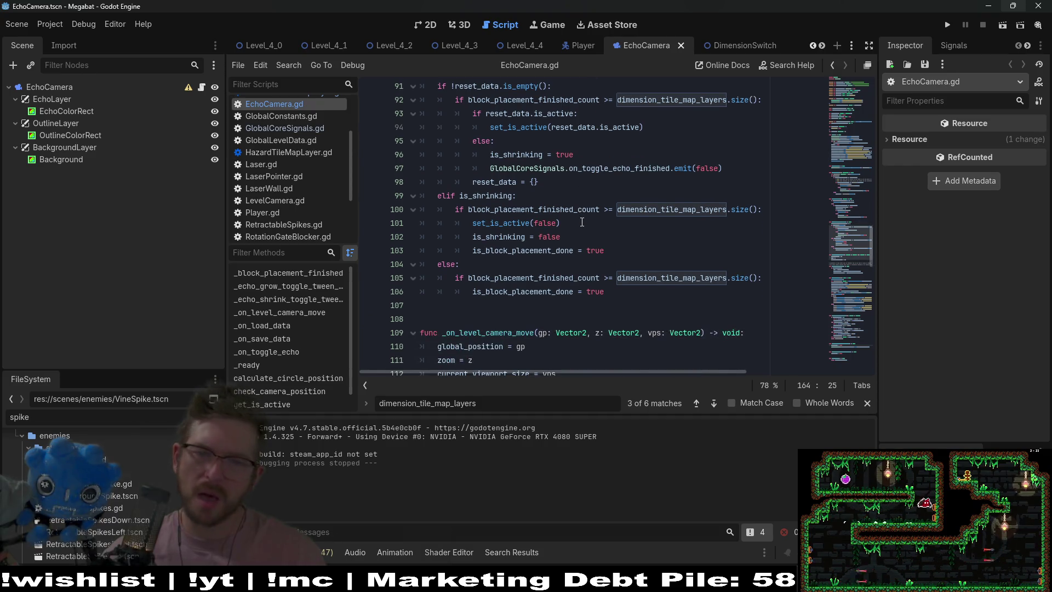
scroll(582, 222, "down", 2)
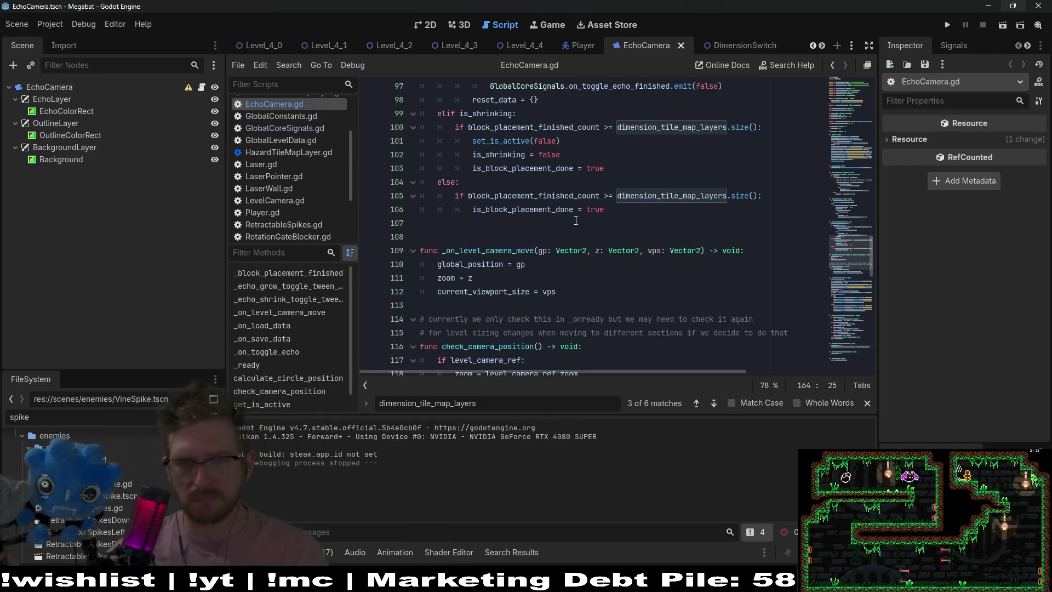
scroll(579, 219, "down", 1)
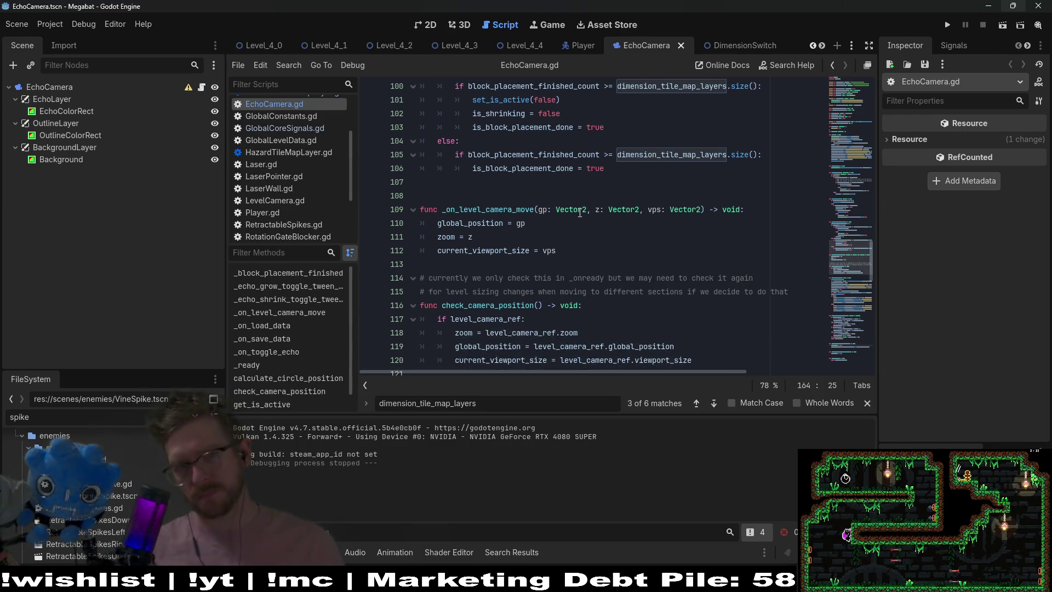
scroll(580, 213, "up", 4)
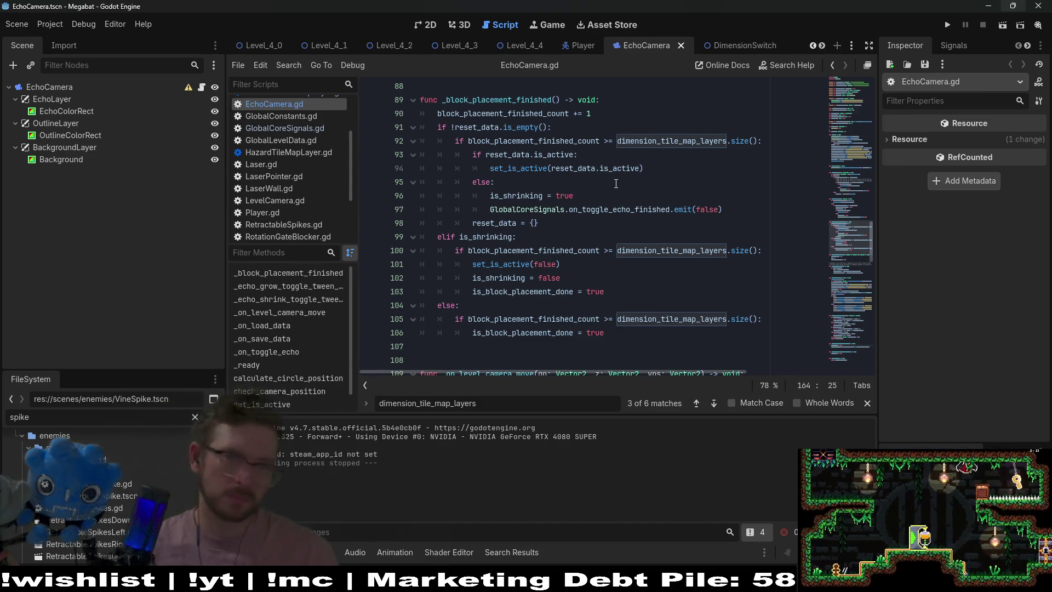
left_click(616, 209)
- Search all project files for on_toggle_echo_finished
double_click(616, 210)
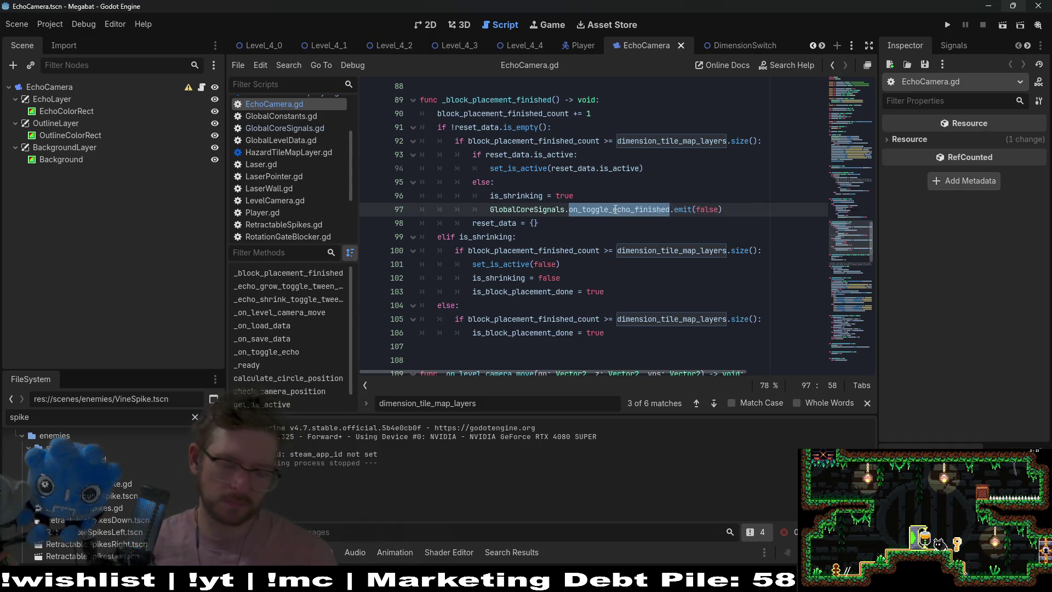
key("ctrl+f")
key("ctrl+shift+f")
key("Return")
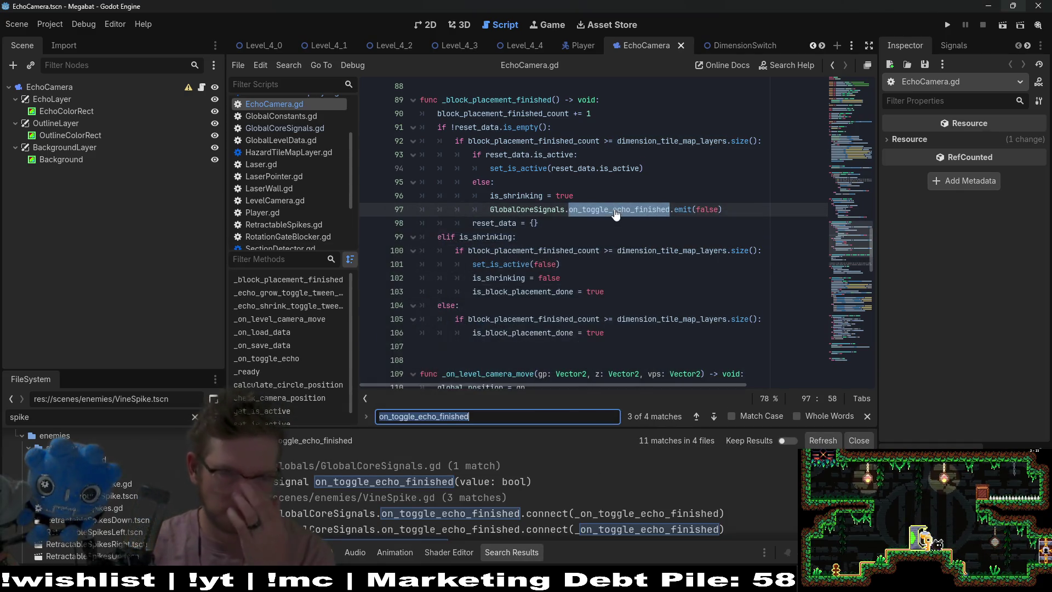
scroll(596, 487, "down", 5)
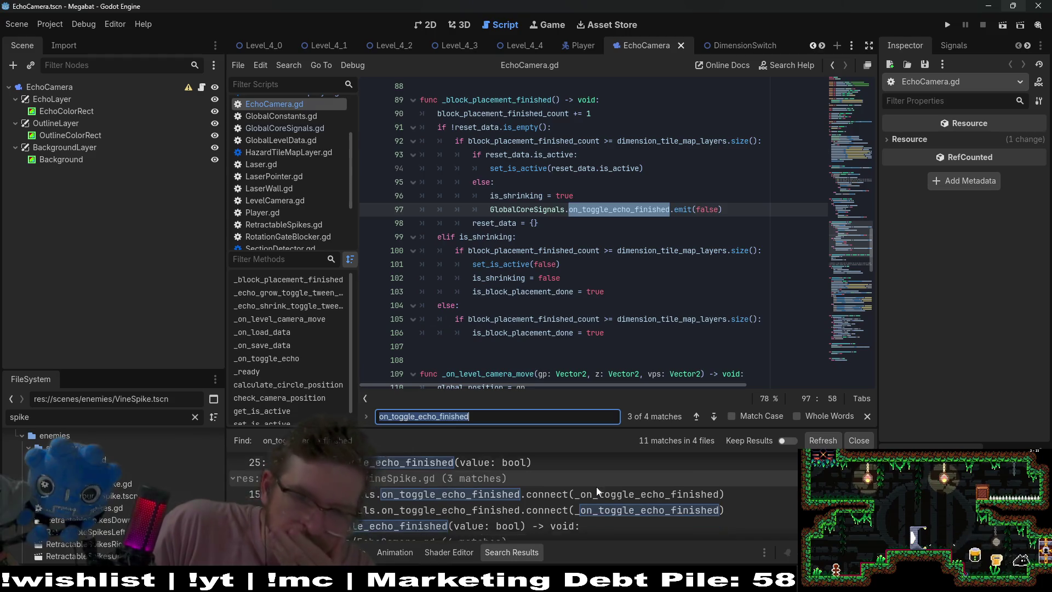
scroll(572, 515, "down", 2)
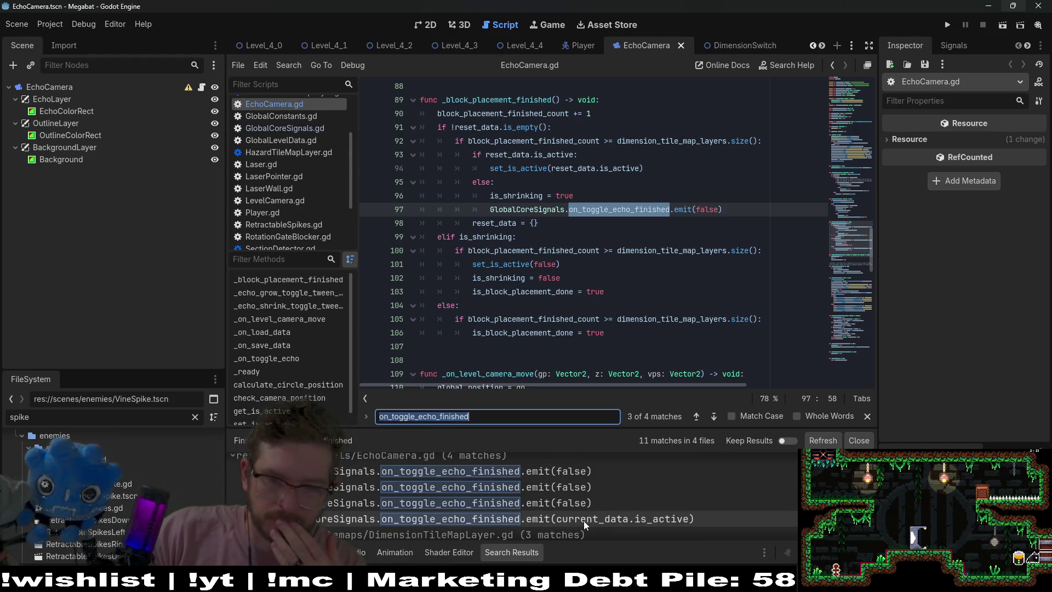
- Inspect each EchoCamera.gd emit result: the grow handler, and lines 97, 86, 70 and 165
left_click(625, 525)
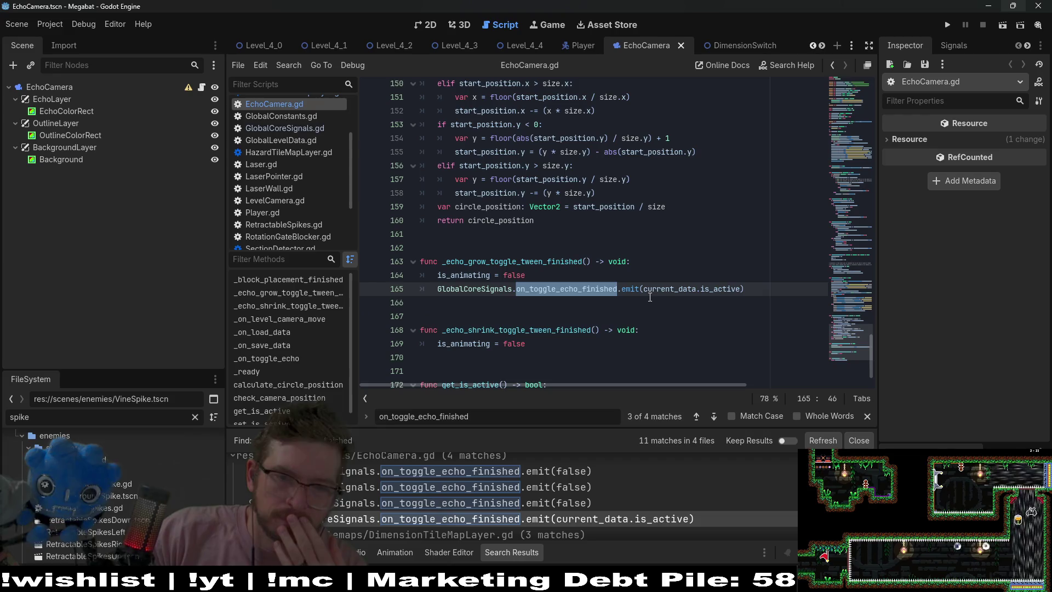
left_click(612, 506)
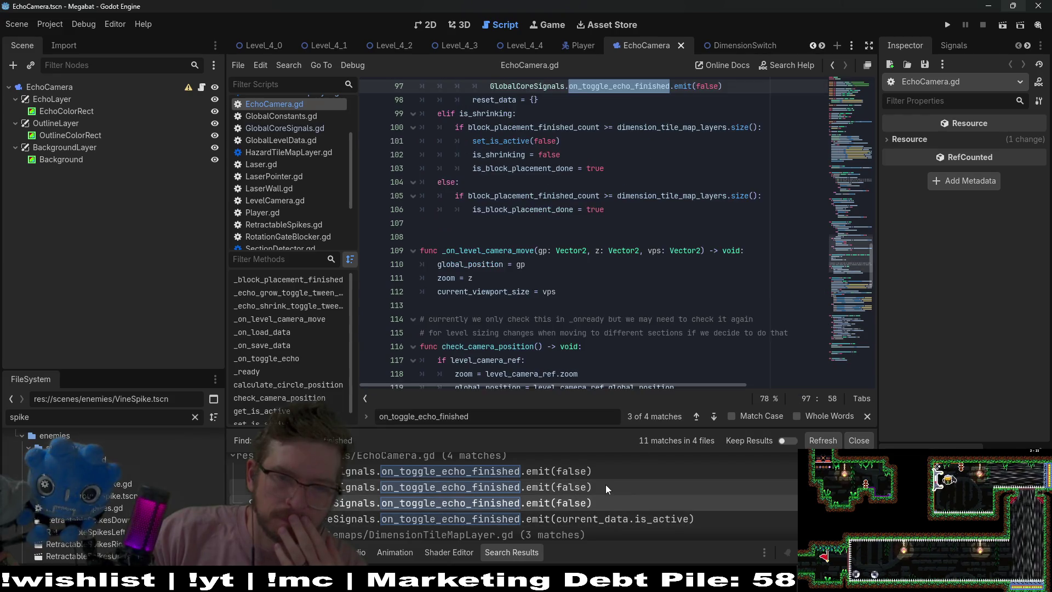
scroll(561, 264, "up", 3)
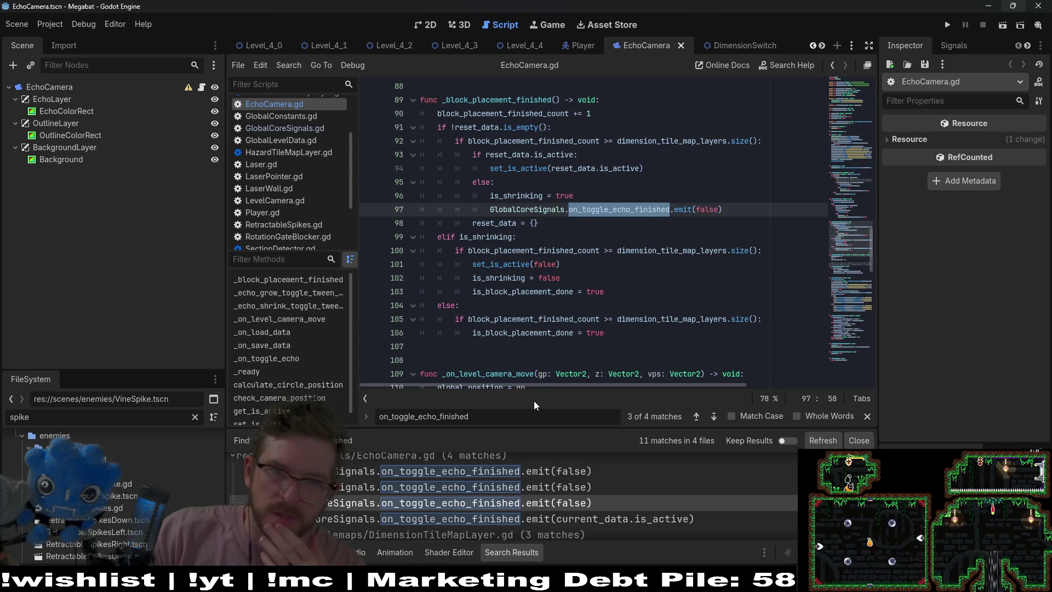
scroll(550, 283, "up", 1)
scroll(550, 283, "up", 3)
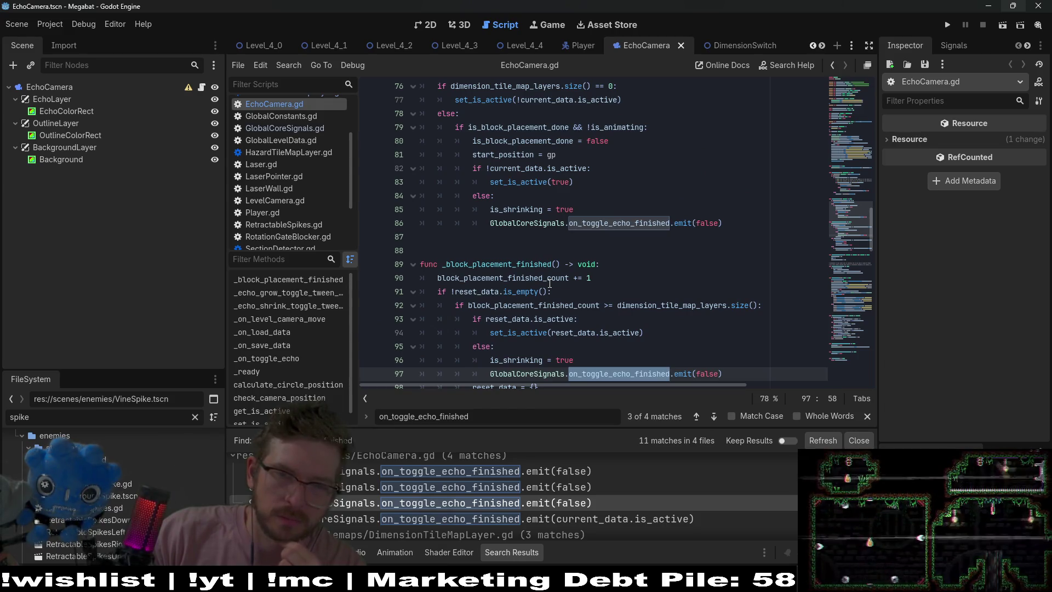
left_click(516, 484)
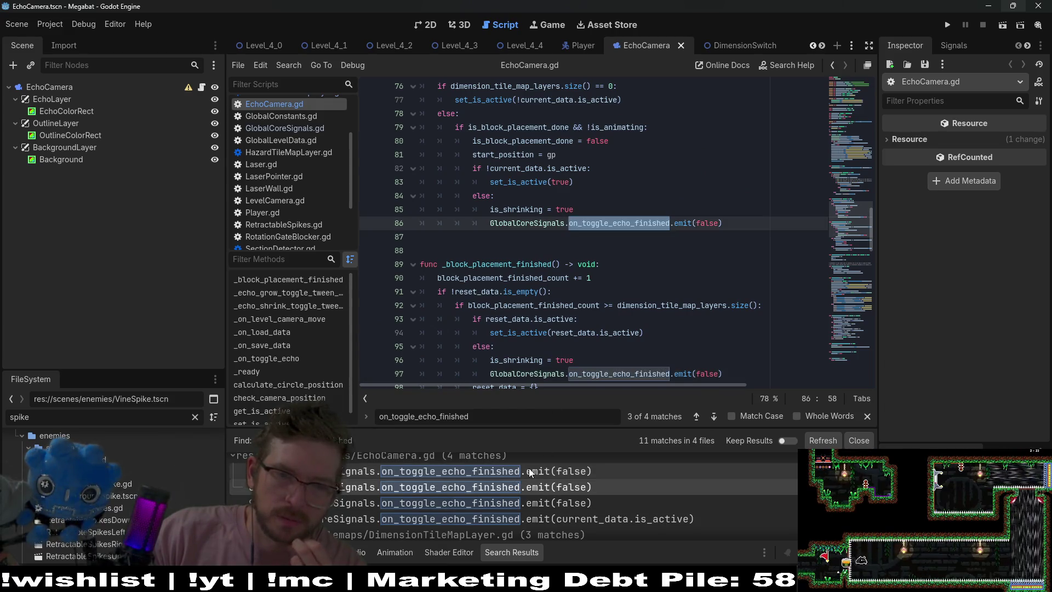
left_click(529, 471)
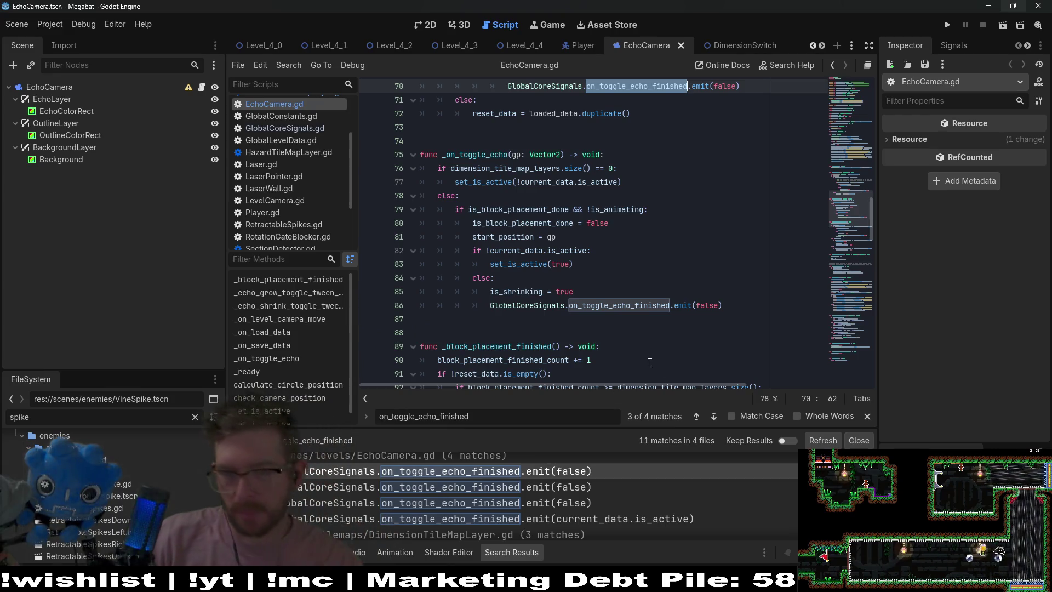
left_click(630, 513)
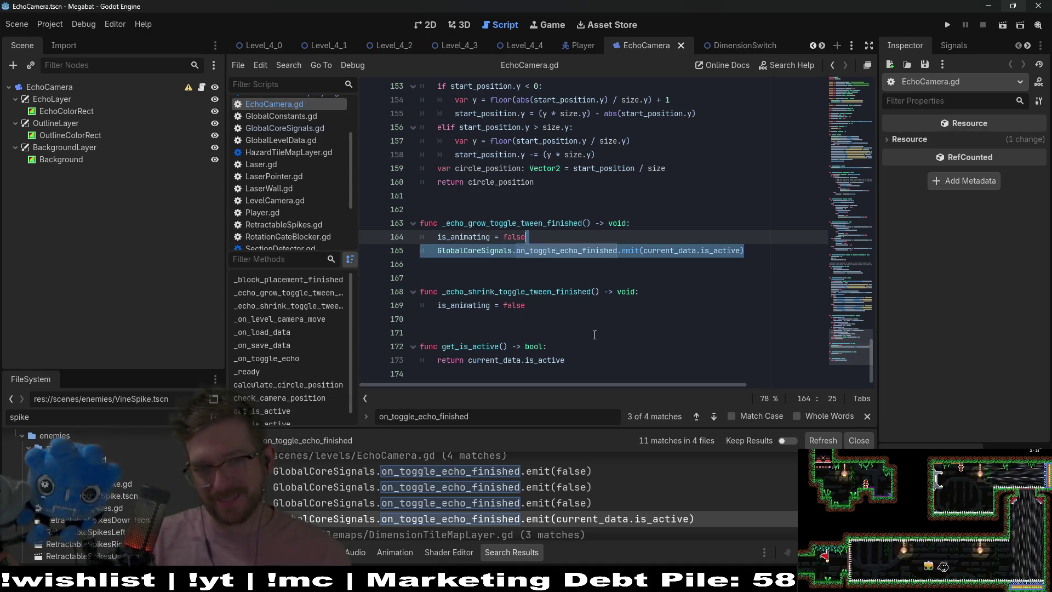
- Add 'if dimension_tile_map_layers.size() == 0:' emitting on_toggle_echo_finished(current_data.is_active) in the shrink handler, and save
left_click(613, 305)
key("Return")
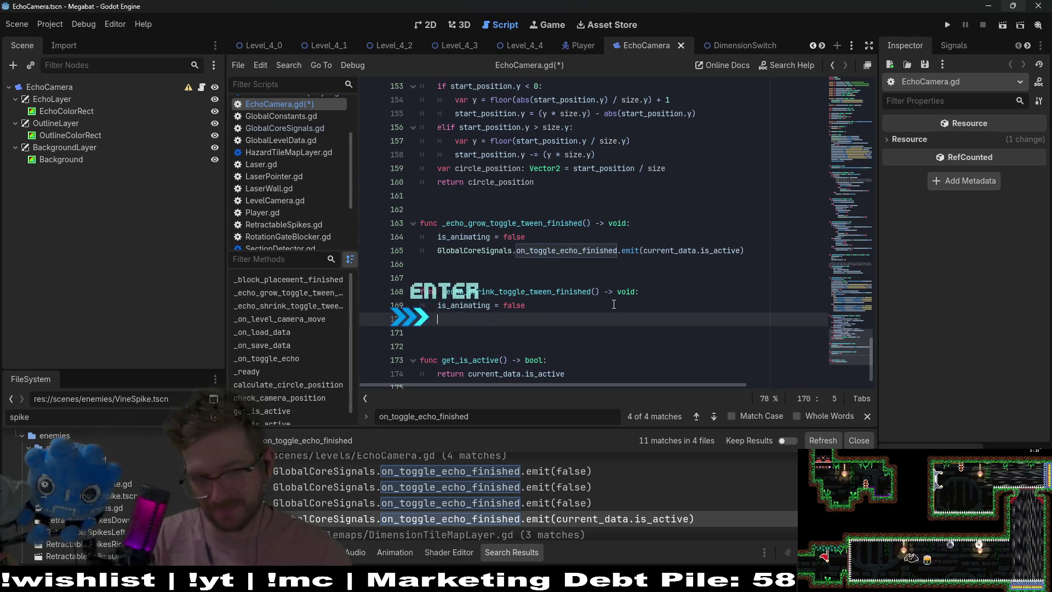
type("if")
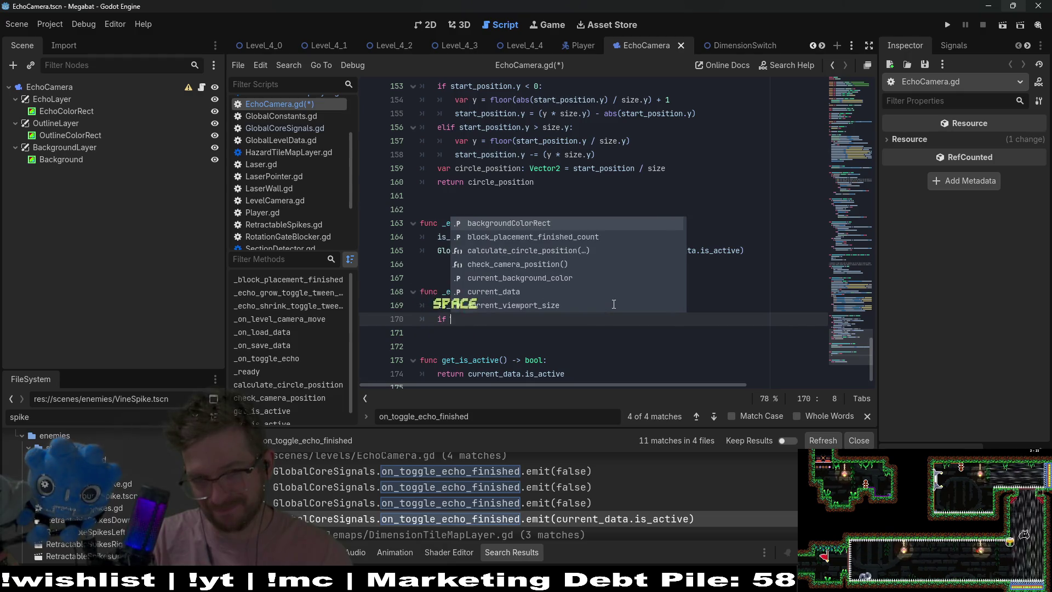
type(" dim")
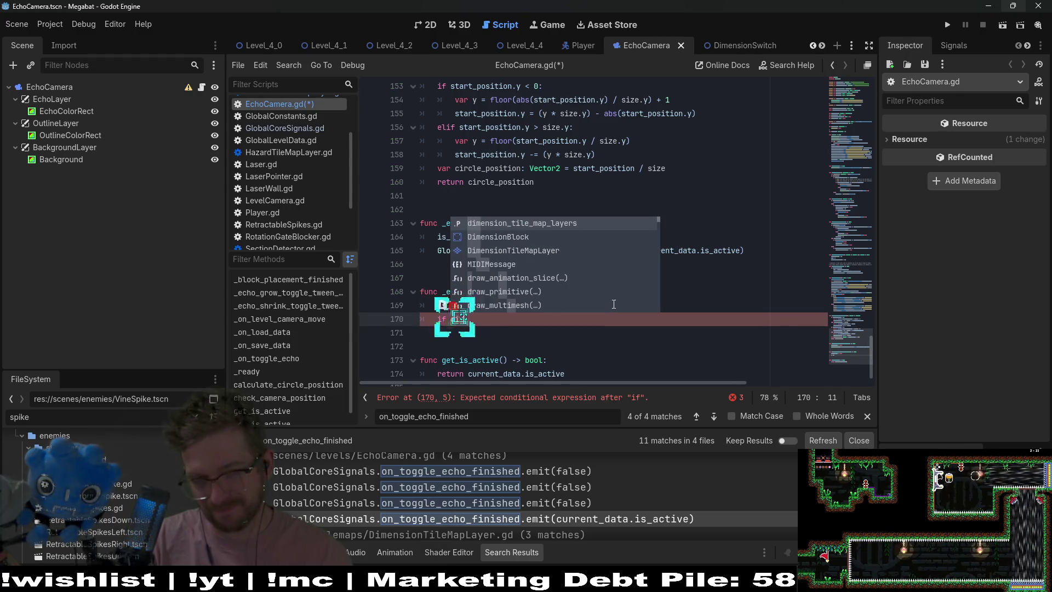
key("Return")
type(".si")
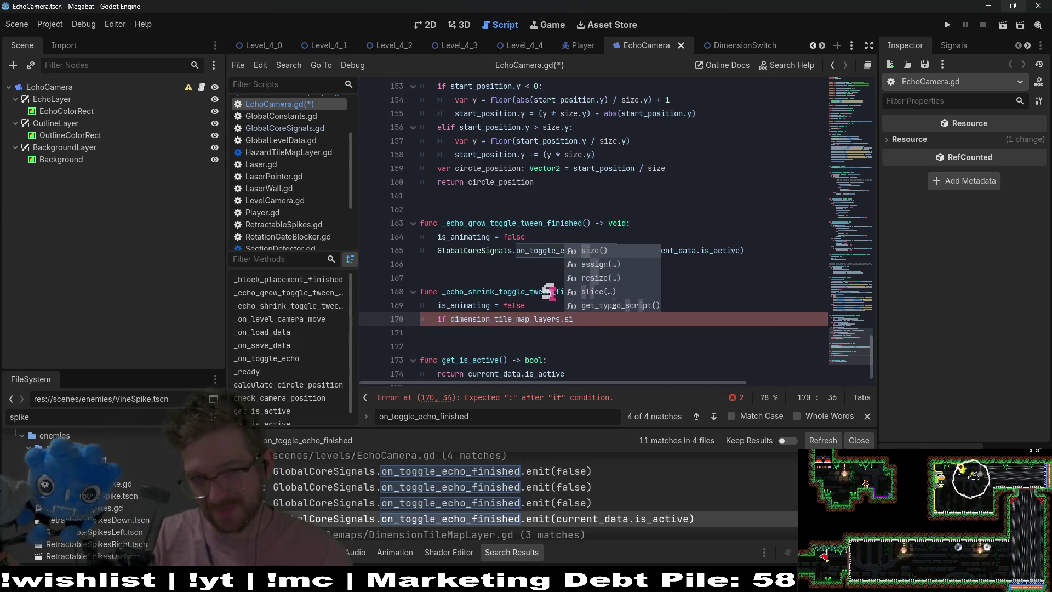
key("Return")
type("== 0:")
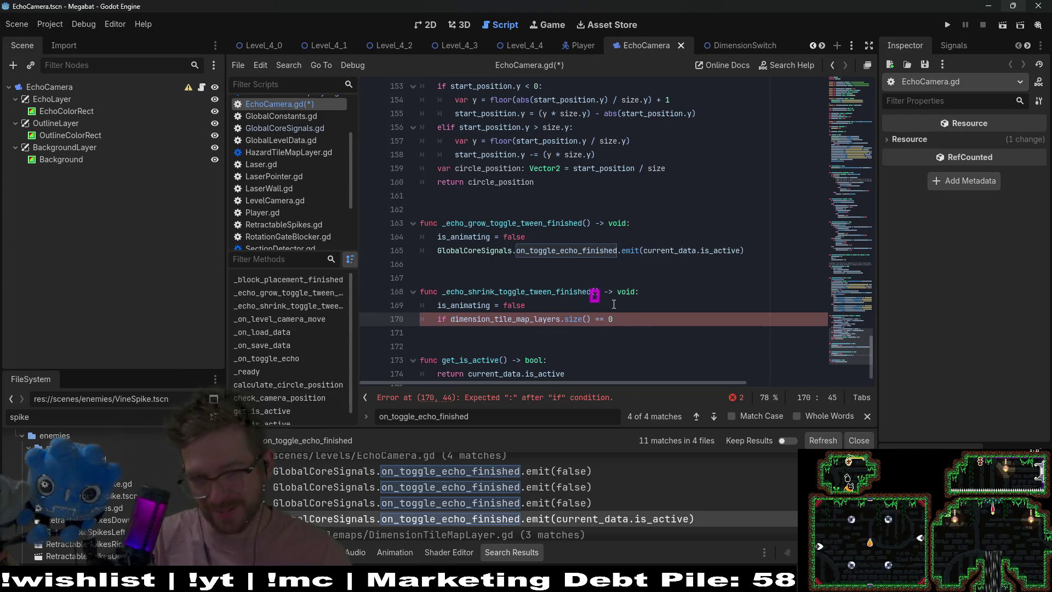
key("Return")
key("Return")
type("GlobalCoreSignals.on_toggle_echo_finished.emit(current_data.is_active)")
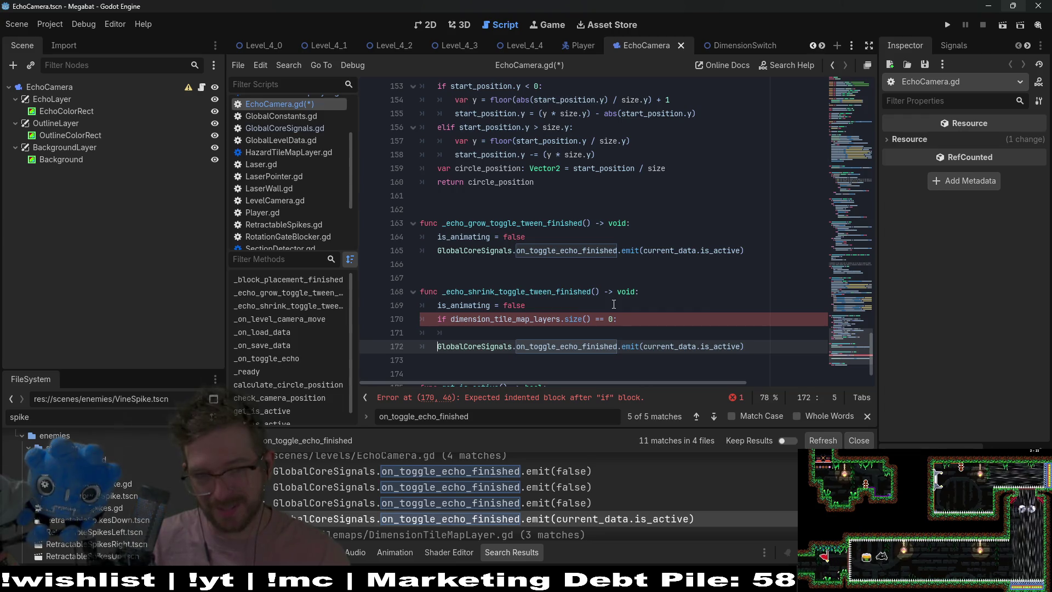
key("Tab")
key("Up")
key("BackSpace")
key("BackSpace")
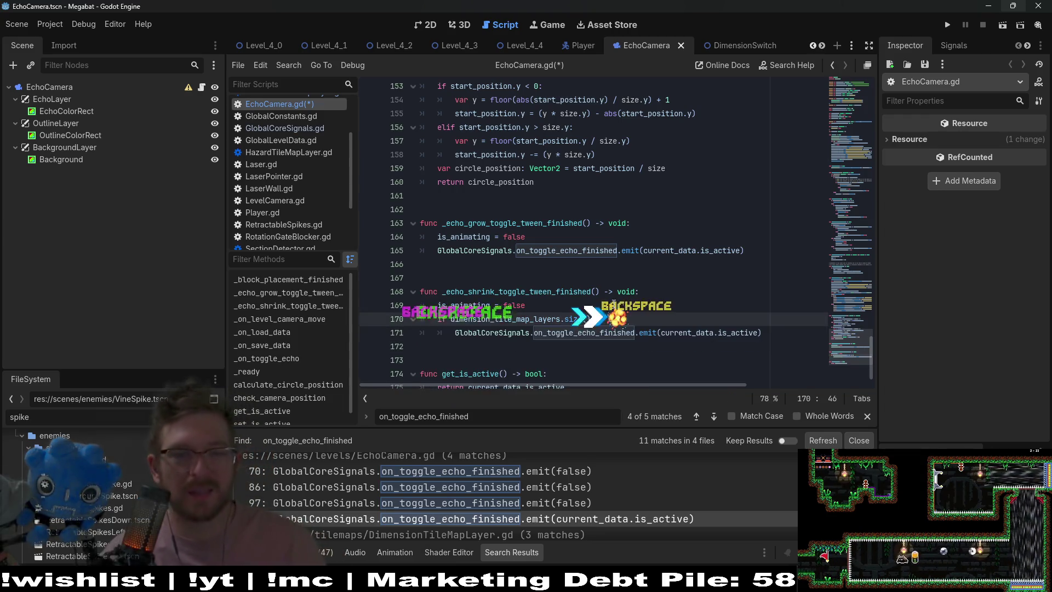
key("ctrl+s")
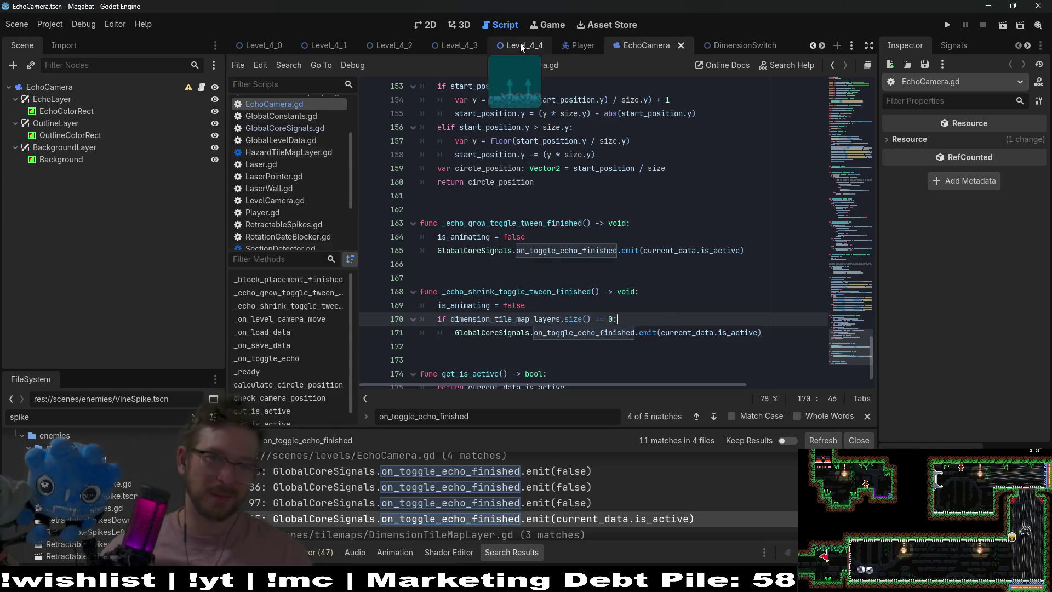
- Run Level_4_4, toggle echolocation with space, fly the bat around, then close the game
left_click(522, 48)
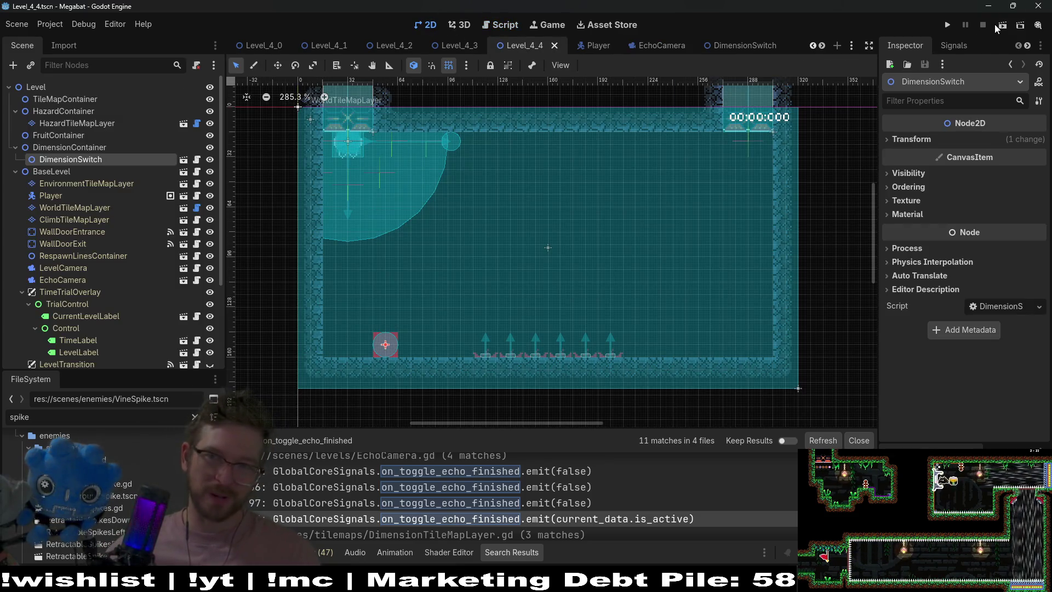
left_click(996, 26)
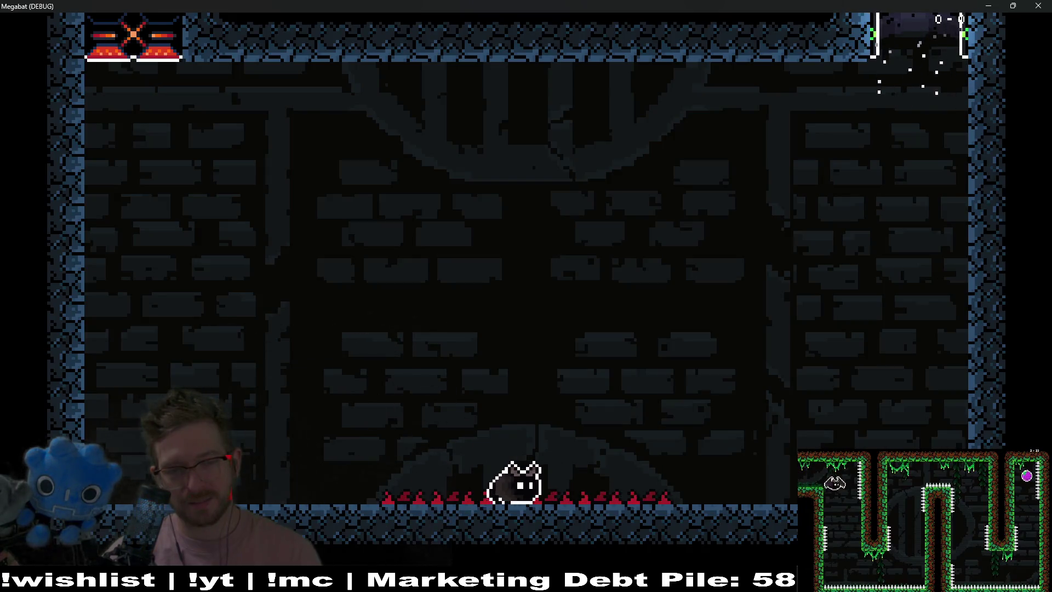
key("Left")
key("space")
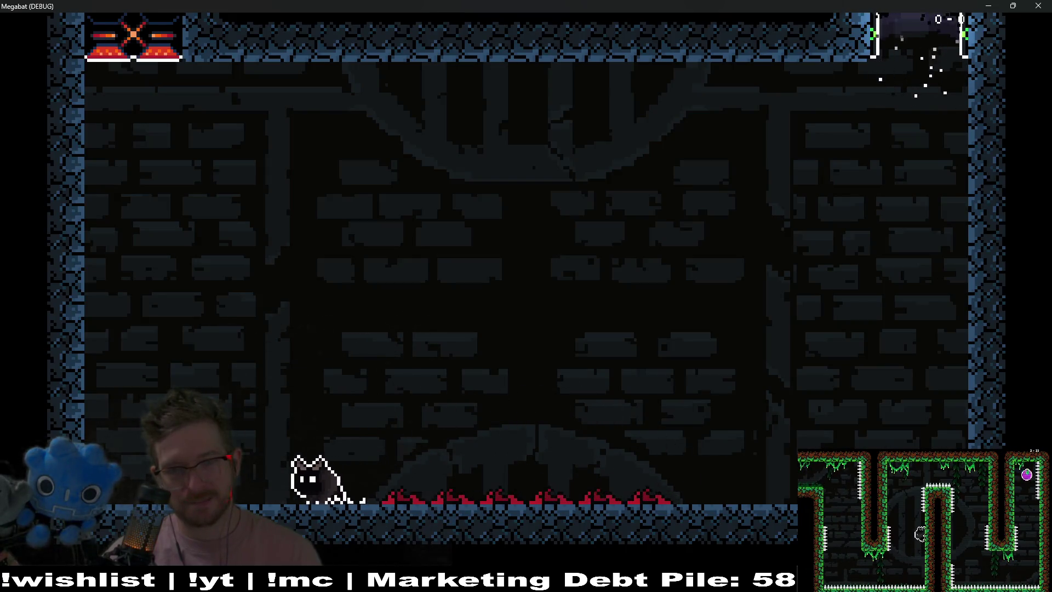
key("Right")
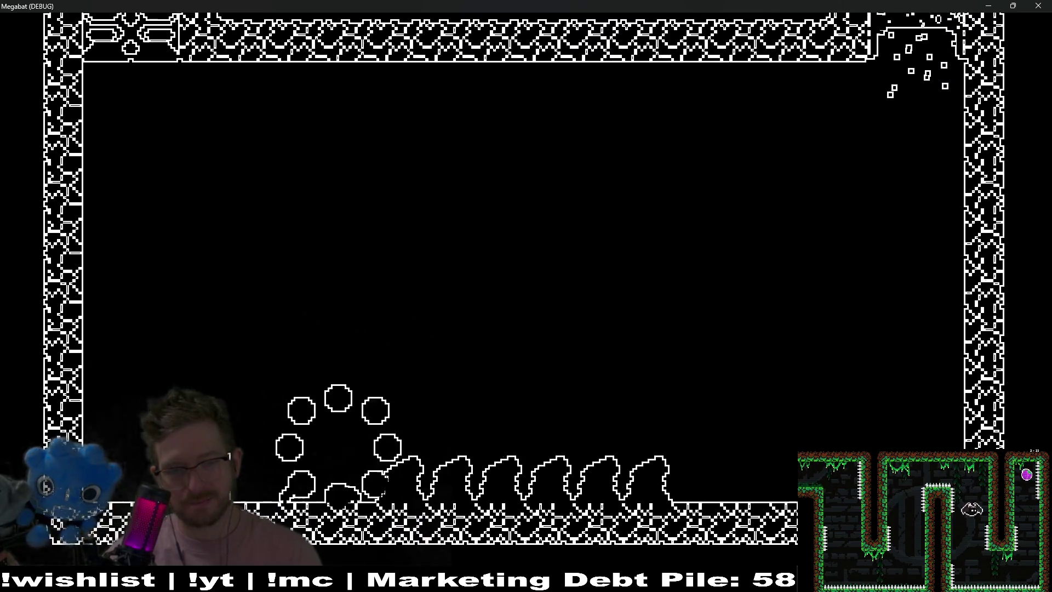
key("Up")
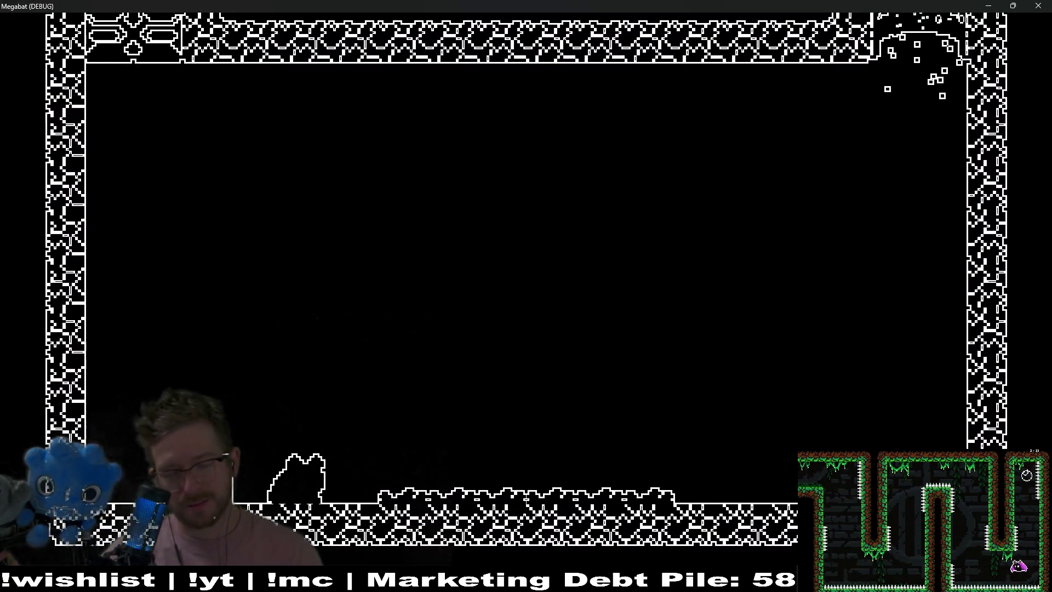
key("Up")
key("Left")
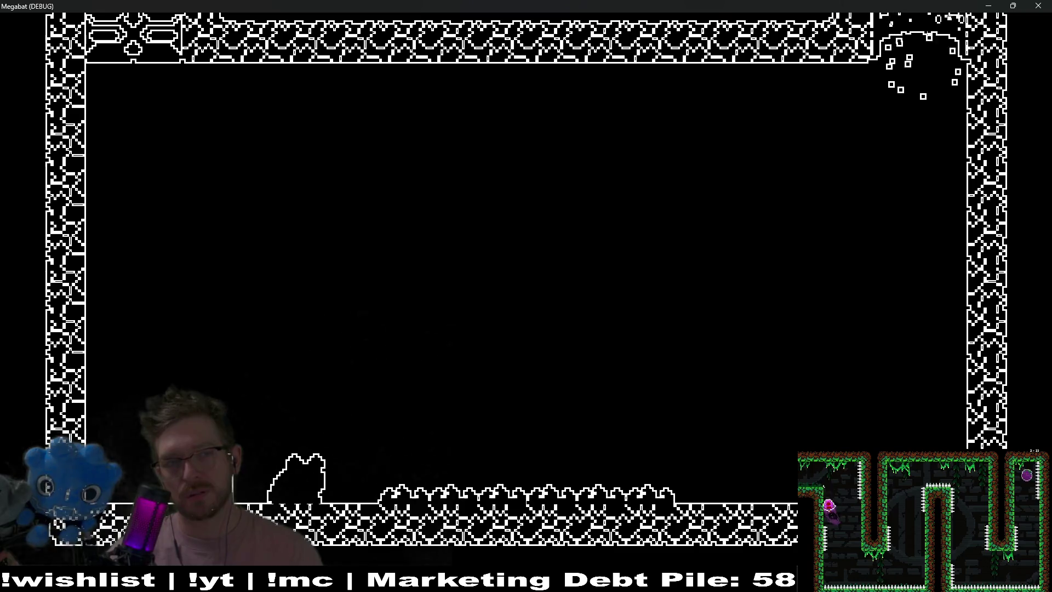
left_click(1040, 6)
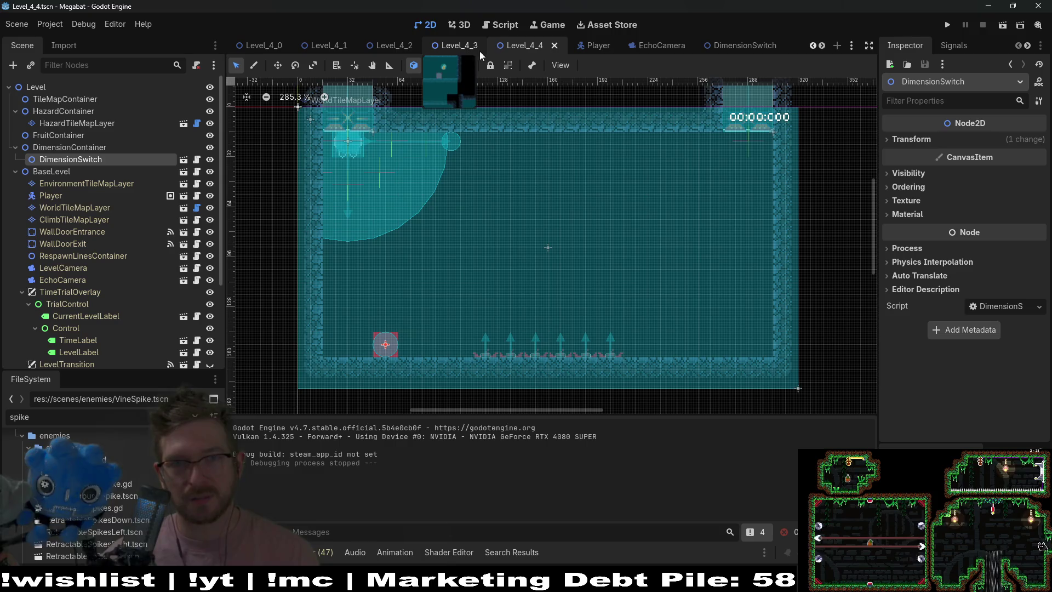
- Go to EchoCamera.gd's _on_load_data and place the cursor at the end of the if loaded_data line
left_click(646, 45)
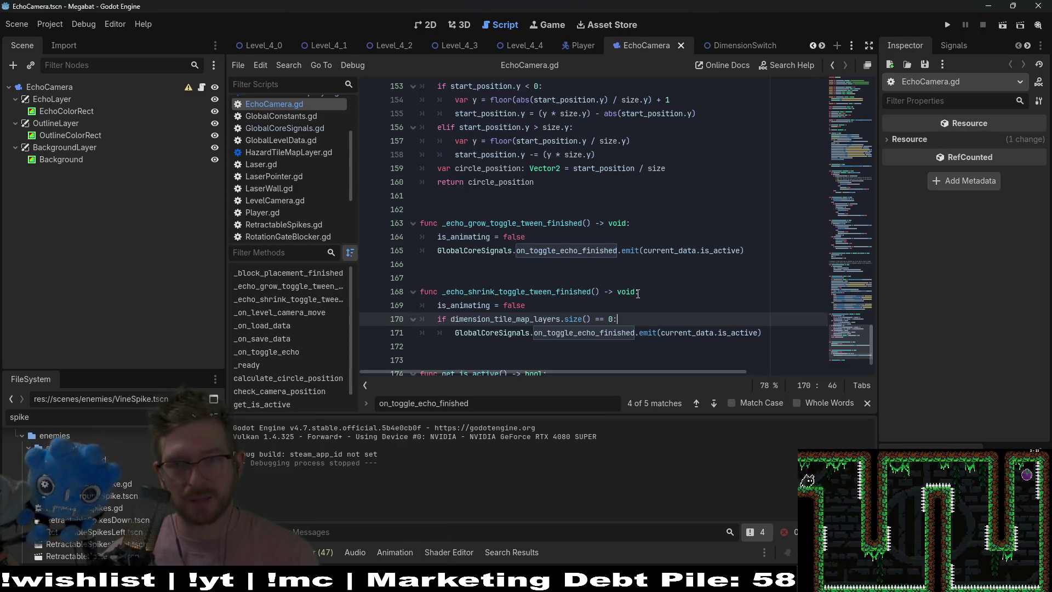
scroll(638, 294, "up", 20)
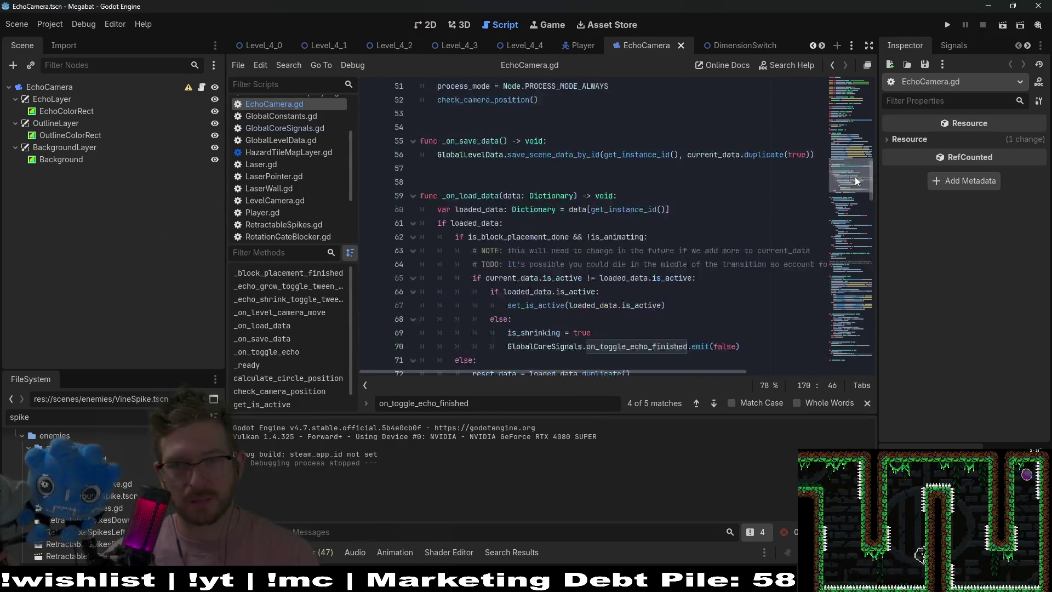
scroll(799, 186, "up", 2)
scroll(670, 174, "down", 3)
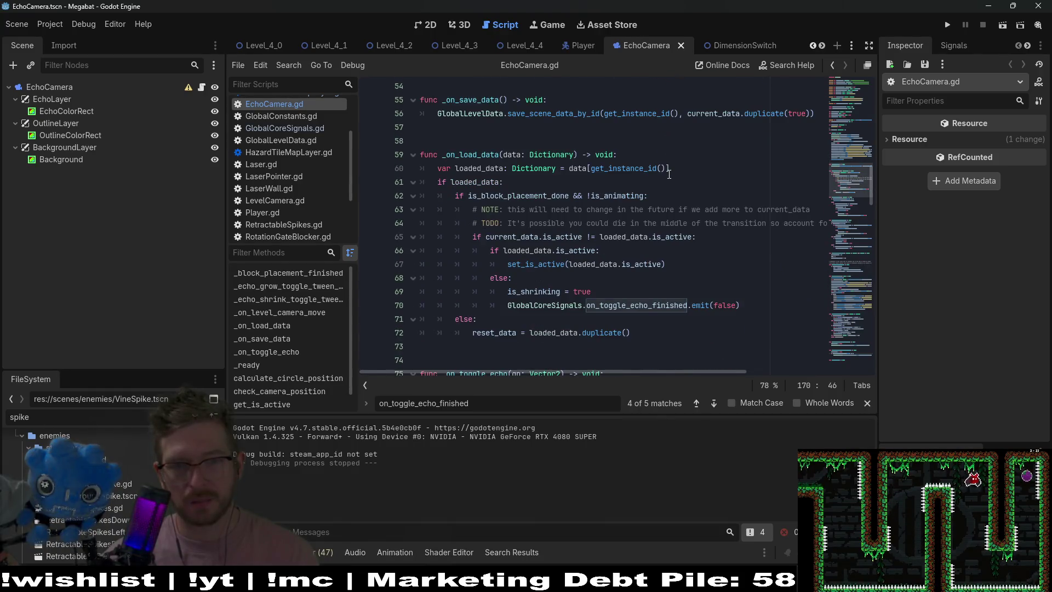
left_click(678, 267)
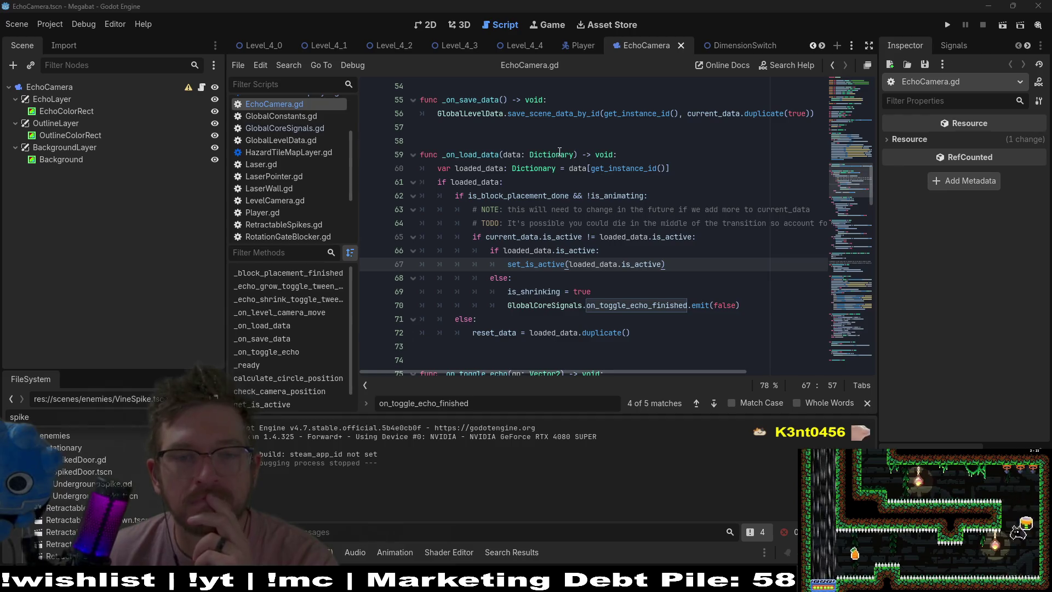
left_click(520, 187)
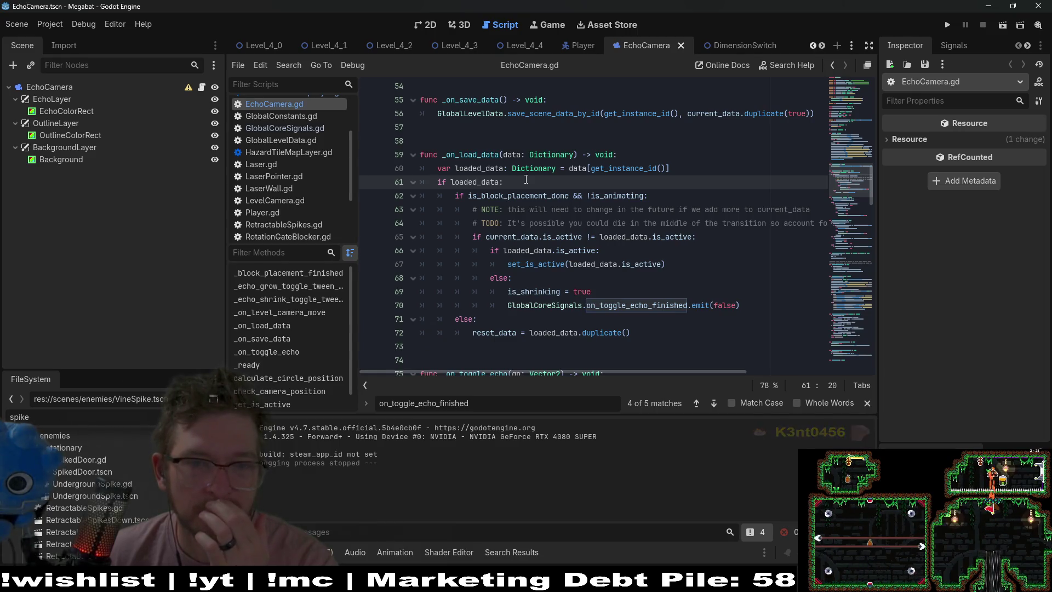
- Add 'if dimension_tile_map_layers.size() == 0:' with a pass placeholder and an else: line
key("Return")
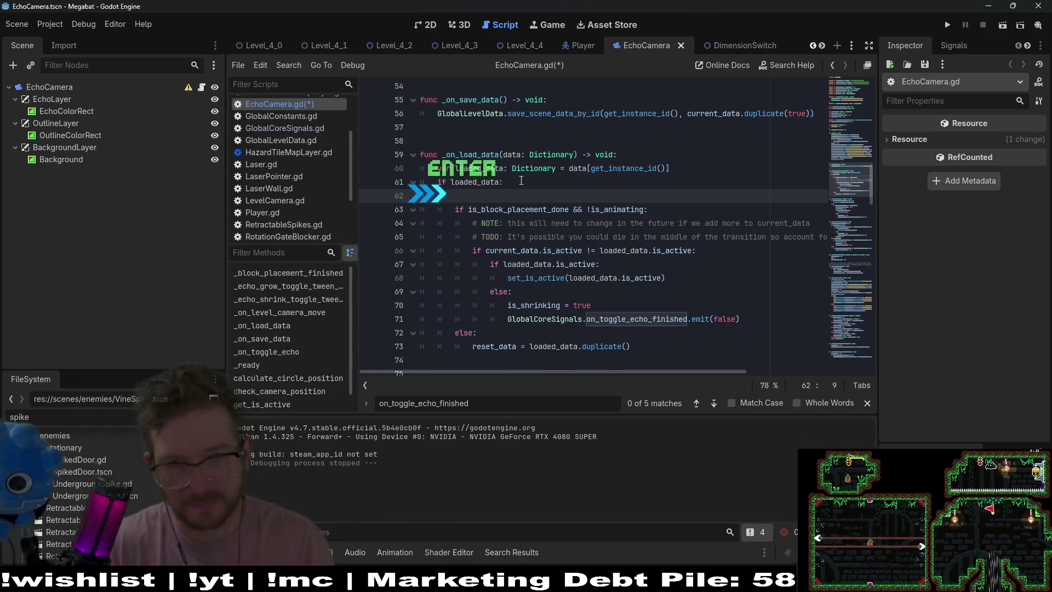
type("if is")
key("BackSpace")
key("BackSpace")
type("b")
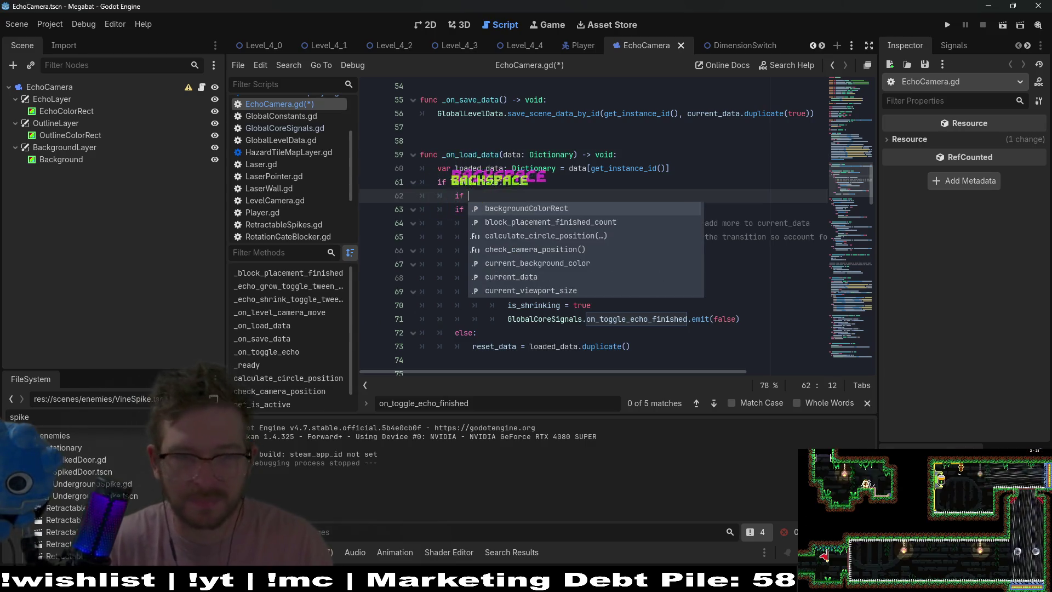
key("BackSpace")
type("dimension_tile_map_layers.siz")
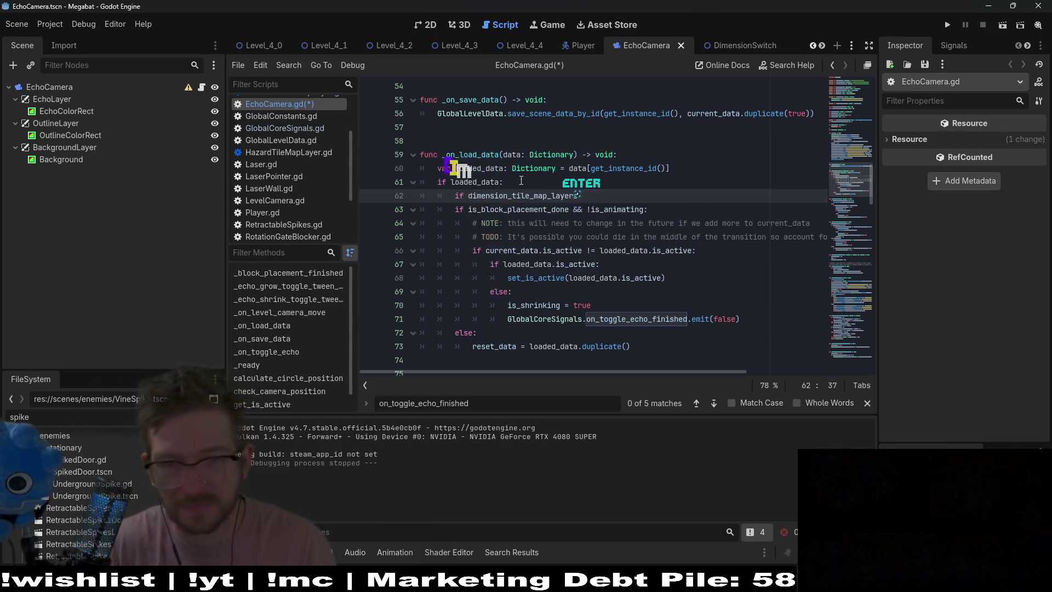
key("Return")
type("== 0:")
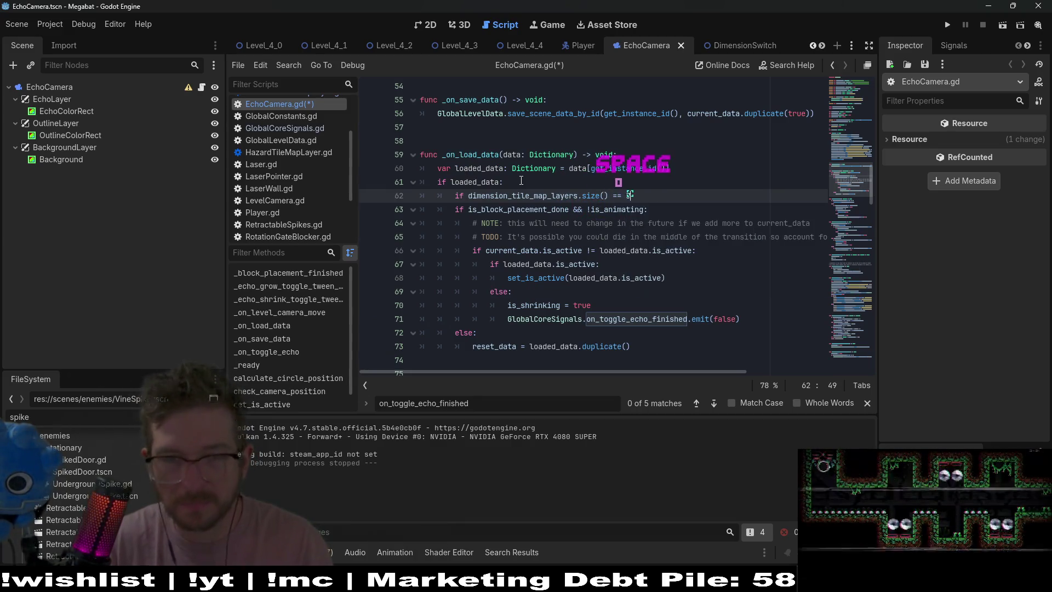
key("Return")
type("s")
key("Return")
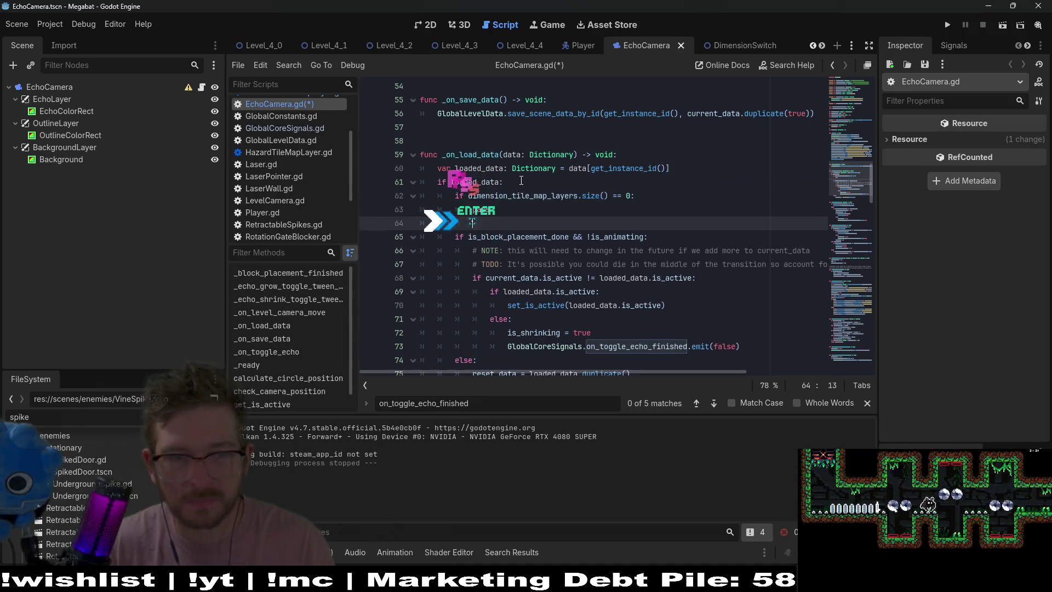
key("BackSpace")
type("else:")
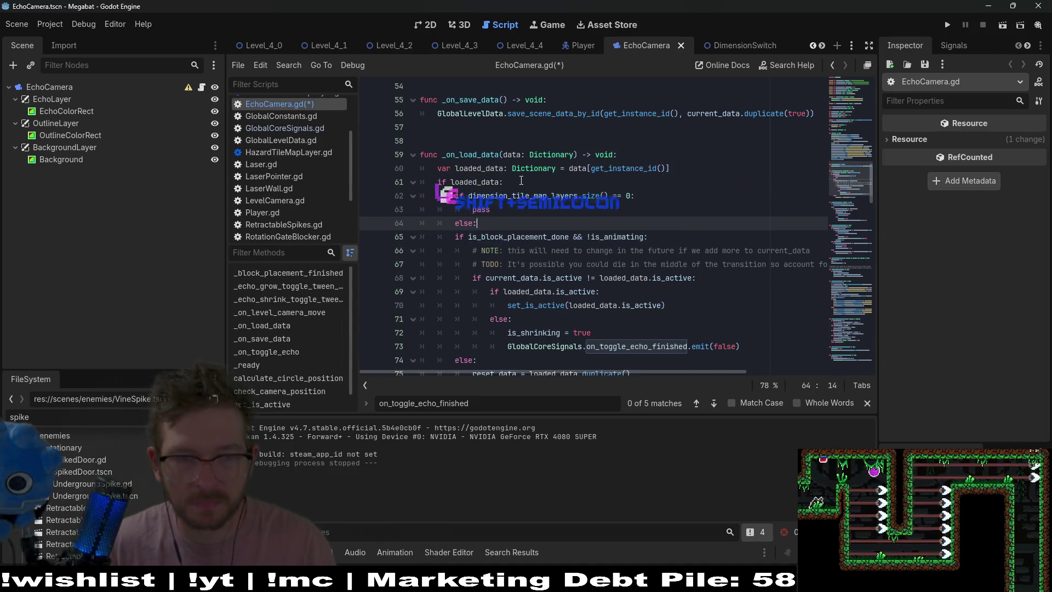
key("Down")
- Indent the existing is_active logic under the new else branch
scroll(668, 347, "down", 1)
mouse_move(668, 346)
left_mouse_down()
mouse_move(422, 332)
mouse_move(422, 196)
left_mouse_up()
key("Tab")
left_click(501, 182)
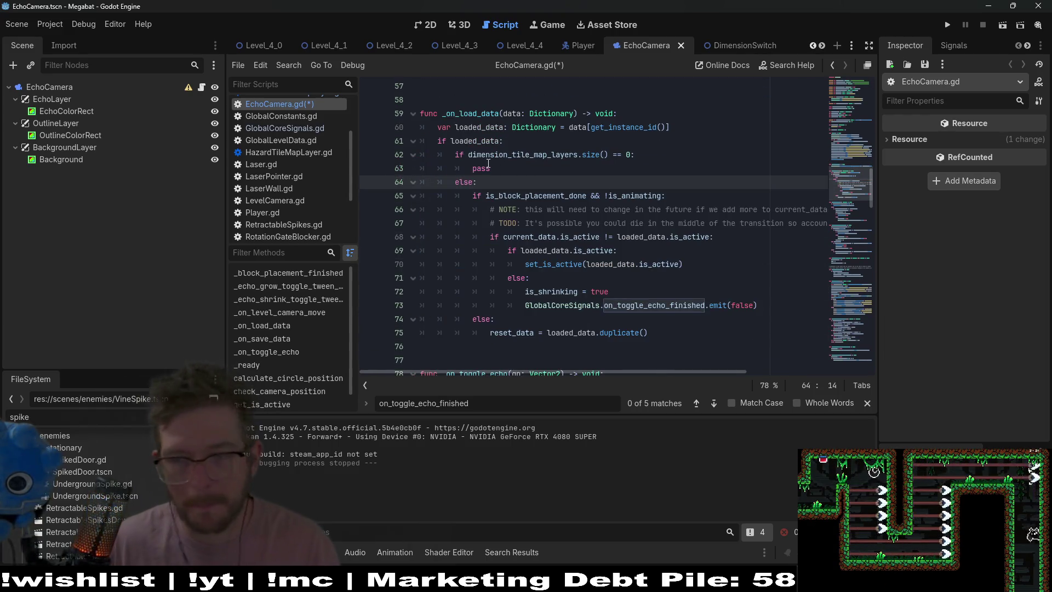
- Replace the pass placeholder with a copy of the is_active comparison block from lines 68–70
left_click(488, 164)
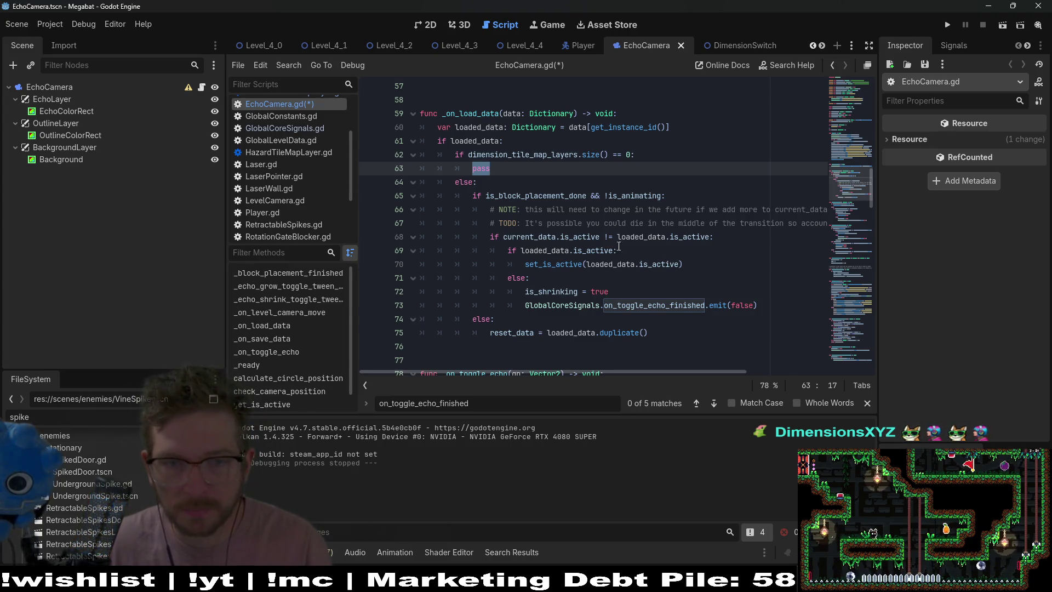
left_click_drag(601, 237, 500, 237)
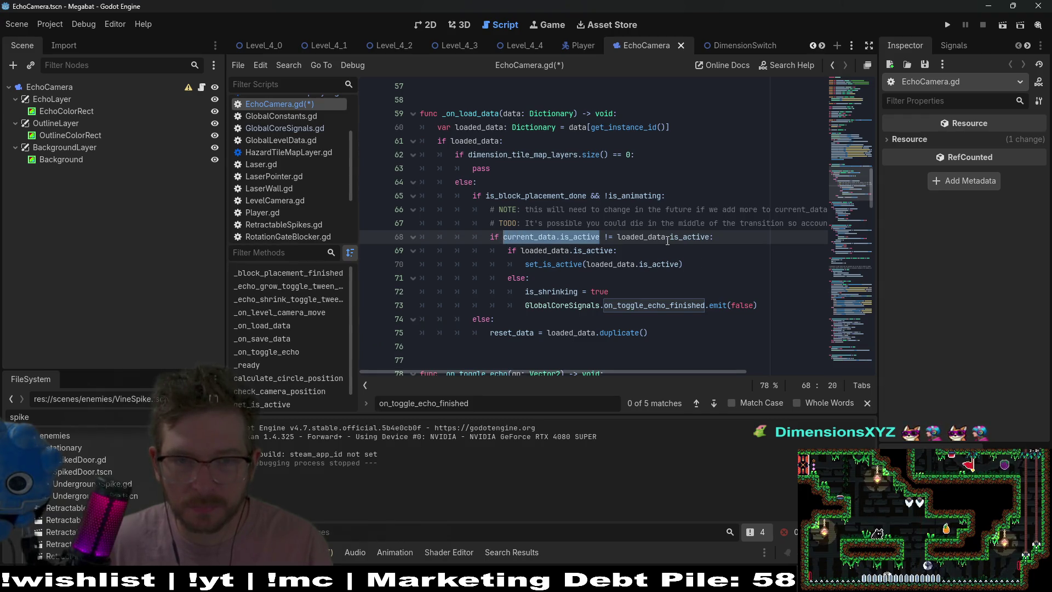
left_click_drag(710, 237, 627, 237)
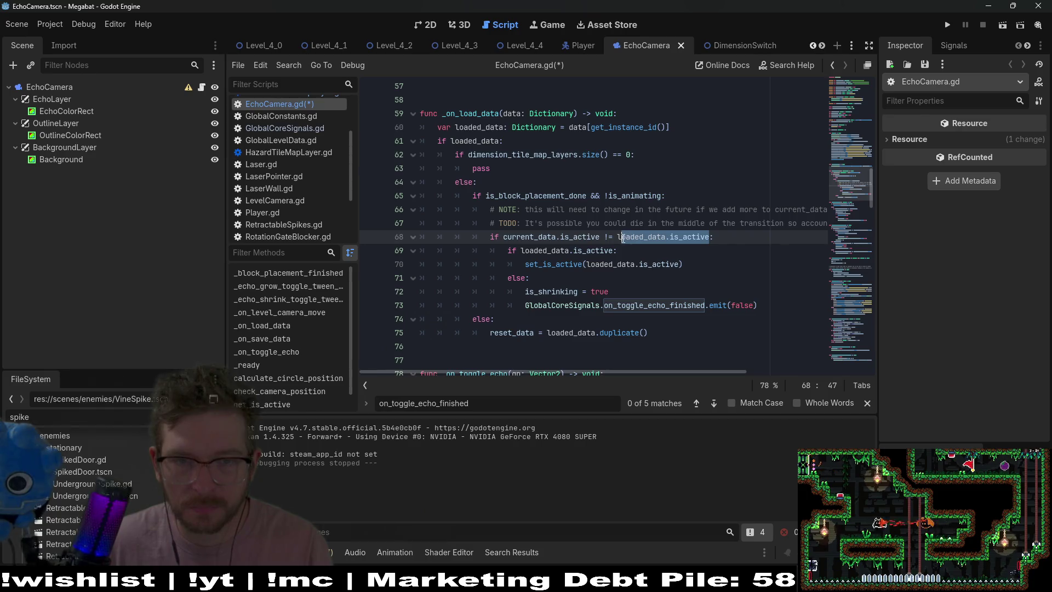
left_click(515, 168)
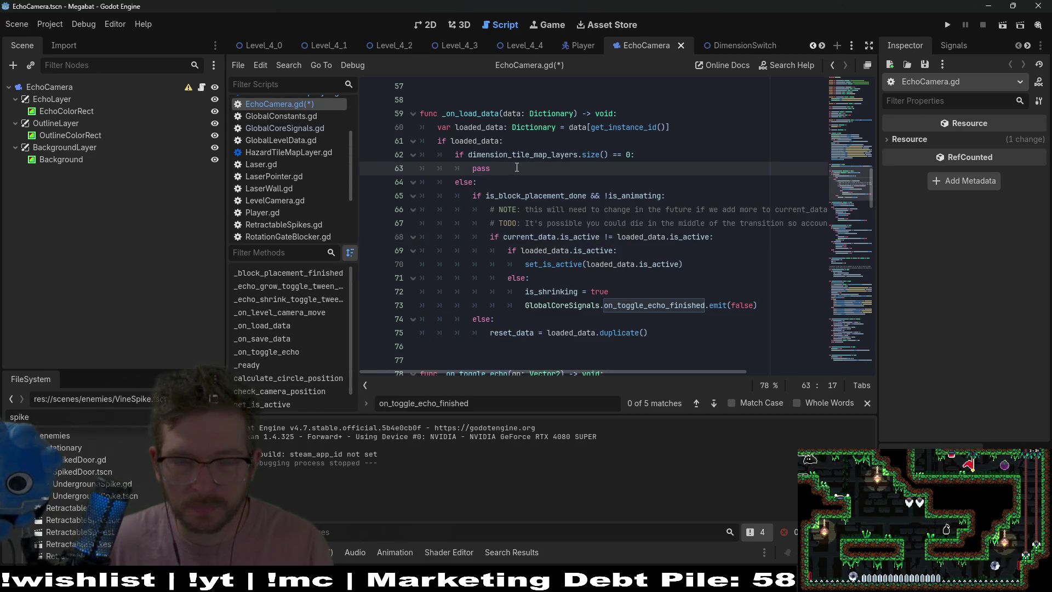
key("BackSpace")
key("BackSpace")
key("BackSpace")
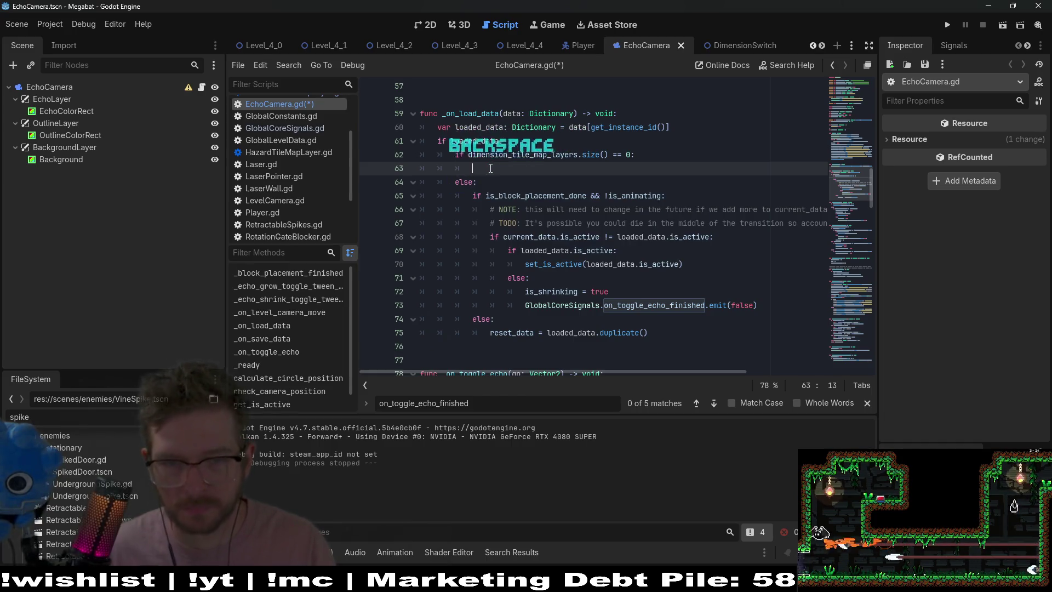
left_click(669, 264)
left_click_drag(684, 265, 464, 235)
key("ctrl+c")
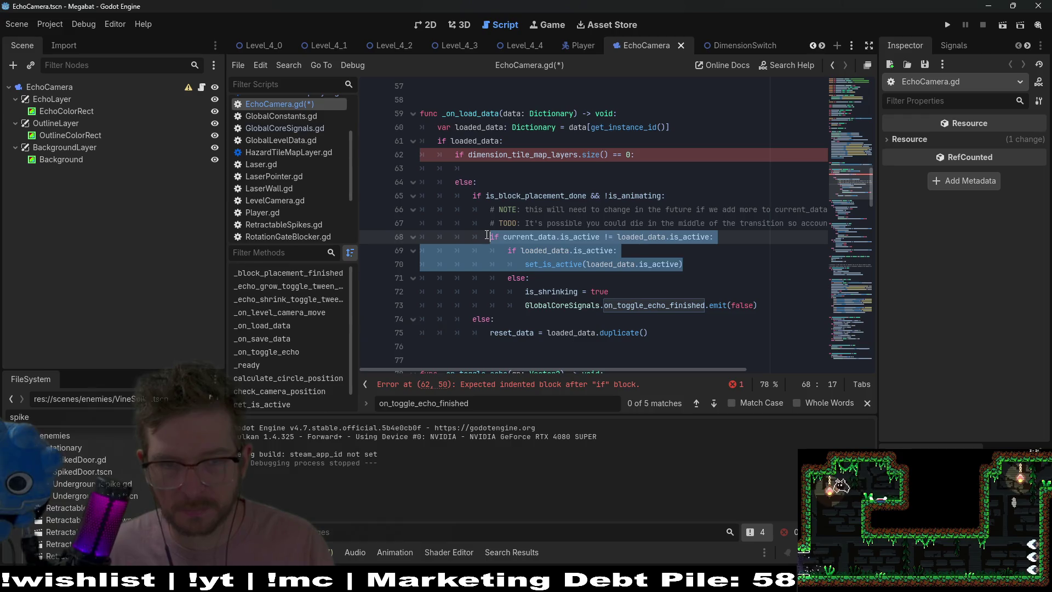
left_click(478, 168)
key("ctrl+v")
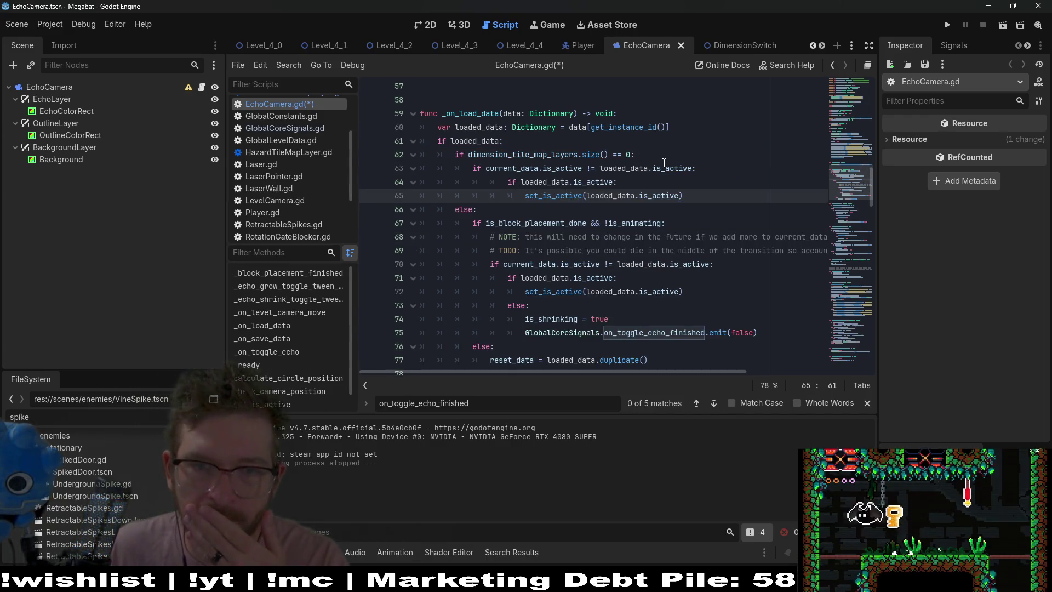
- Drop the copied inner if loaded_data.is_active condition, dedent set_is_active, and save
left_click(649, 178)
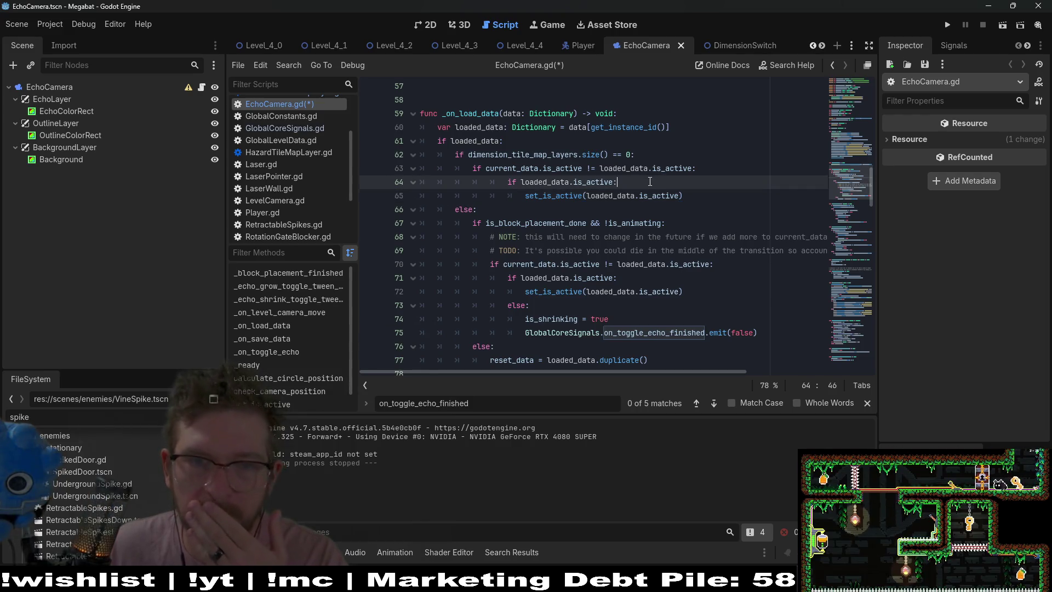
triple_click(701, 176)
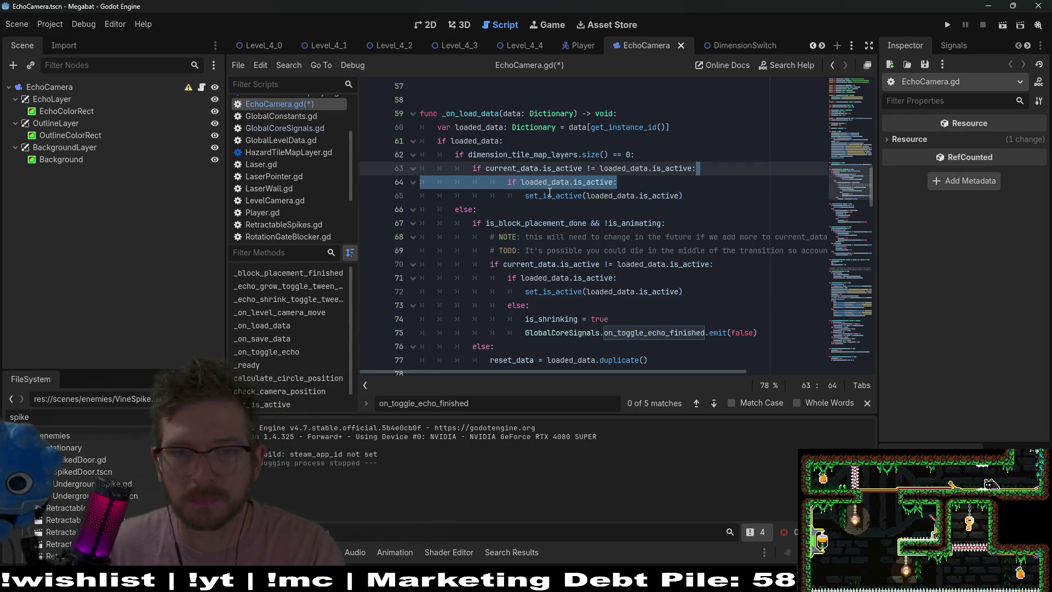
key("BackSpace")
left_click(531, 179)
key("BackSpace")
key("BackSpace")
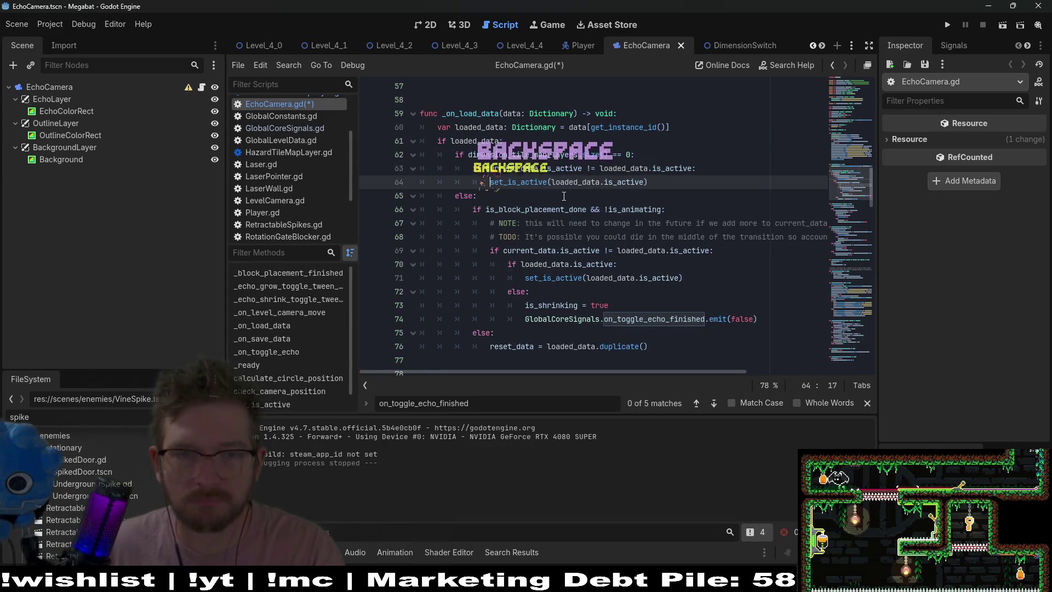
left_click(686, 182)
key("ctrl+s")
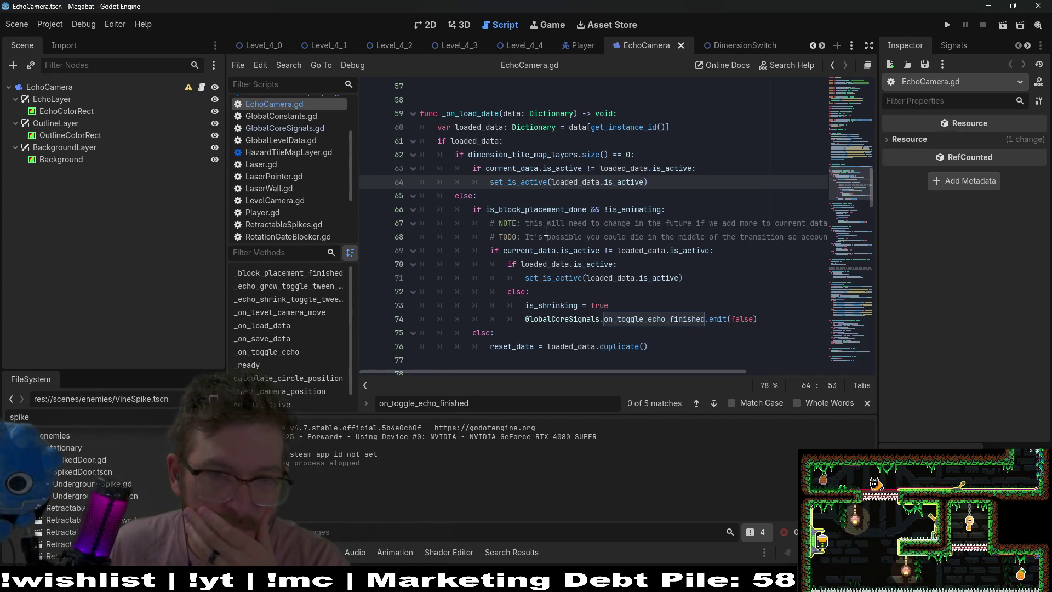
- Review the condition on line 69 and select the TODO comment line above it
left_click(494, 250)
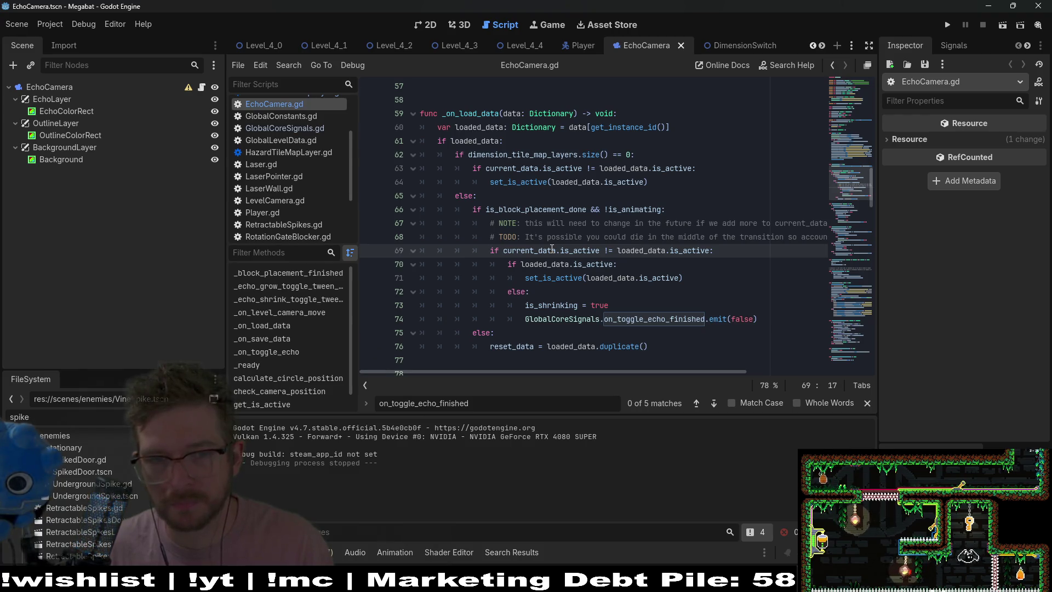
key("Up")
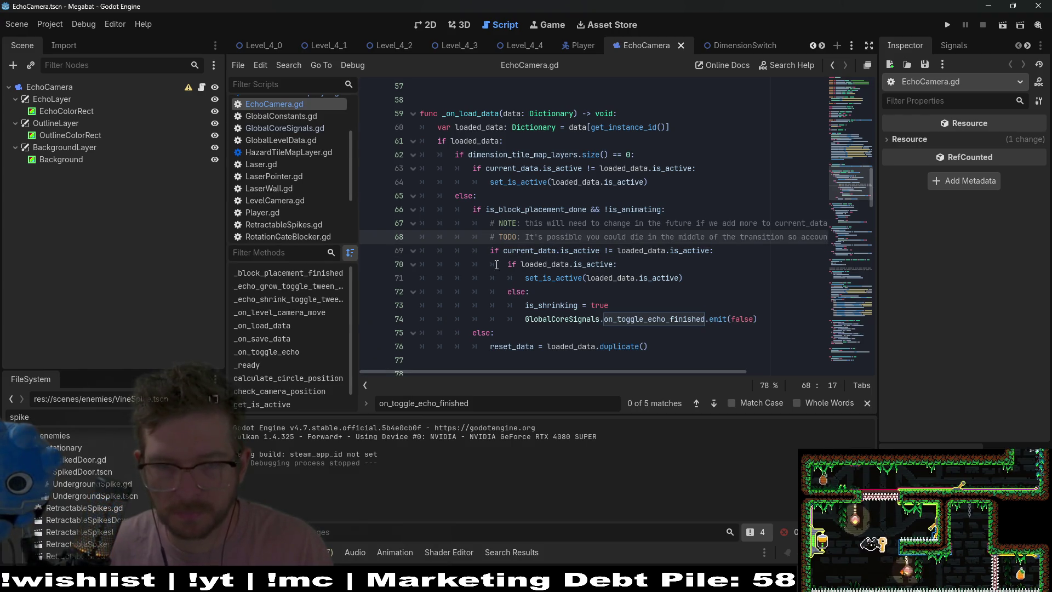
key("shift+Down")
- Delete the TODO comment and move the NOTE comment onto its own line at the top of _on_load_data
key("BackSpace")
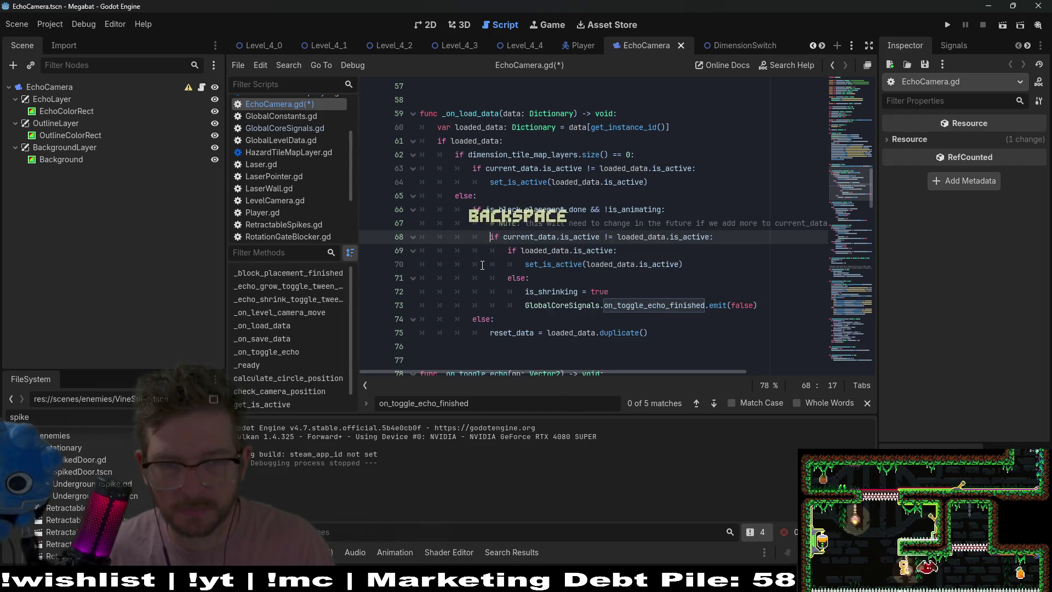
key("shift+Up")
key("BackSpace")
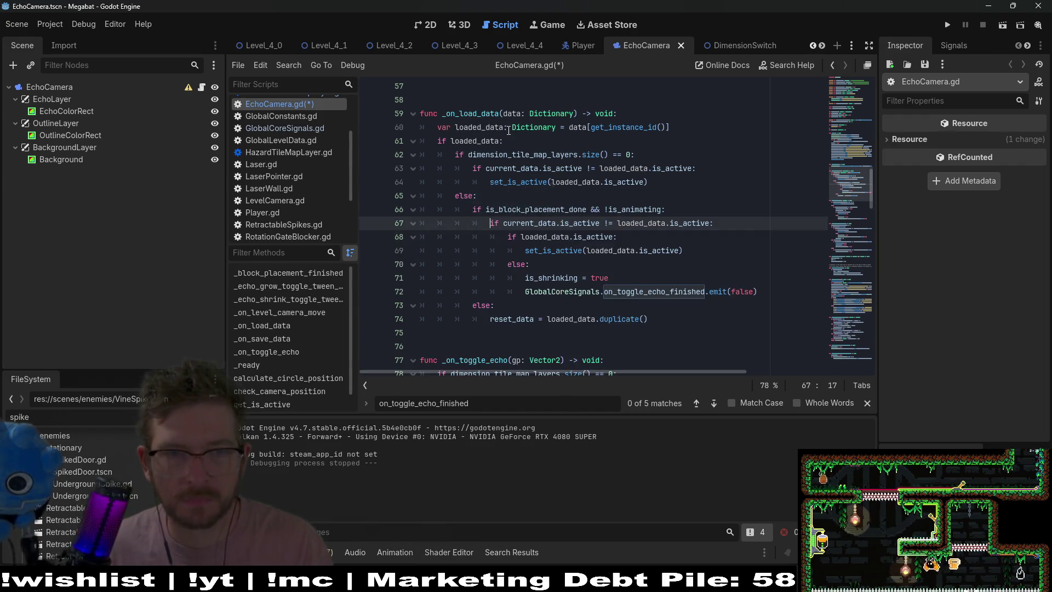
left_click(628, 113)
key("ctrl+v")
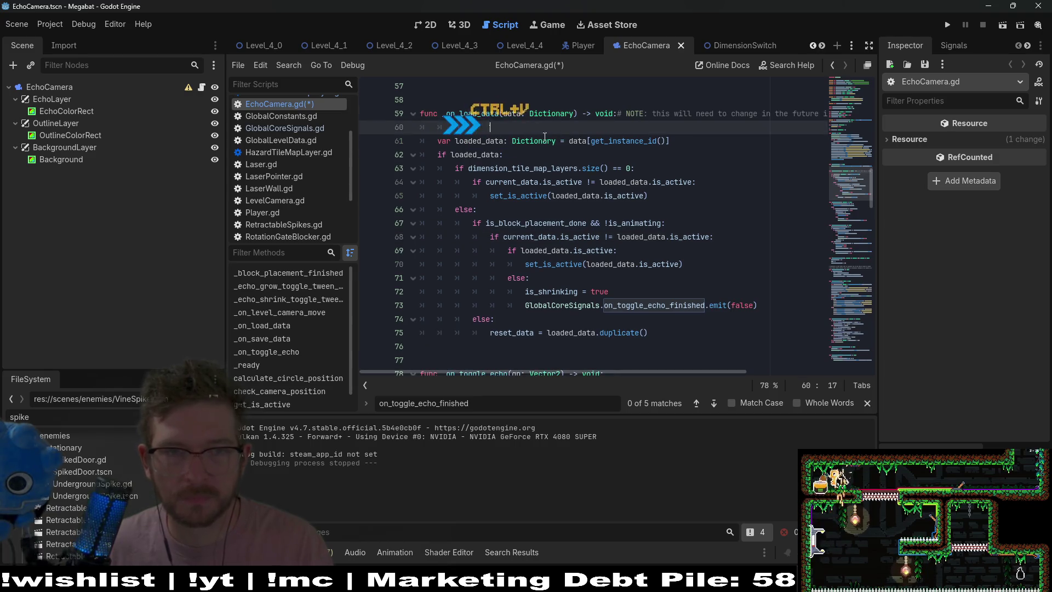
left_click(616, 113)
key("Return")
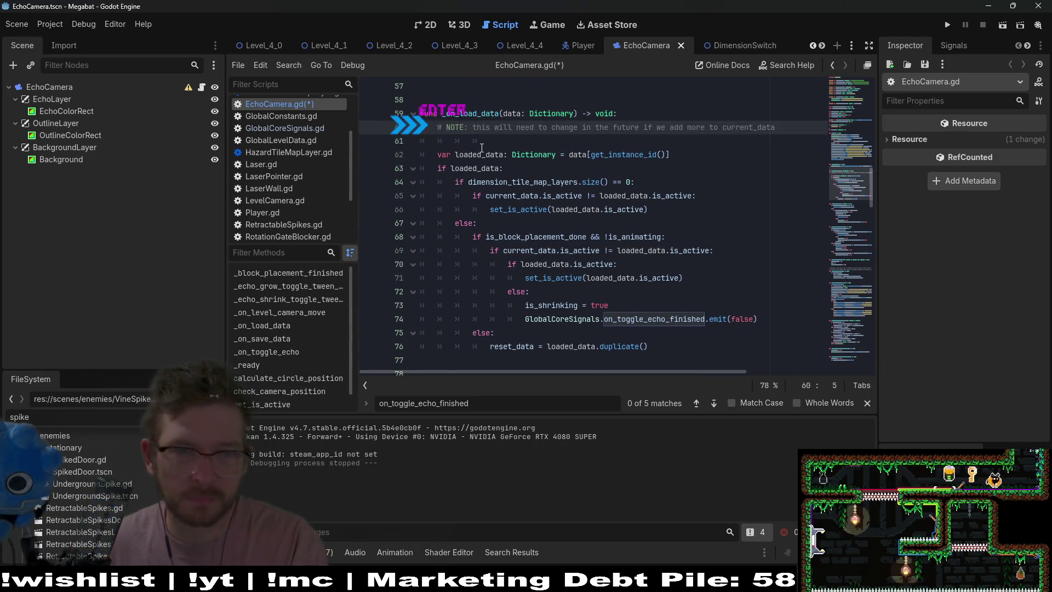
left_click(502, 140)
key("BackSpace")
key("BackSpace")
key("BackSpace")
key("BackSpace")
key("BackSpace")
- Save EchoCamera.gd and switch to the Level_4_4 scene
key("ctrl+s")
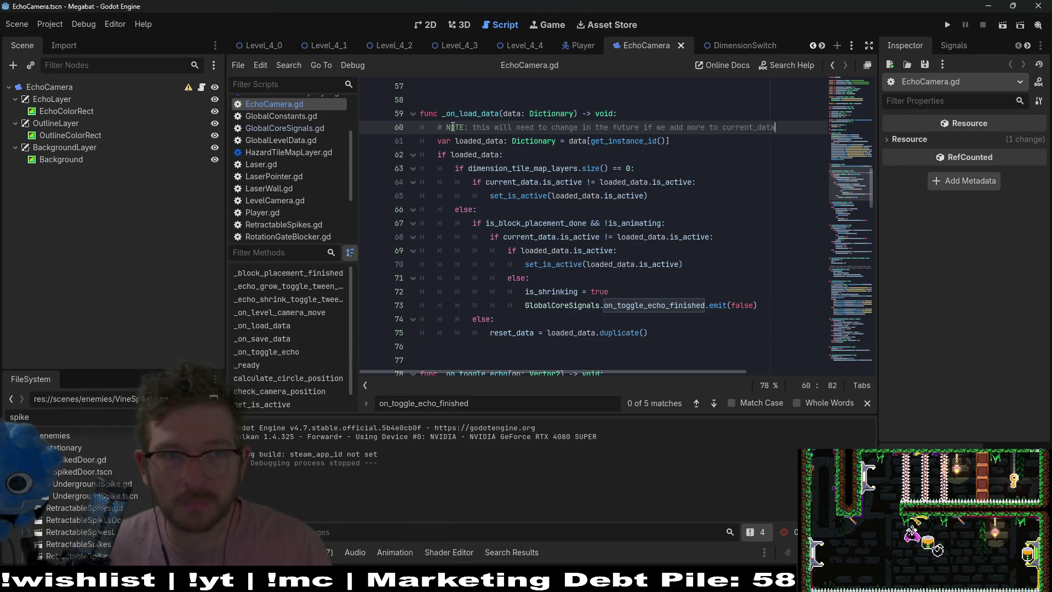
left_click(521, 46)
left_click(426, 24)
- Run Level_4_4 and fly the bat left and right, toggling the echo outline view
left_click(1003, 26)
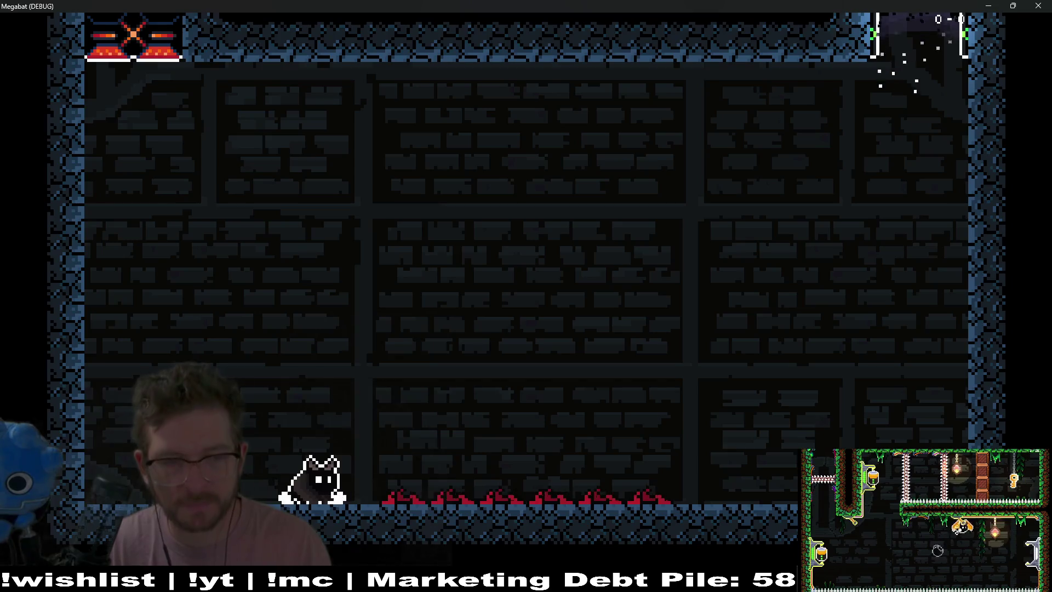
key("space")
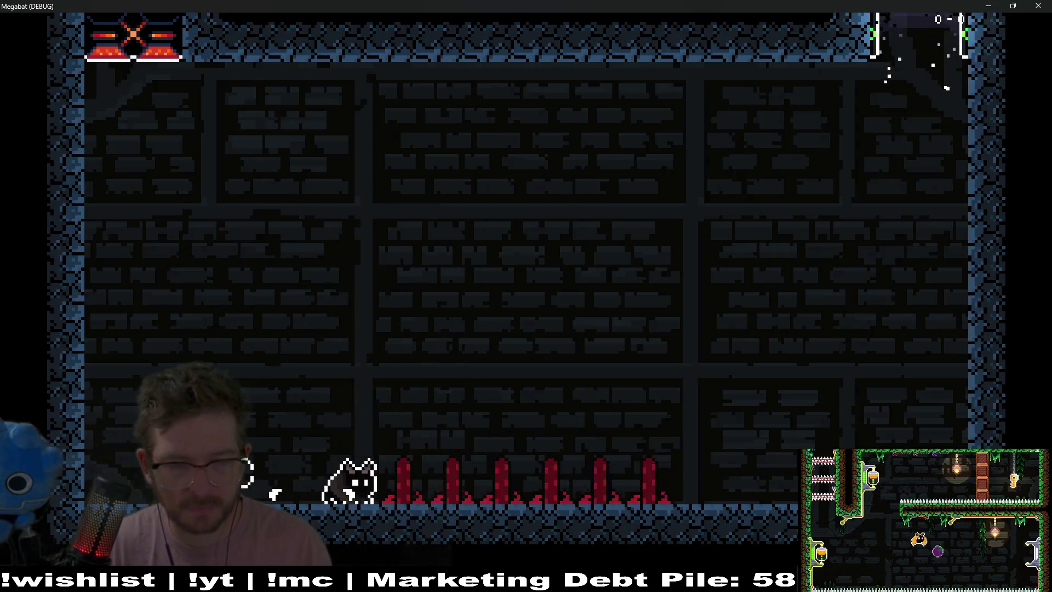
key("Left")
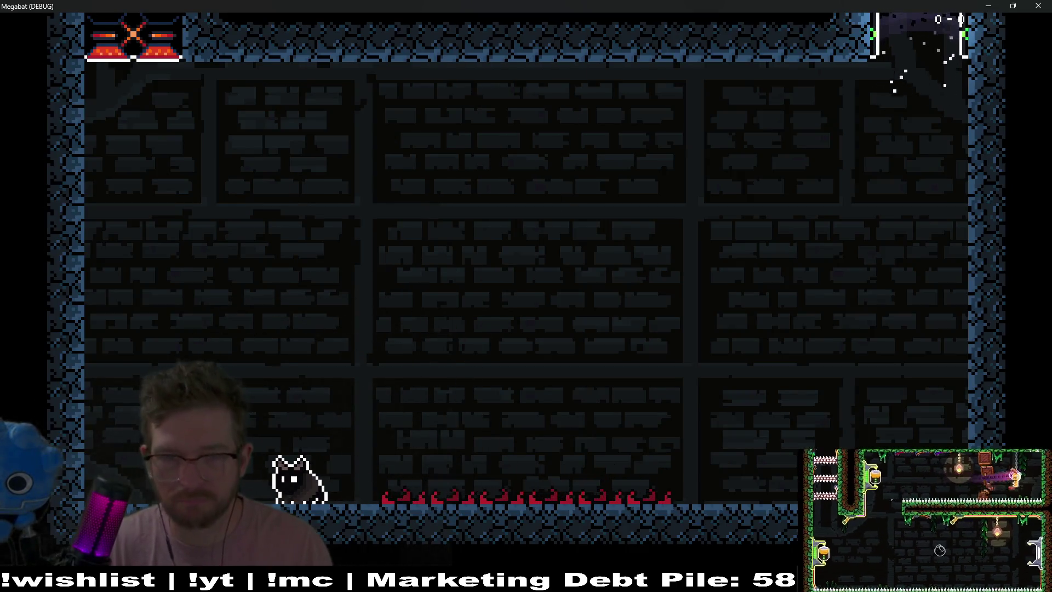
key("space")
key("Right")
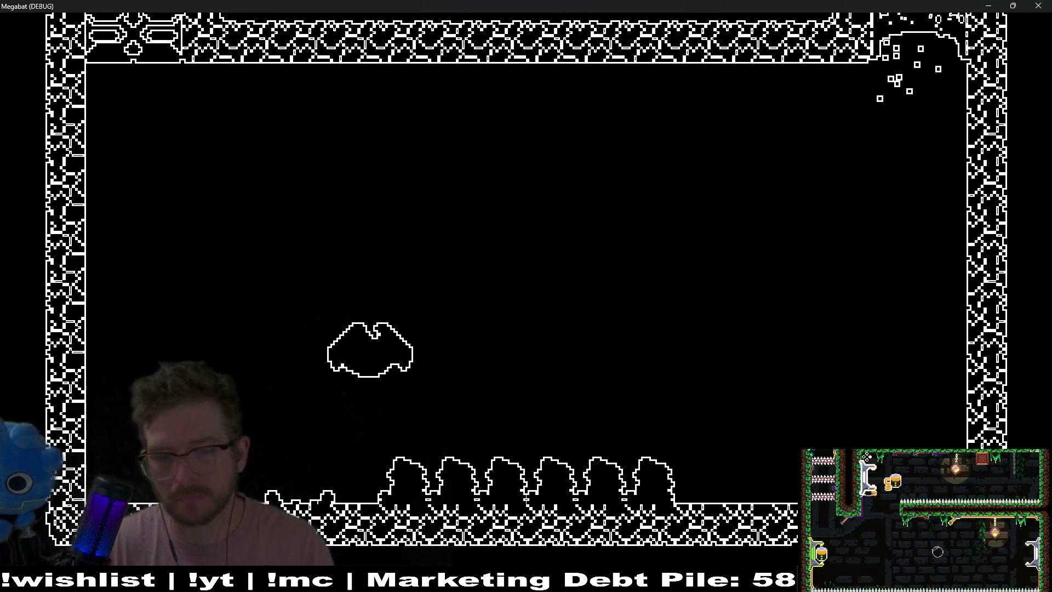
key("Left")
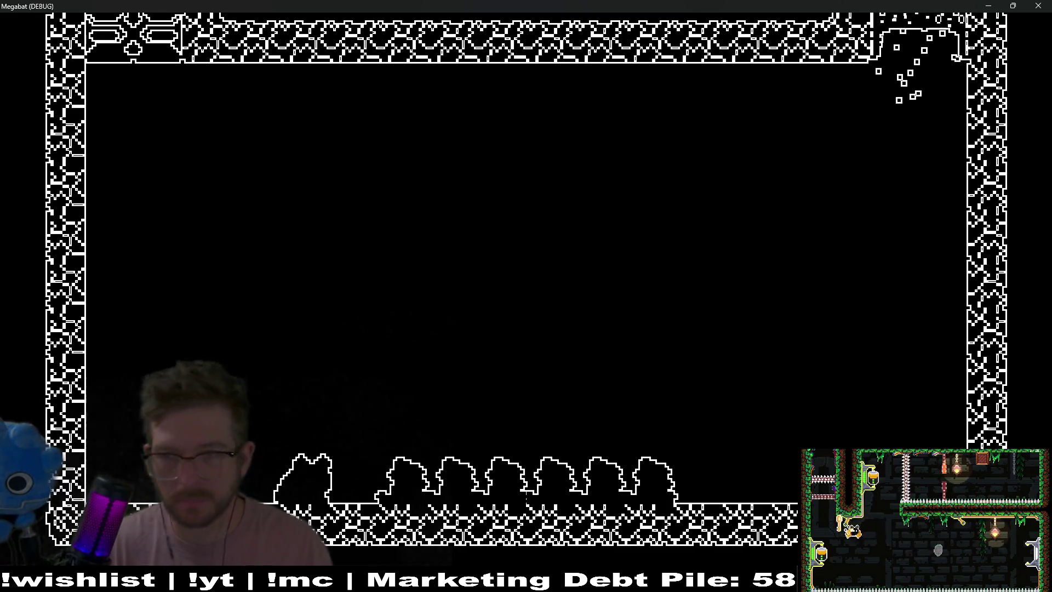
- Return to normal view, fly the bat along wall, ceiling and floor, then stop the playtest
key("space")
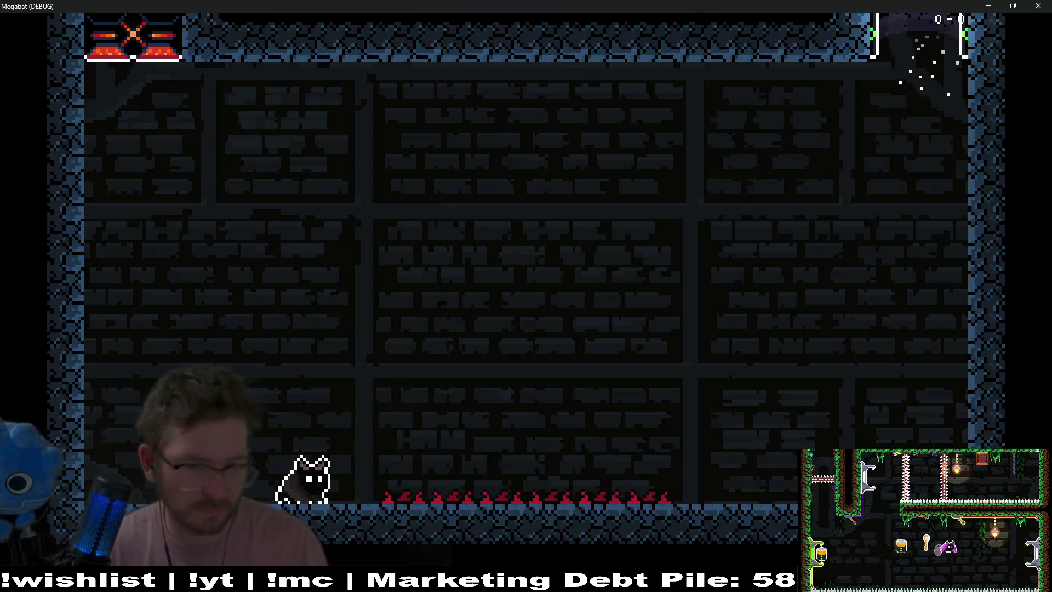
key("Left")
key("Right")
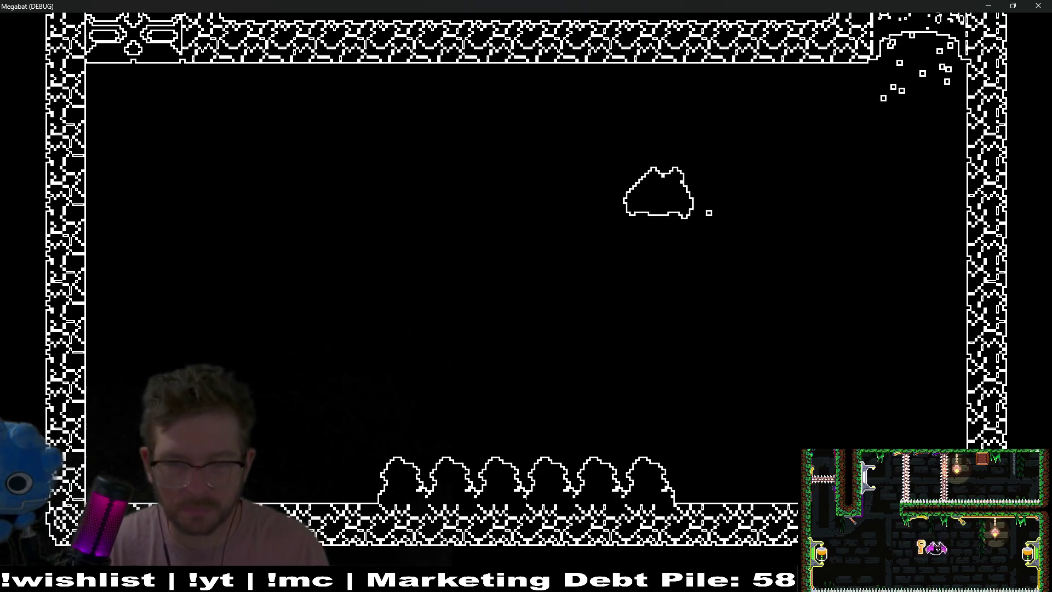
key("Left")
key("Left")
key("Right")
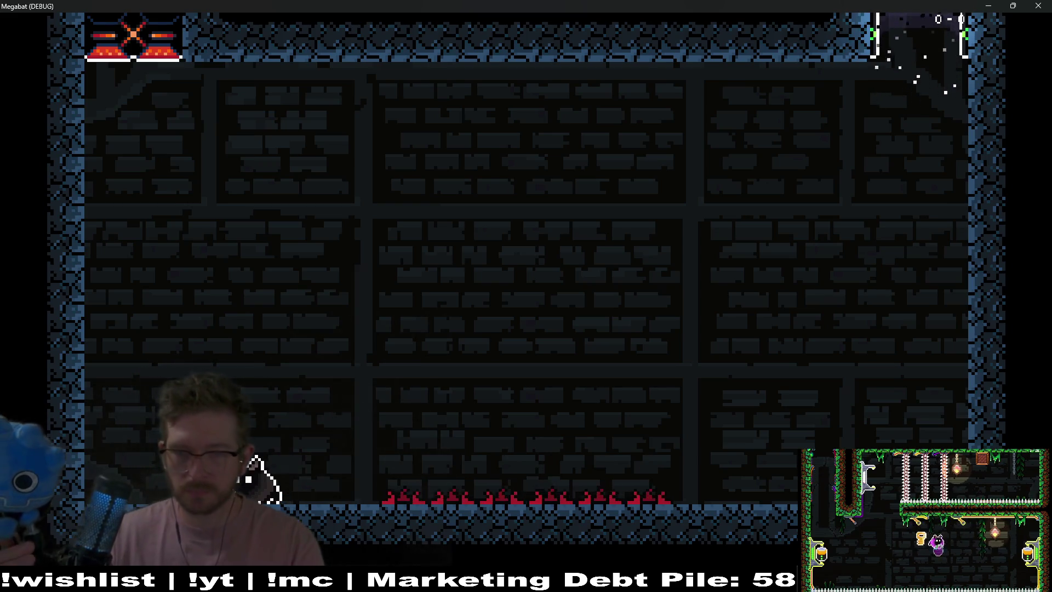
key("Right")
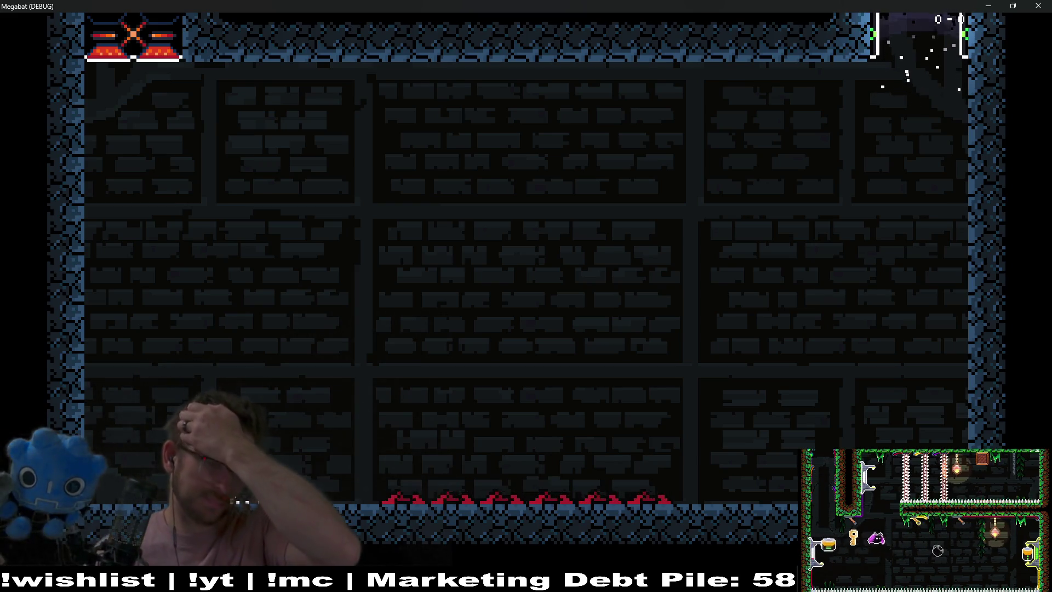
left_click(1038, 5)
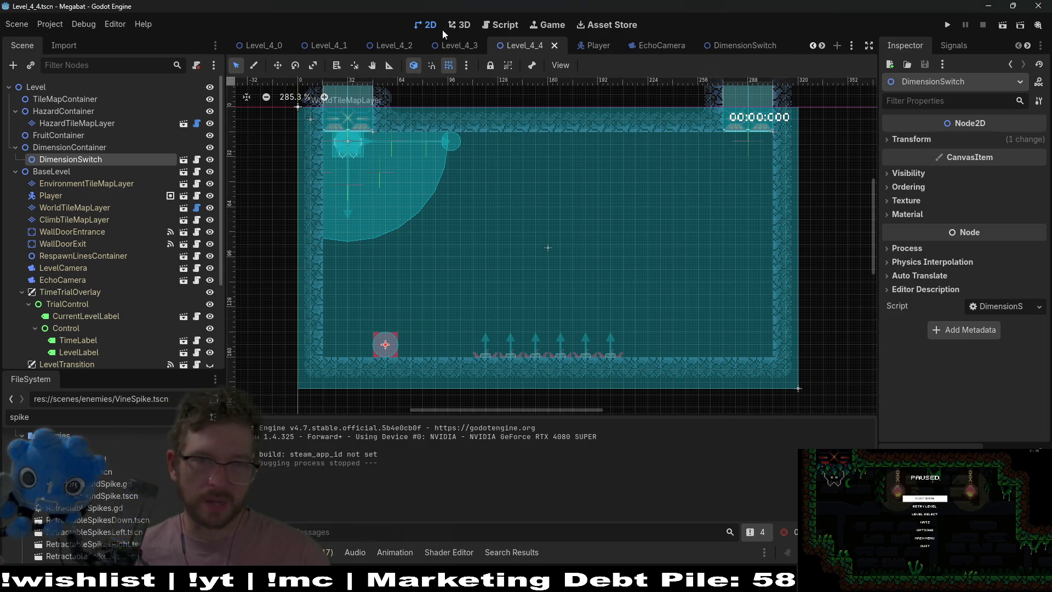
- Switch to the Level_4_3 scene and run it as a playtest
left_click(455, 46)
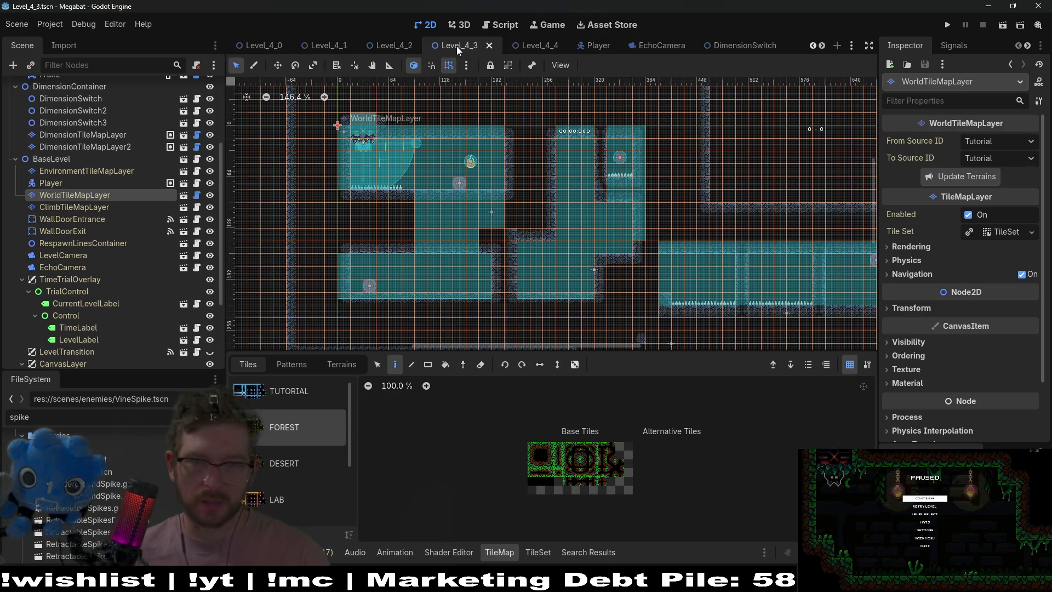
left_click(1008, 25)
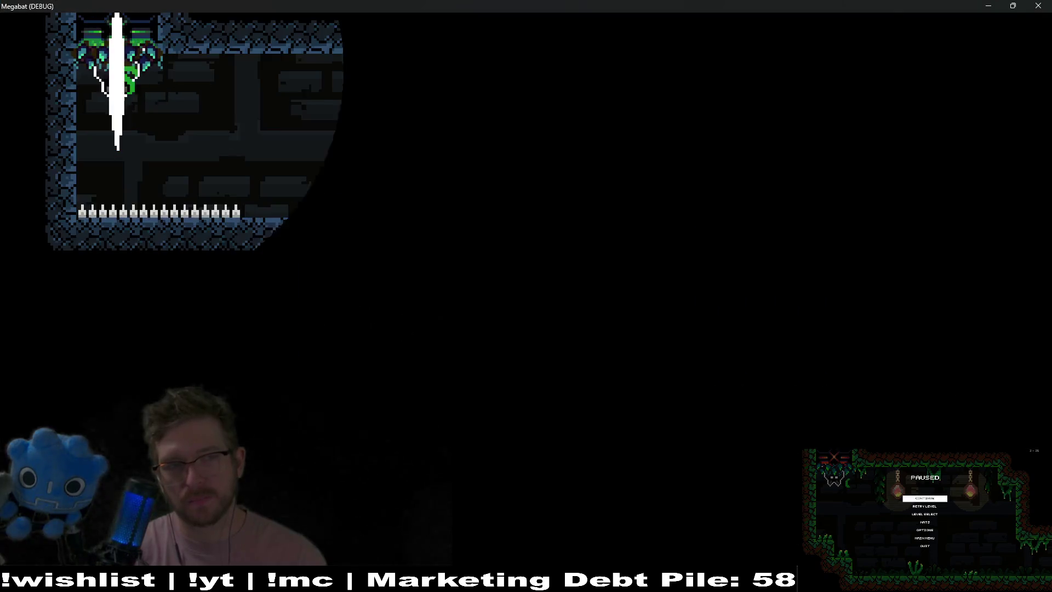
- Fly the bat through Level_4_3's bottom corridor and right shaft, switch to echo view, then close the game
key("Right")
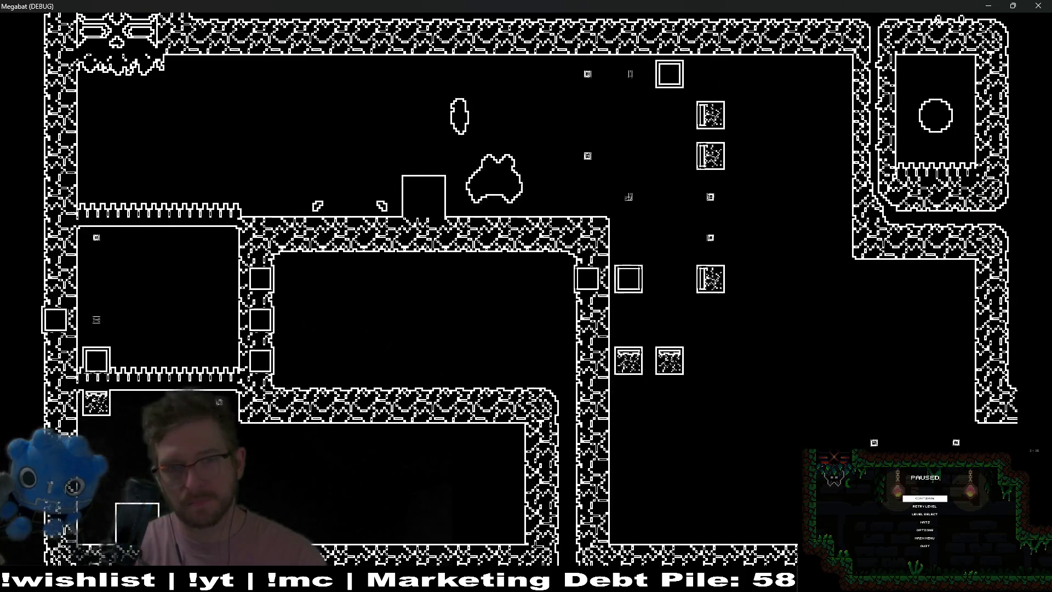
key("Left")
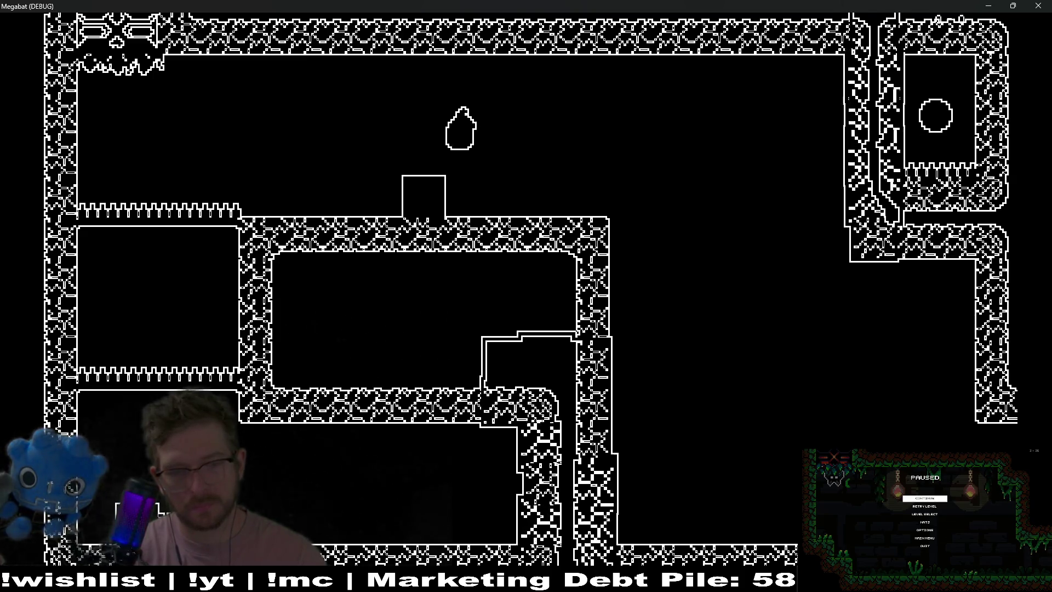
key("Right")
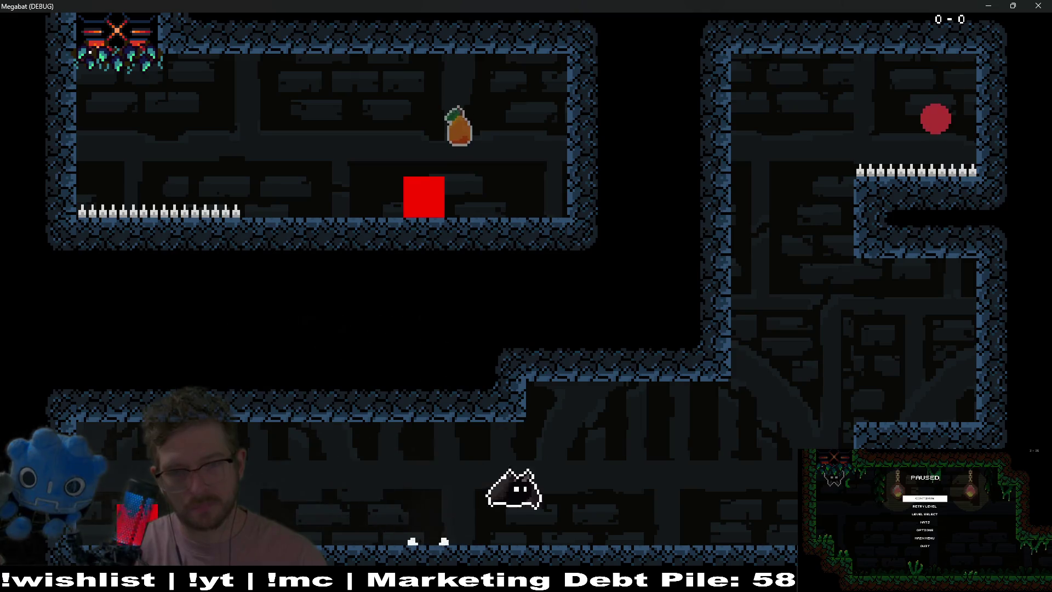
key("Up")
key("Left")
key("Down")
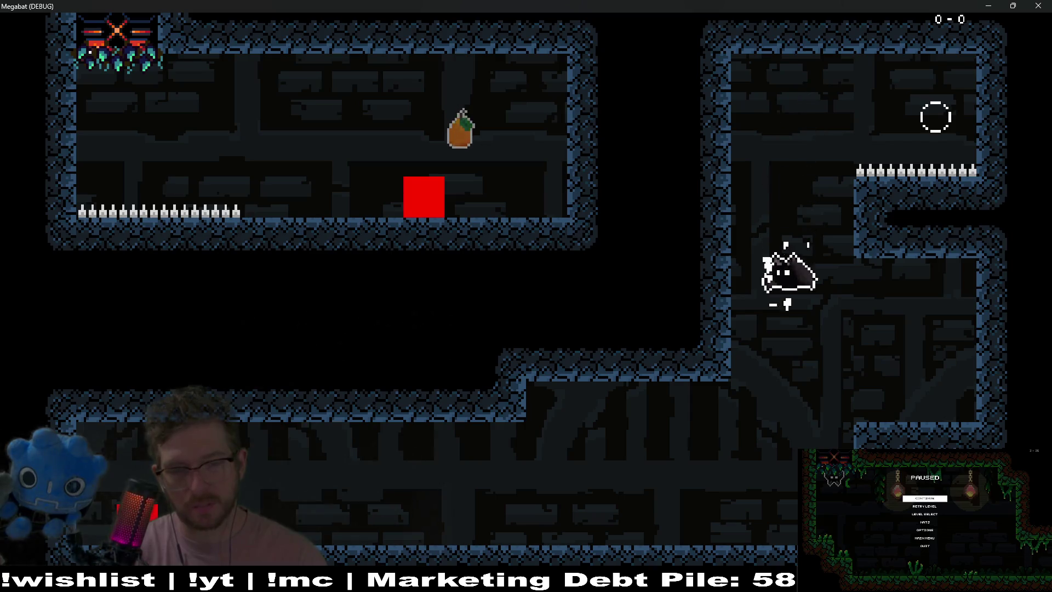
key("Left")
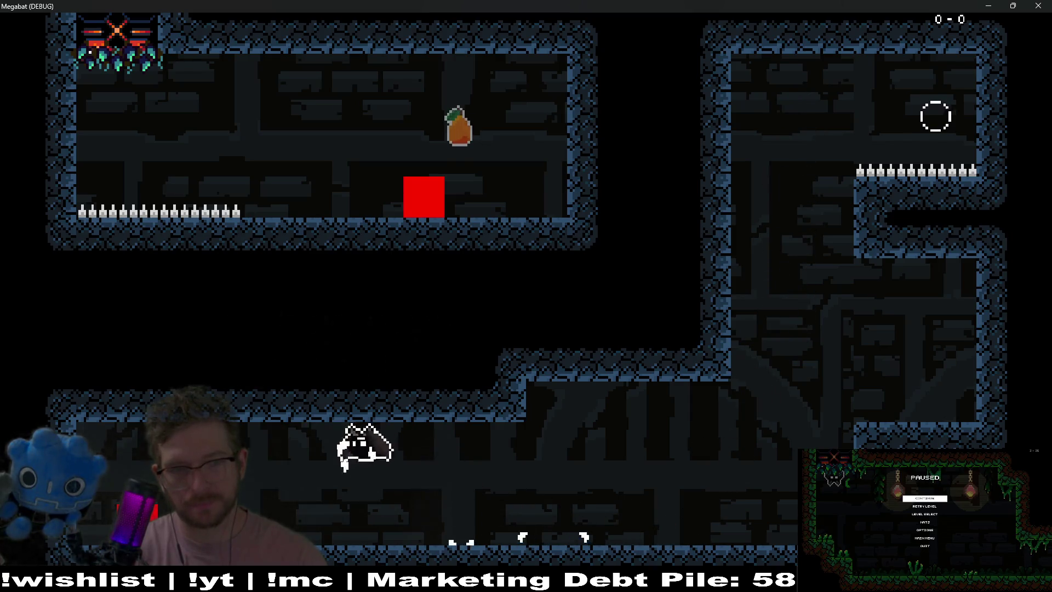
key("space")
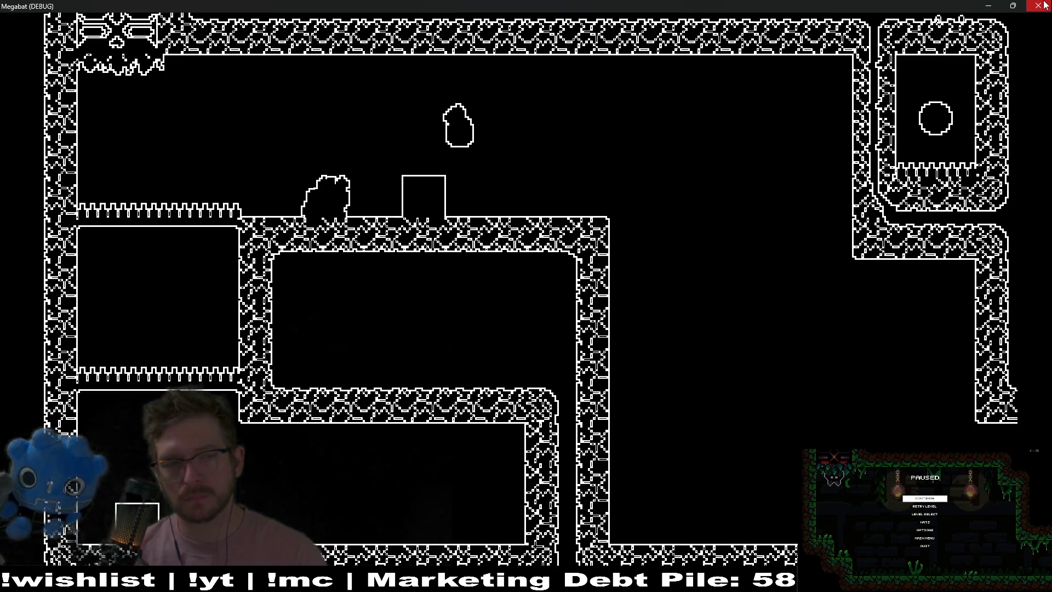
left_click(1044, 5)
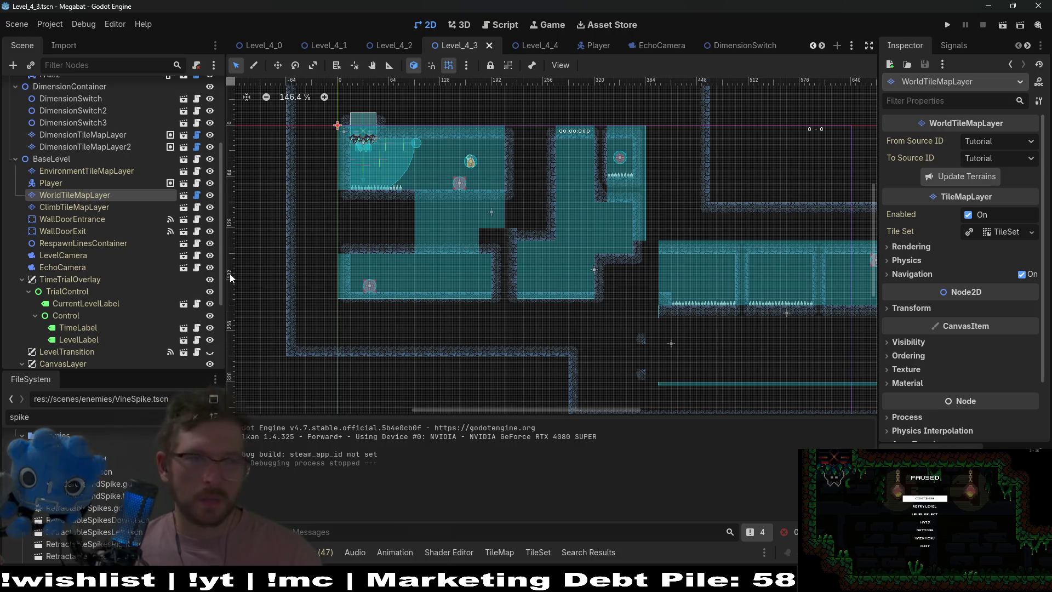
- Select HazardTileMapLayer at the top of Level_4_3's Scene tree to edit its tiles
scroll(48, 135, "up", 5)
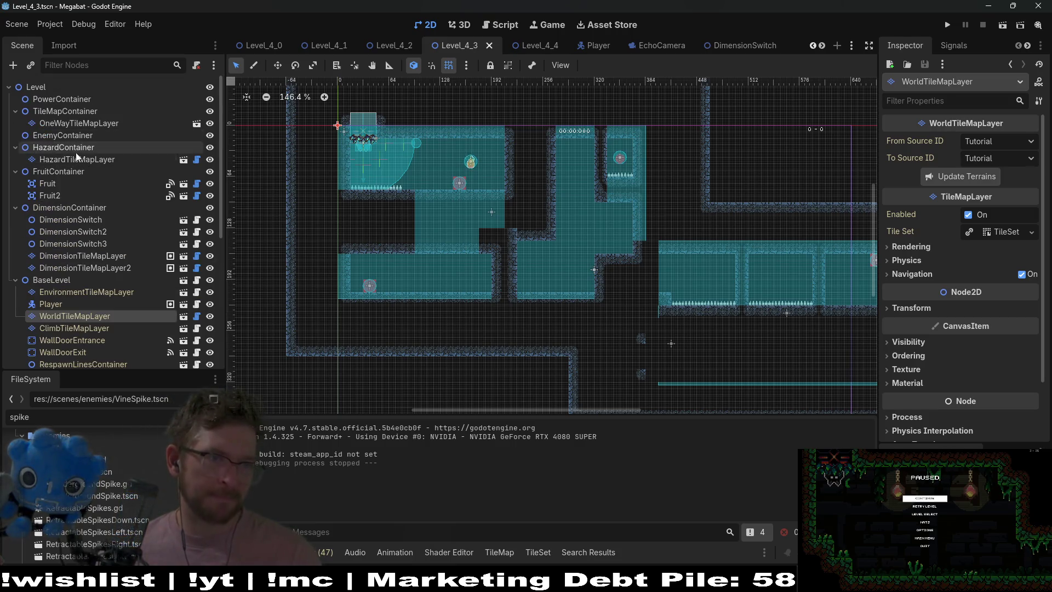
left_click(77, 159)
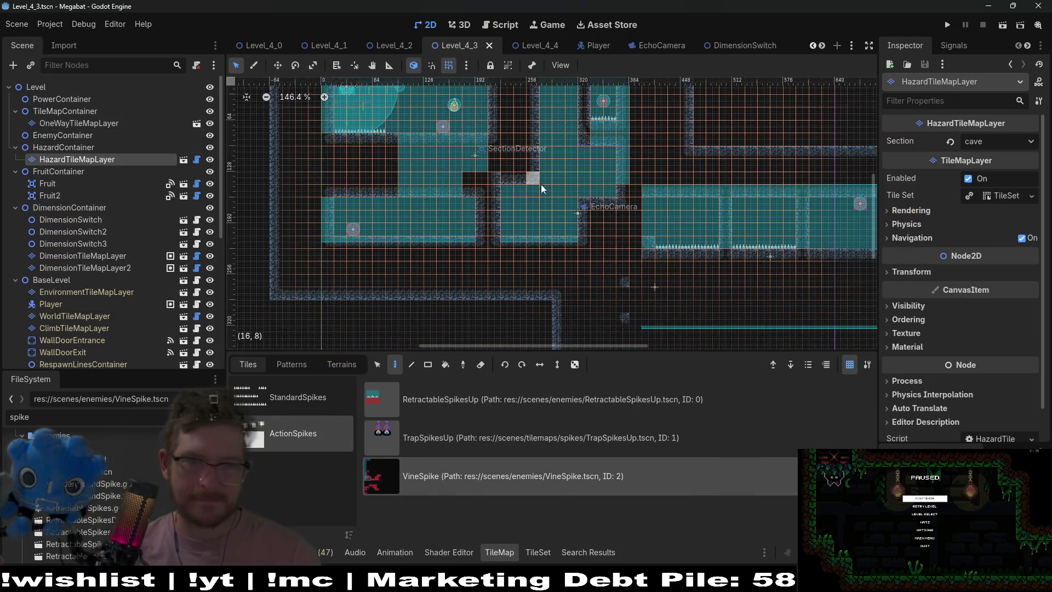
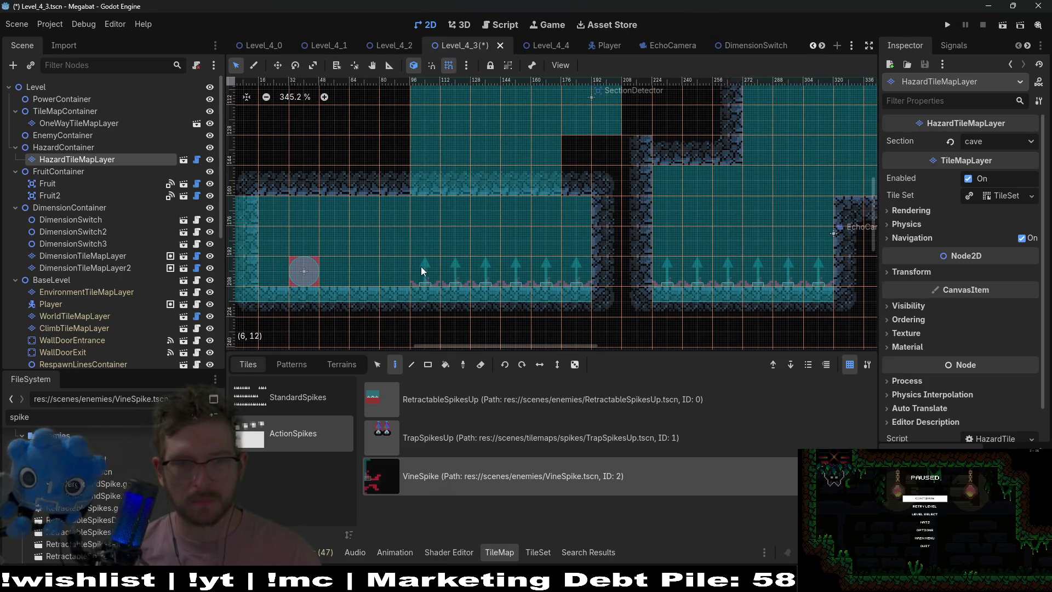
- Zoom out and back in over the Level_4_3 layout, then save the scene with Ctrl+S
scroll(418, 264, "down", 3)
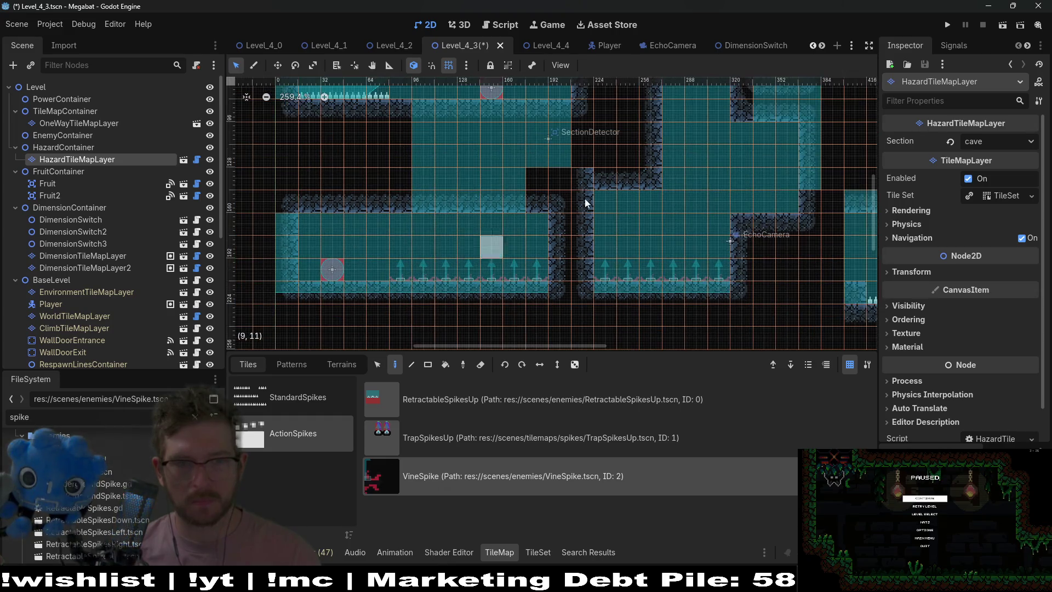
scroll(624, 271, "up", 3)
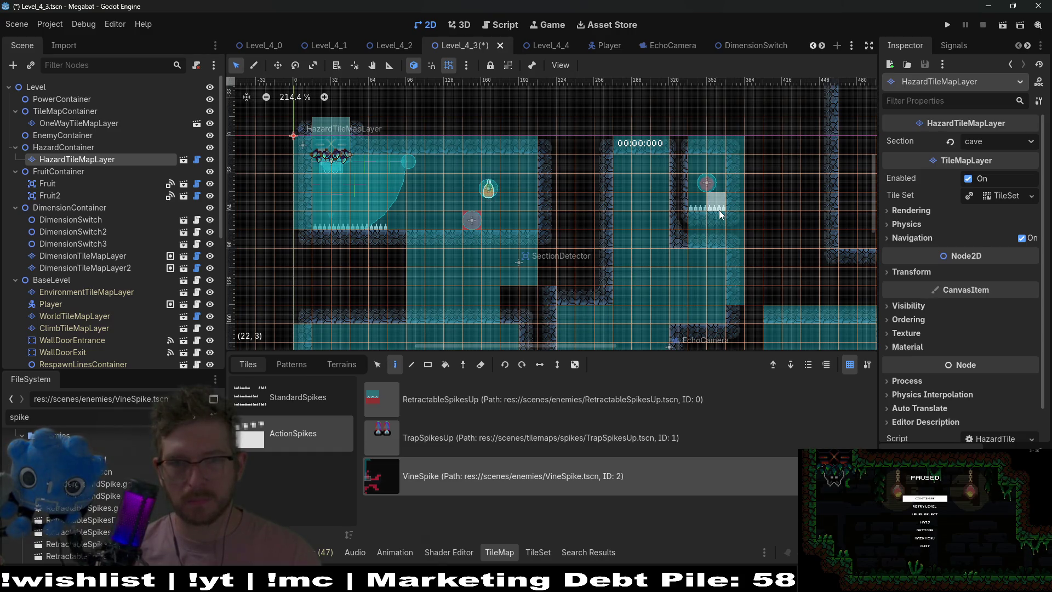
key("ctrl+s")
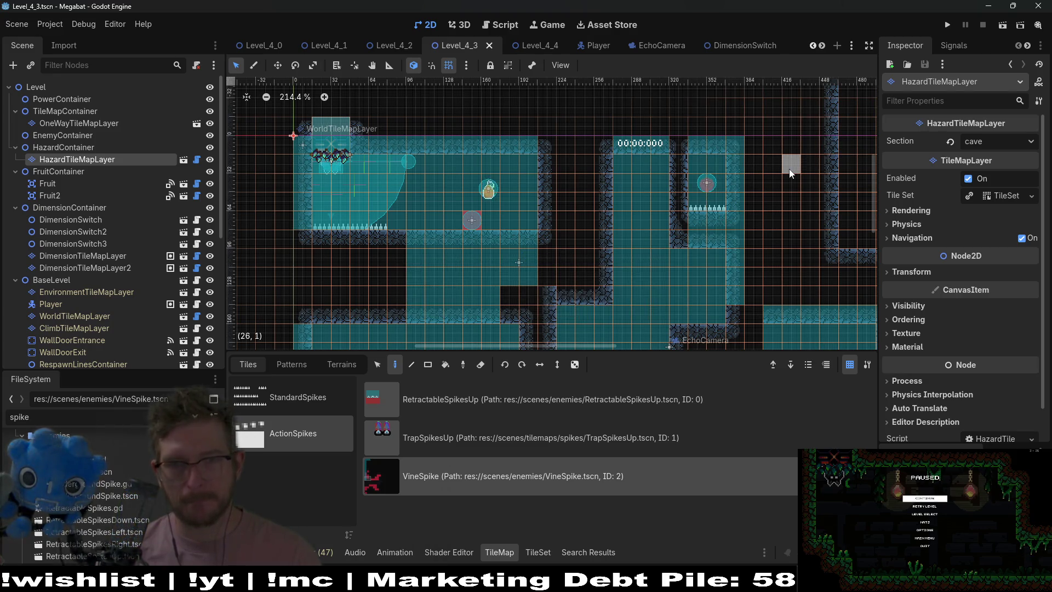
- Launch the game, fly right to grab the orange fruit and send out an echolocation ring
left_click(1003, 25)
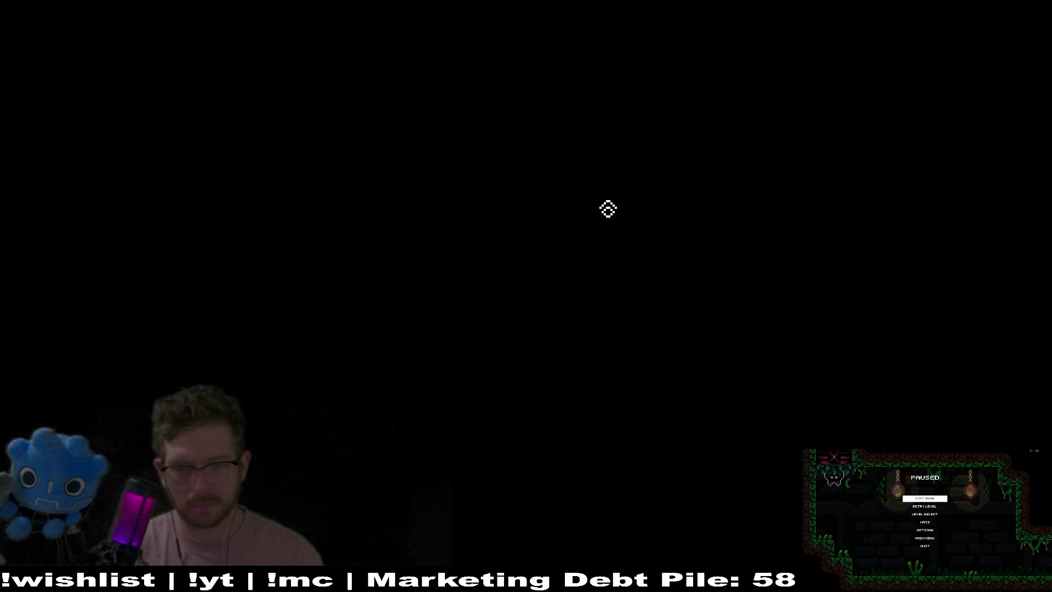
key("Right")
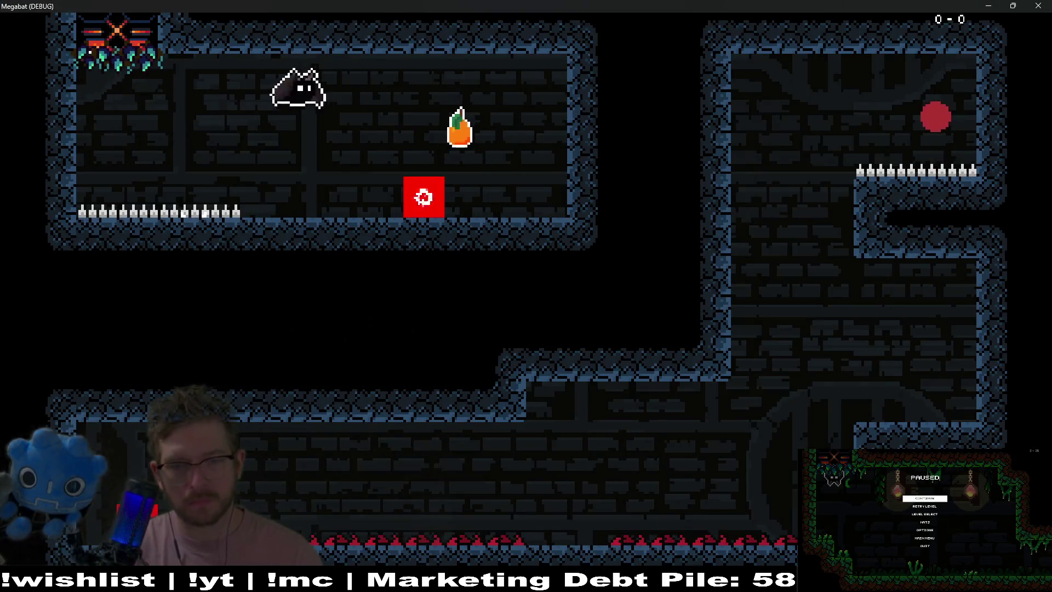
key("Right")
key("space")
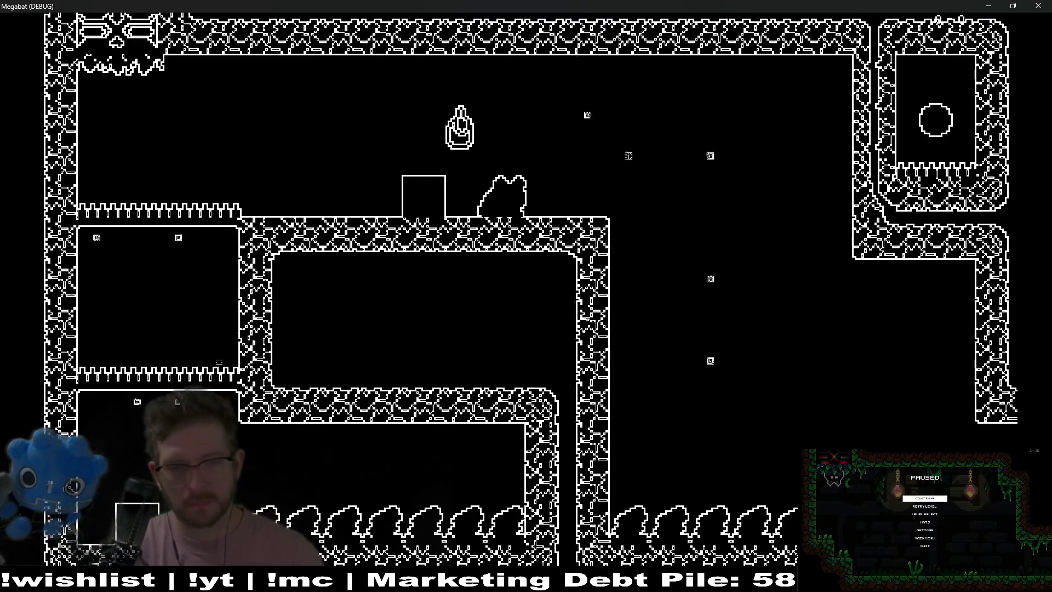
key("Right")
- Drop to the lower corridor, fly up to touch the red orb, then return to the bottom floor
key("Left")
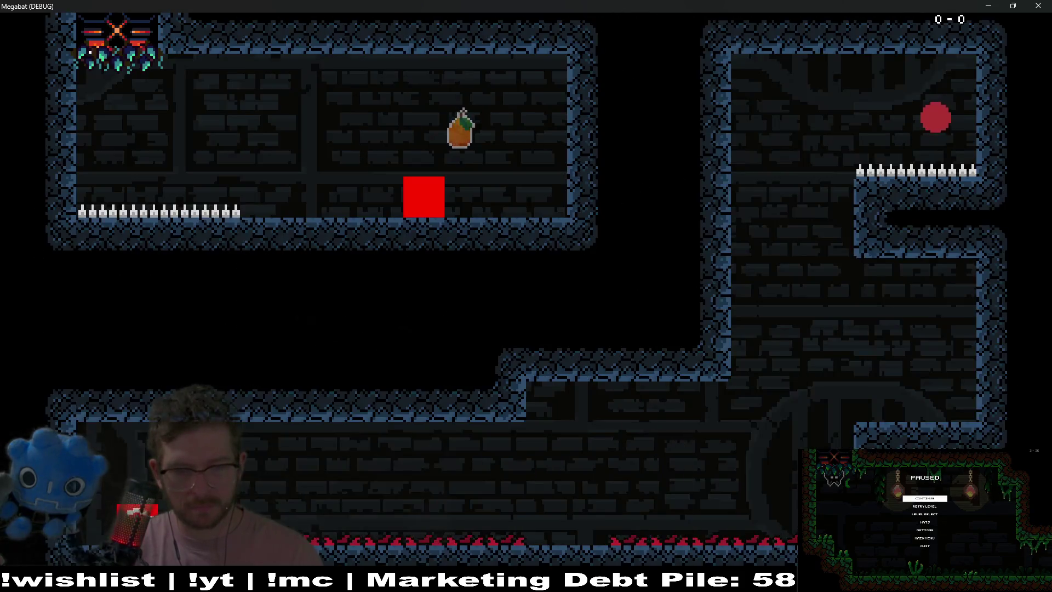
key("Right")
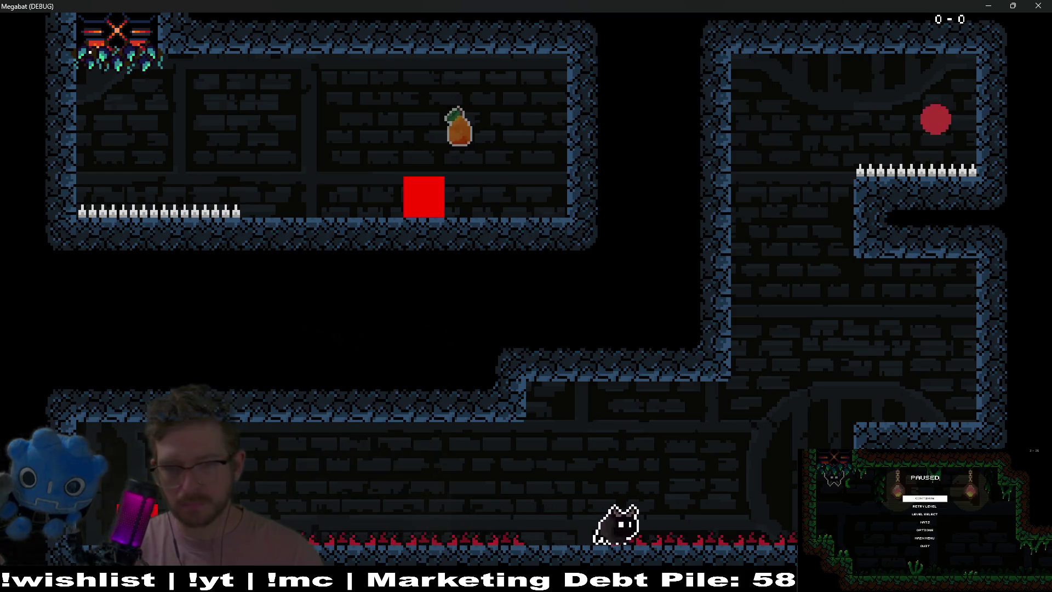
key("Up")
key("Left")
key("Up")
key("Right")
key("Left")
key("Down")
key("Left")
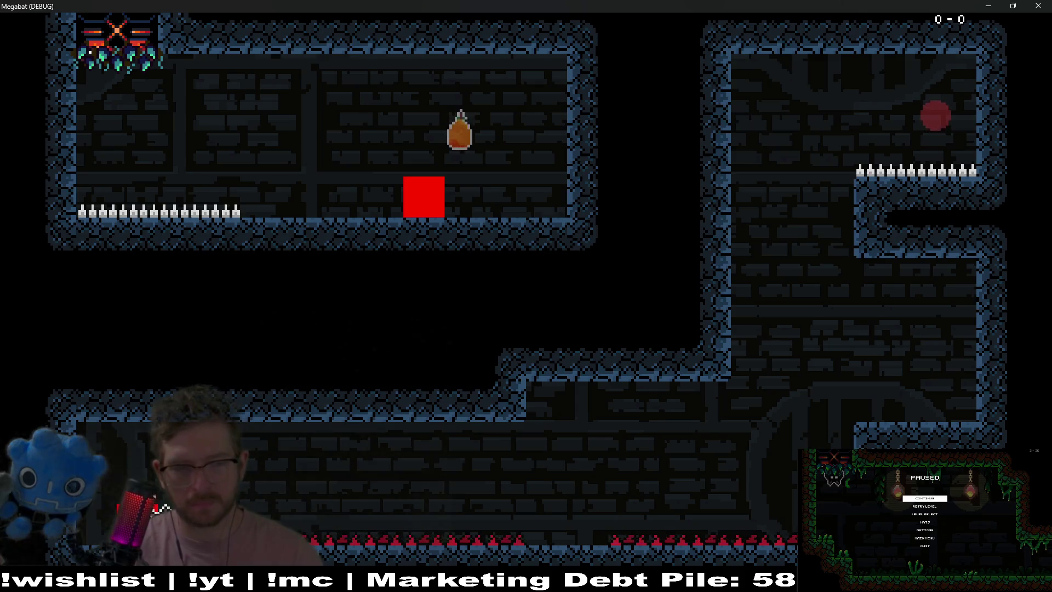
- Toggle the outline echolocation view on and off with F3, then close the game
key("F3")
key("F4")
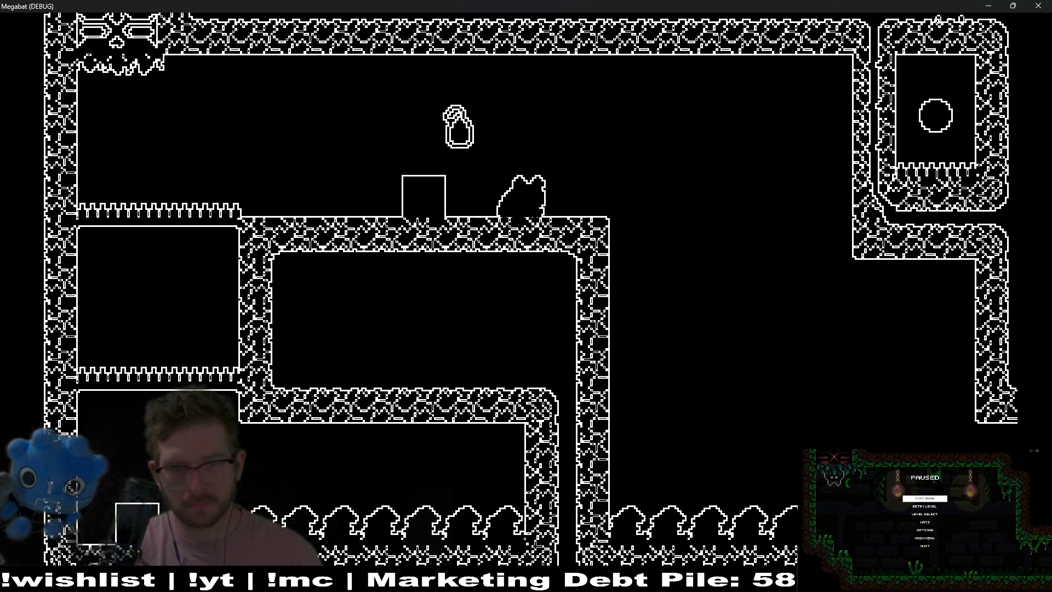
key("F3")
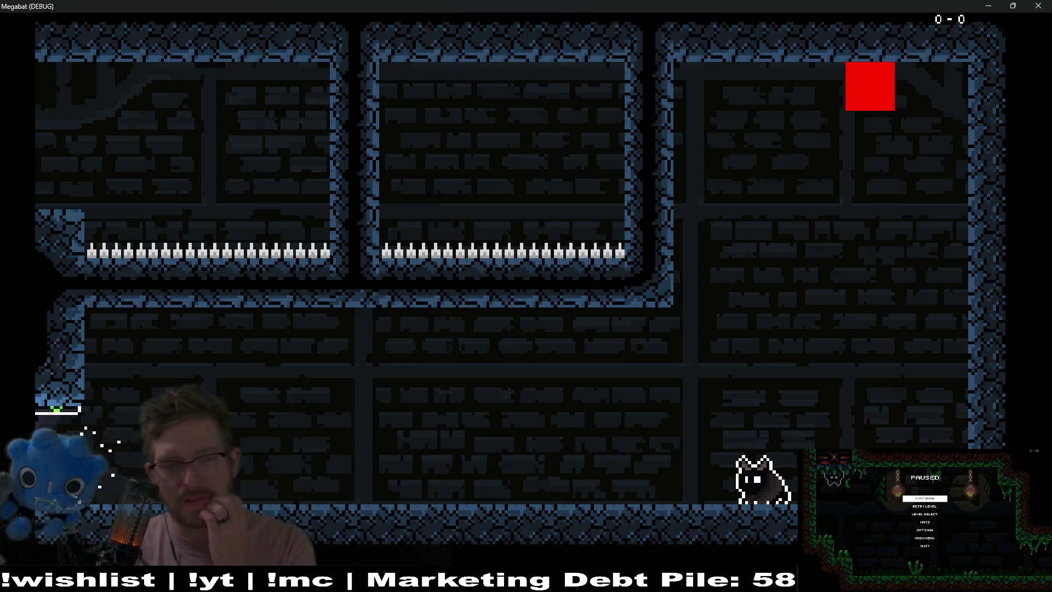
left_click(1038, 5)
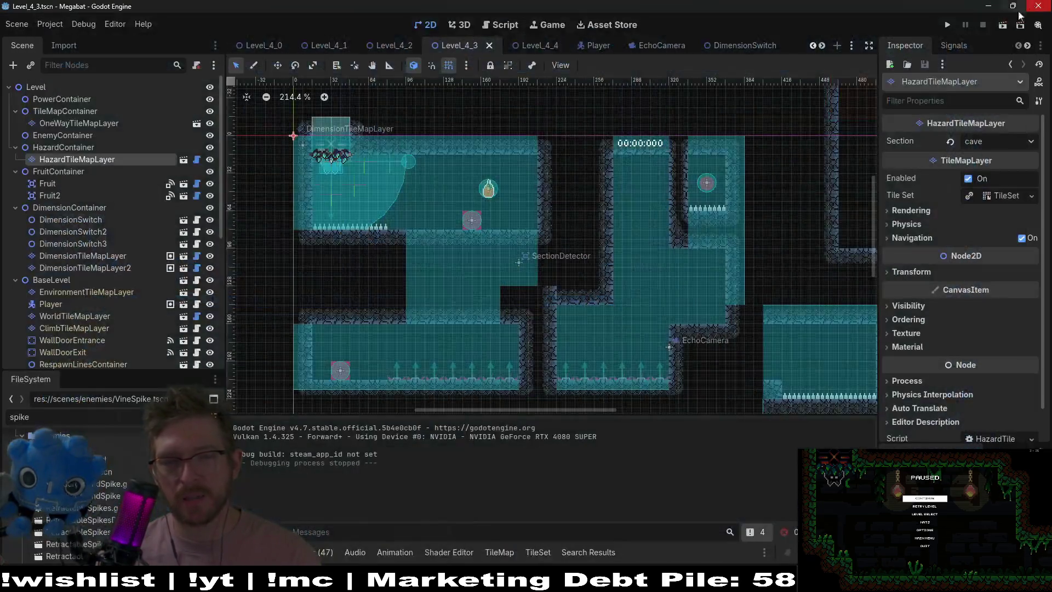
- Switch to the VineSpike scene tab to view VineSpike.gd's up/down animation handler
scroll(653, 53, "down", 5)
left_click(672, 49)
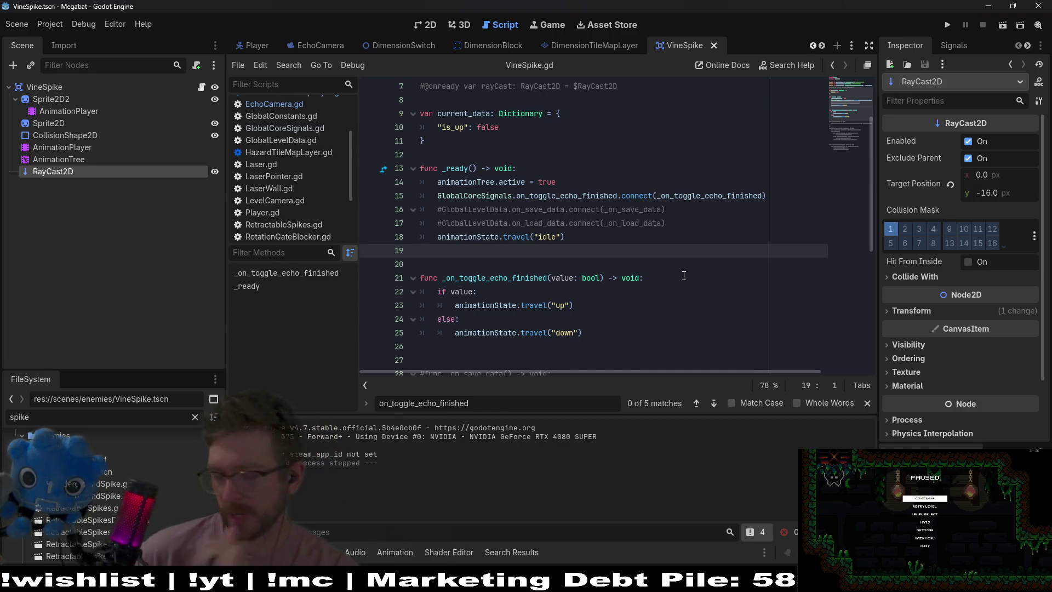
- Inspect the vine spike's AnimationPlayer, CollisionShape2D and root collision layers, then view it in 2D
scroll(707, 232, "down", 5)
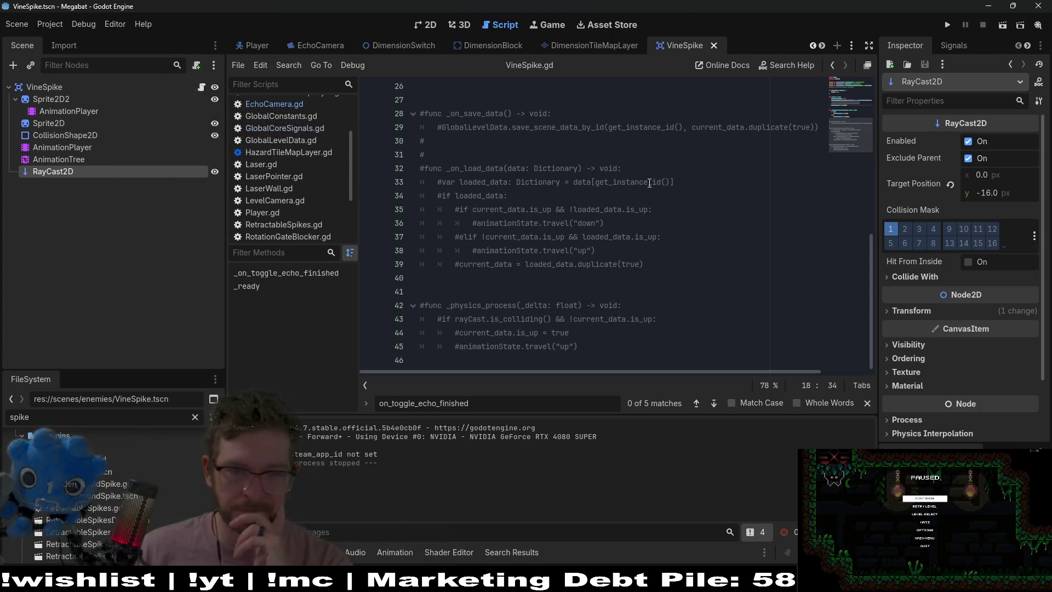
left_click(100, 148)
left_click(107, 135)
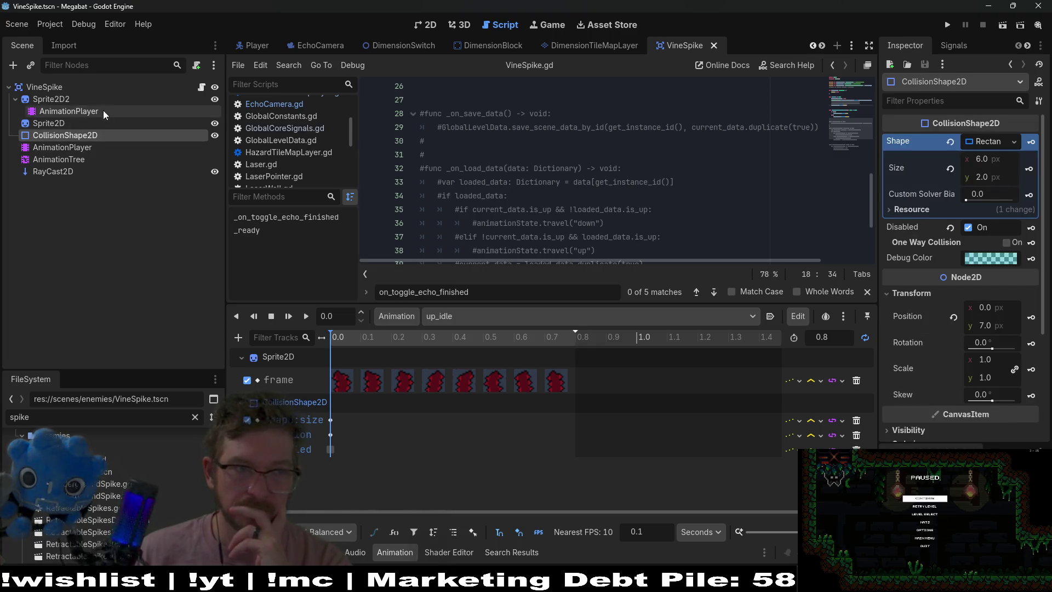
left_click(47, 86)
left_click(428, 24)
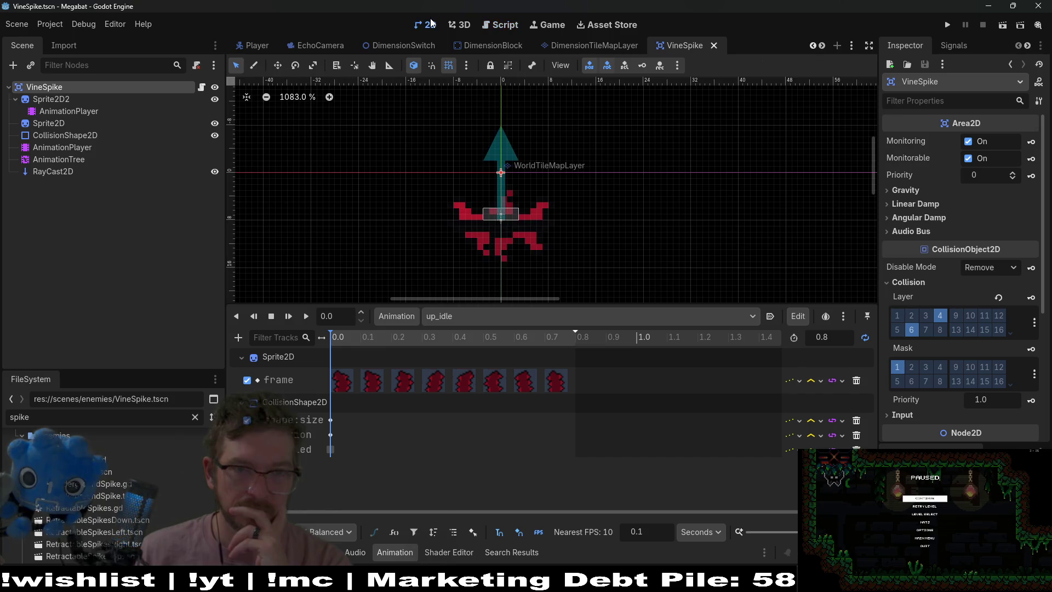
- Switch back through the Level_4_4 and Level_4_3 tabs and relaunch the game
scroll(379, 47, "up", 6)
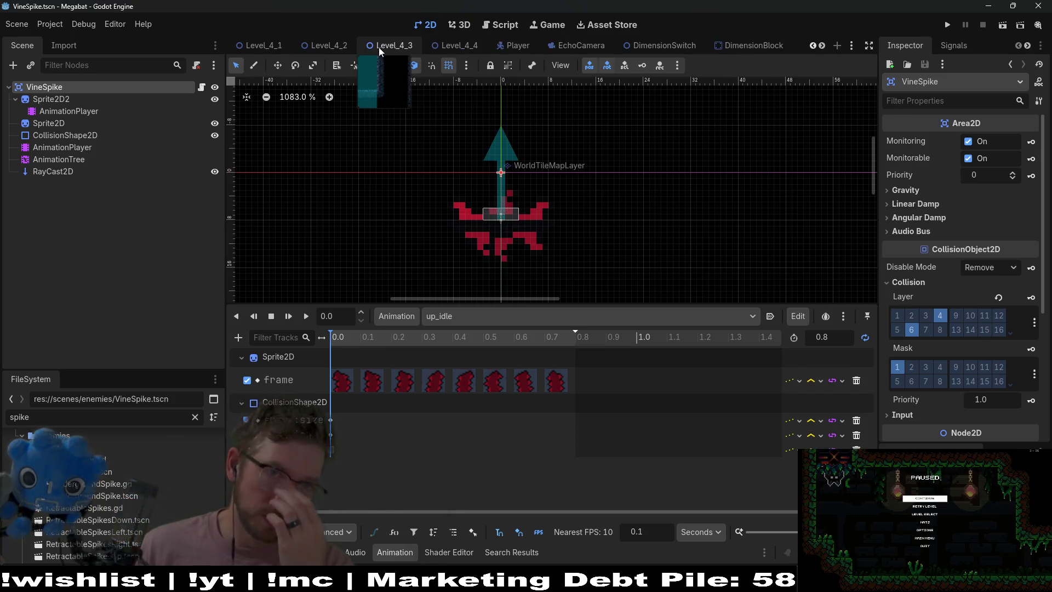
scroll(387, 51, "down", 2)
left_click(451, 50)
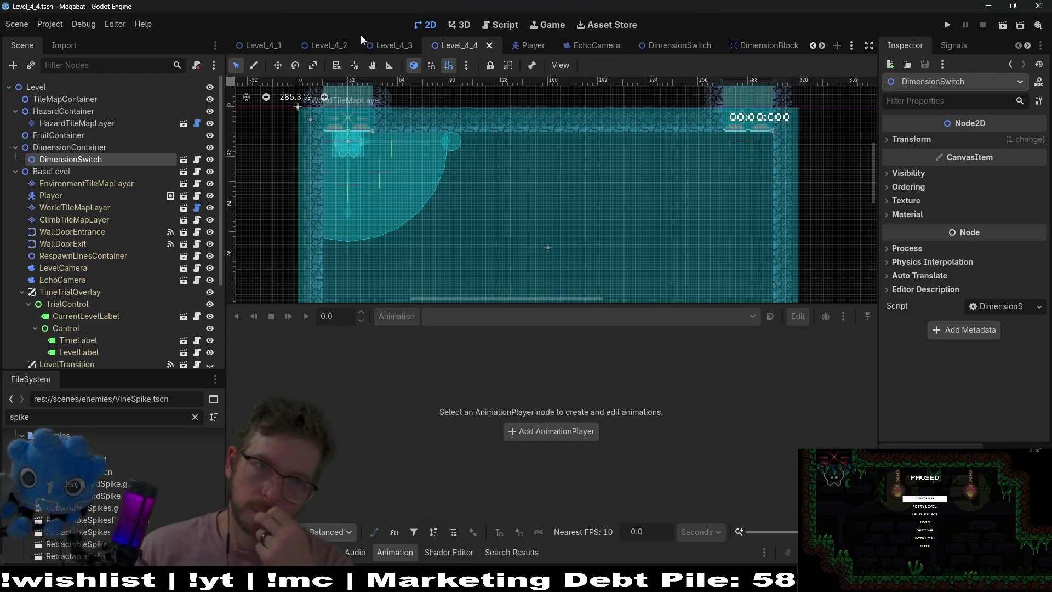
left_click(390, 45)
left_click(999, 24)
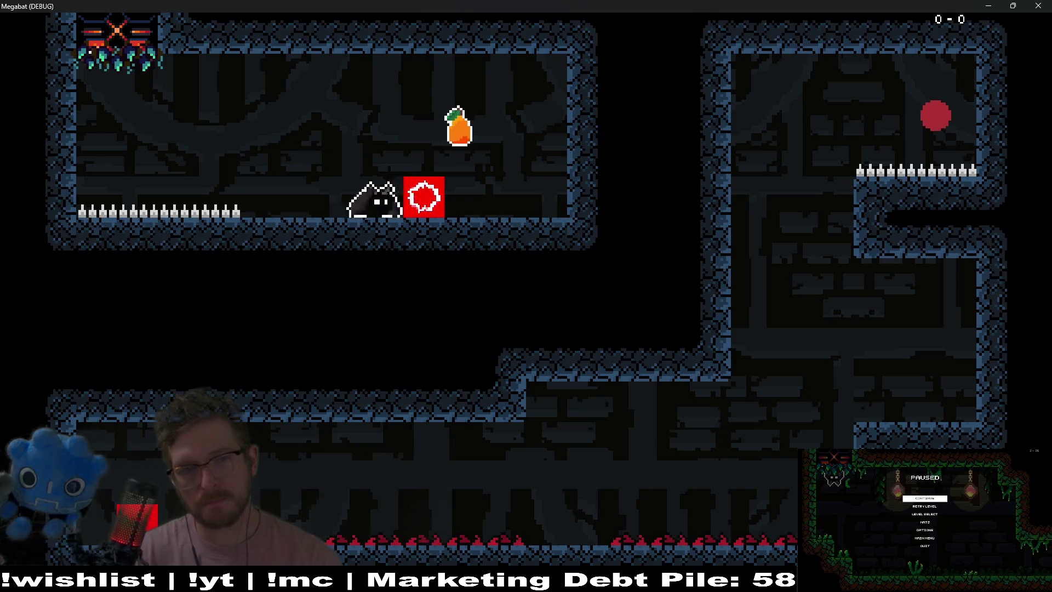
- Trigger an echolocation ring during the replay, stop the game with F8, and reopen Level_4_4
left_click(423, 196)
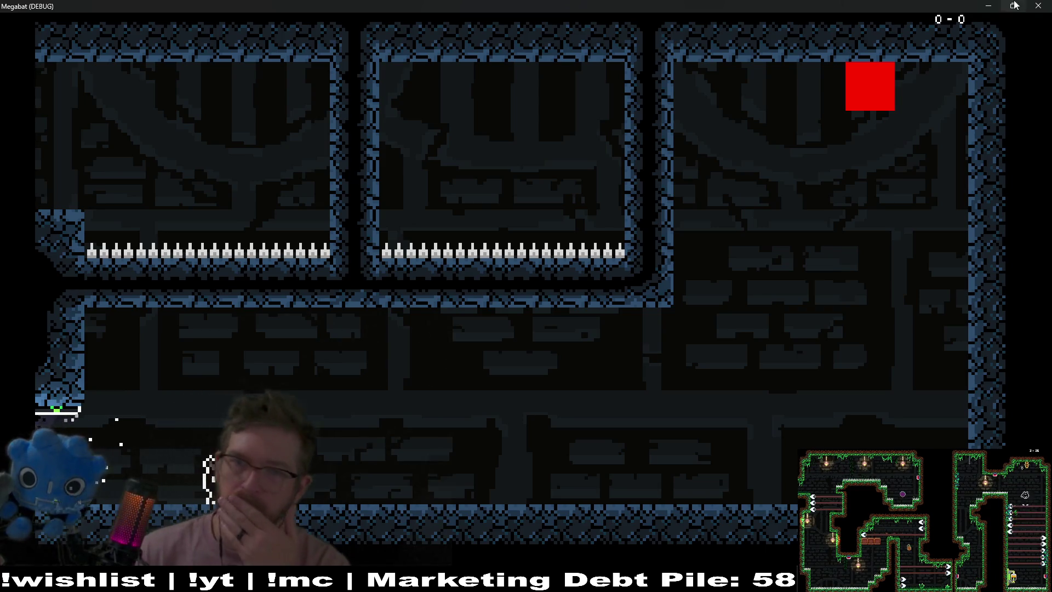
key("F8")
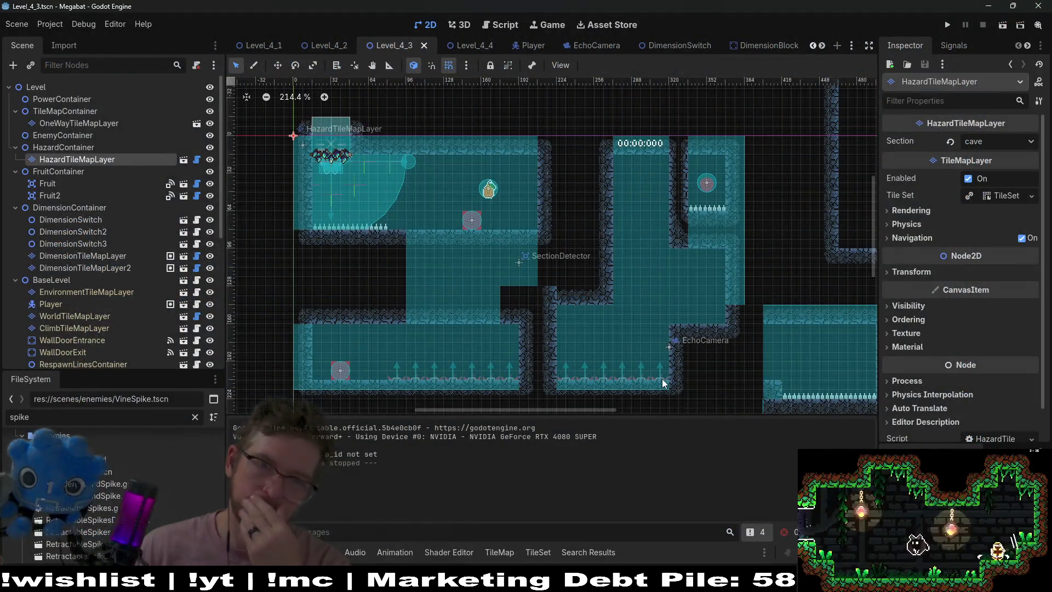
left_click(481, 48)
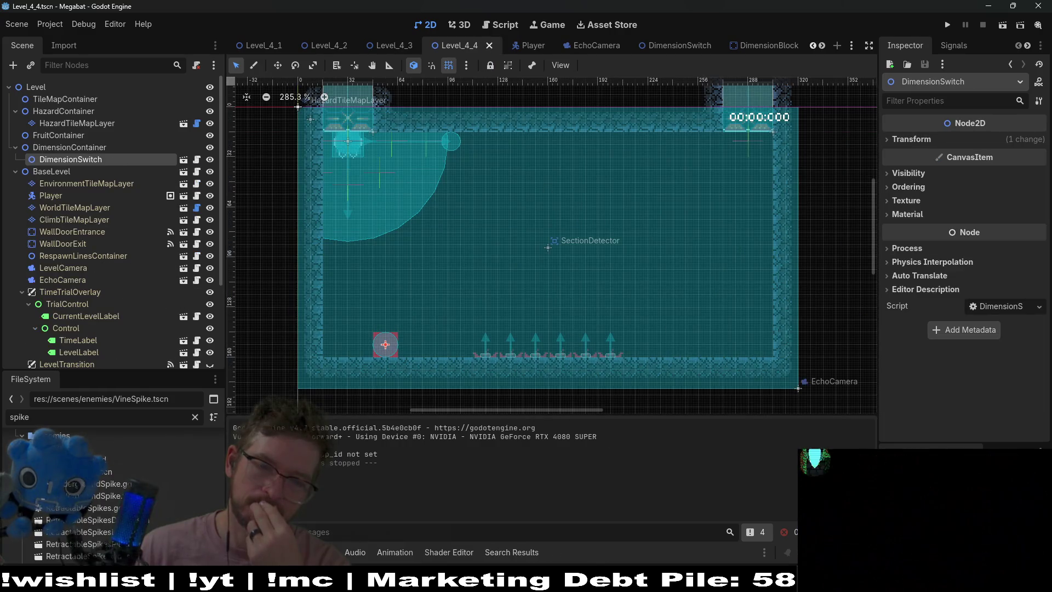
key("alt+Tab")
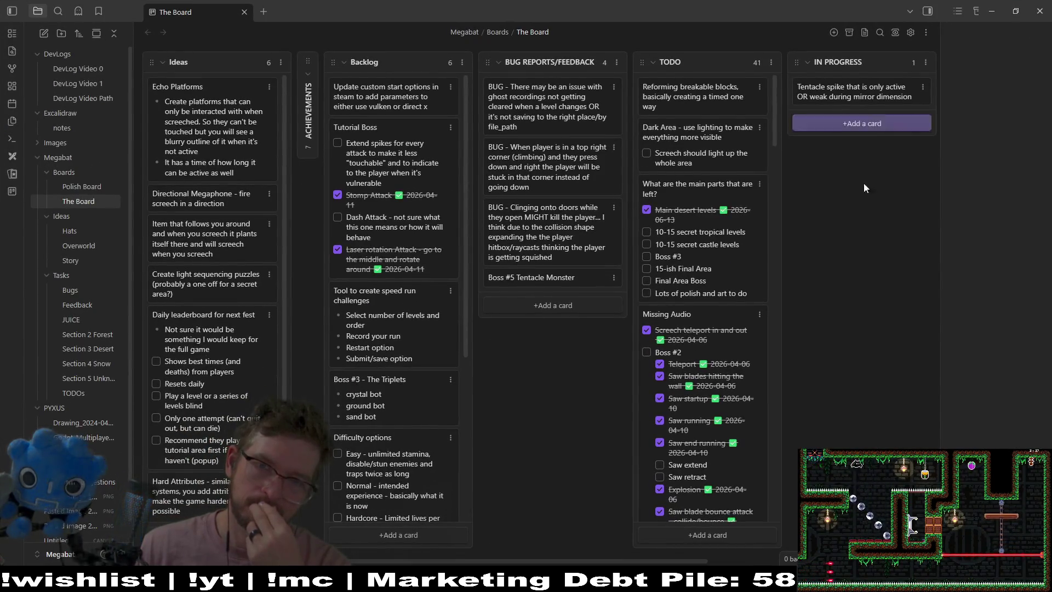
- Scroll The Board right and open the in-progress Tentacle spike card for editing
scroll(697, 550, "right", 3)
scroll(710, 546, "right", 2)
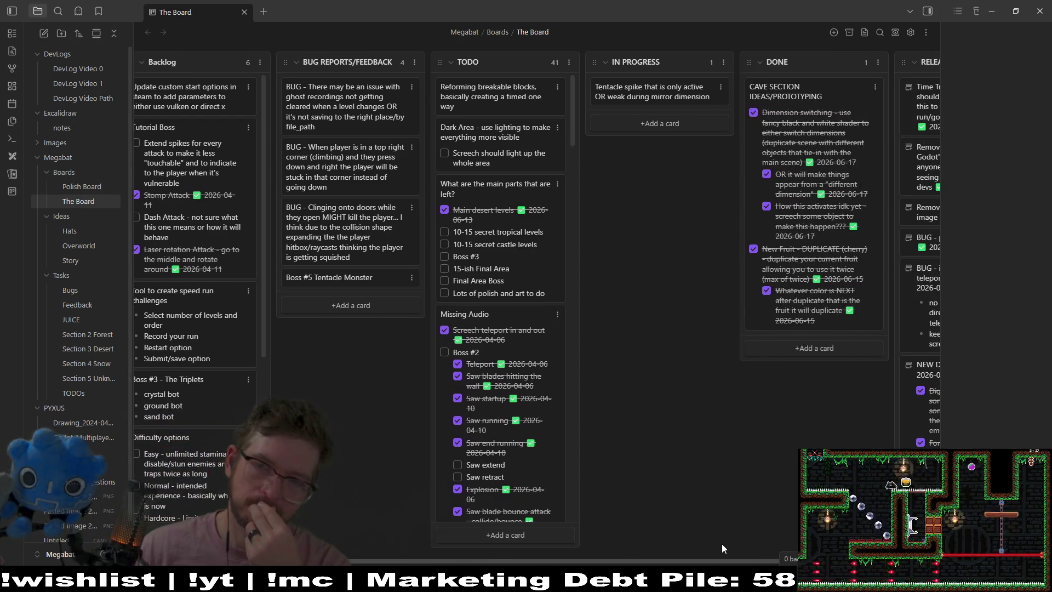
double_click(678, 87)
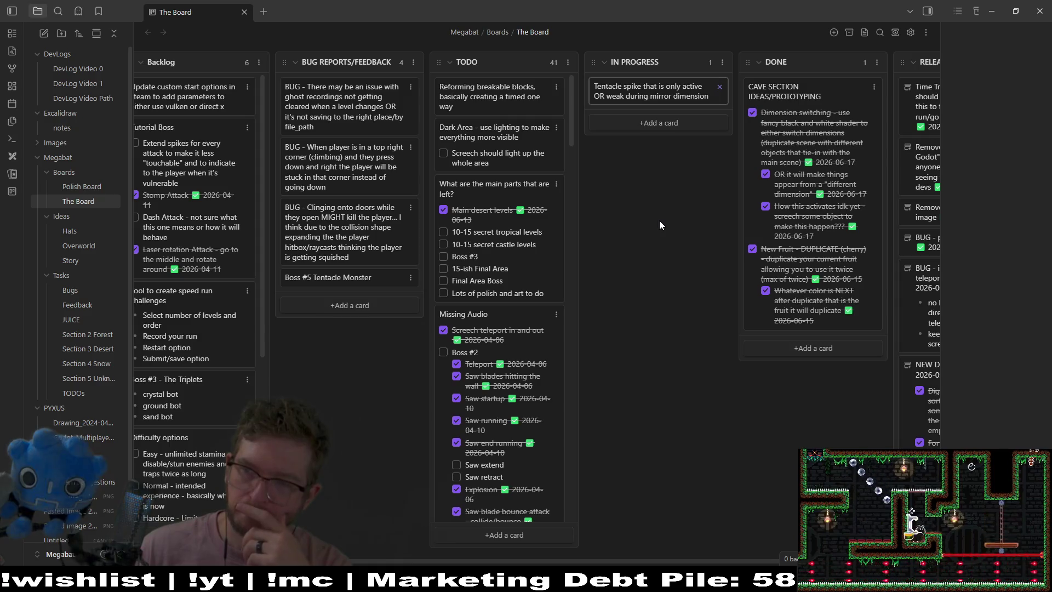
key("alt+Tab")
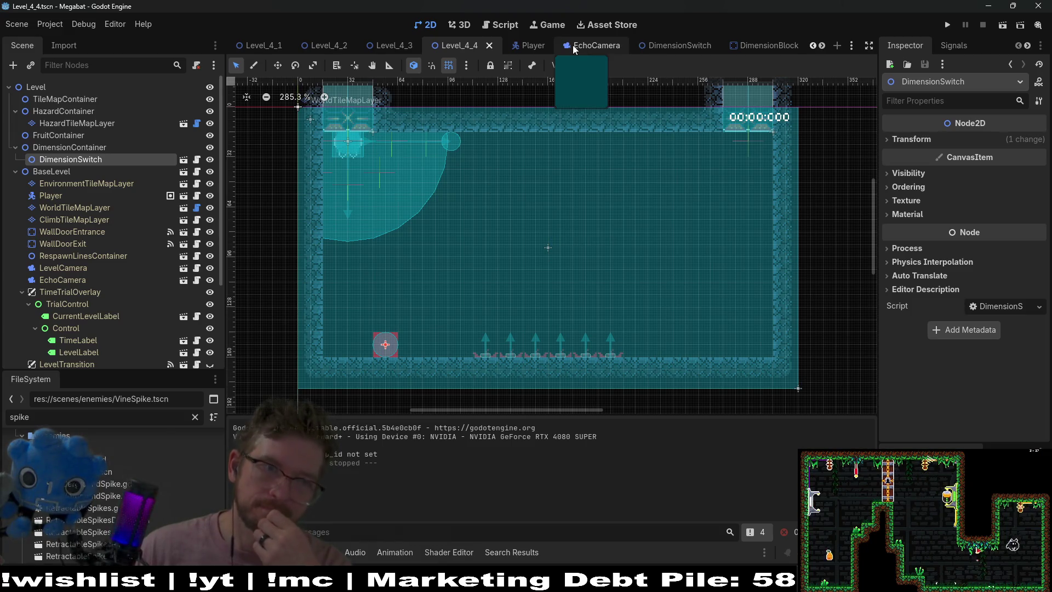
- Open VineSpike.gd and insert a blank line below the commented RayCast2D variable
scroll(573, 45, "down", 3)
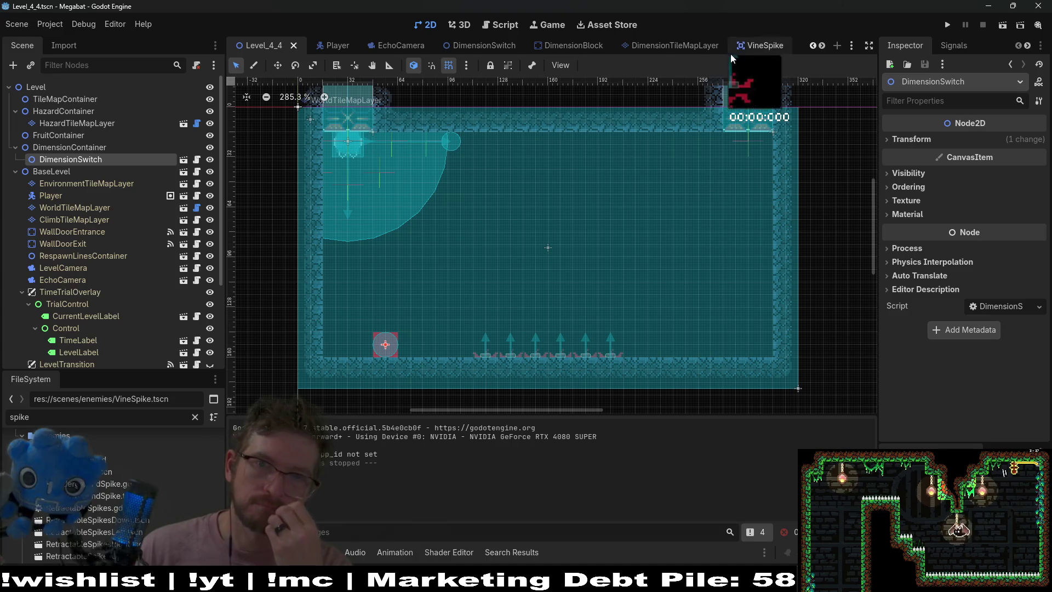
left_click(758, 45)
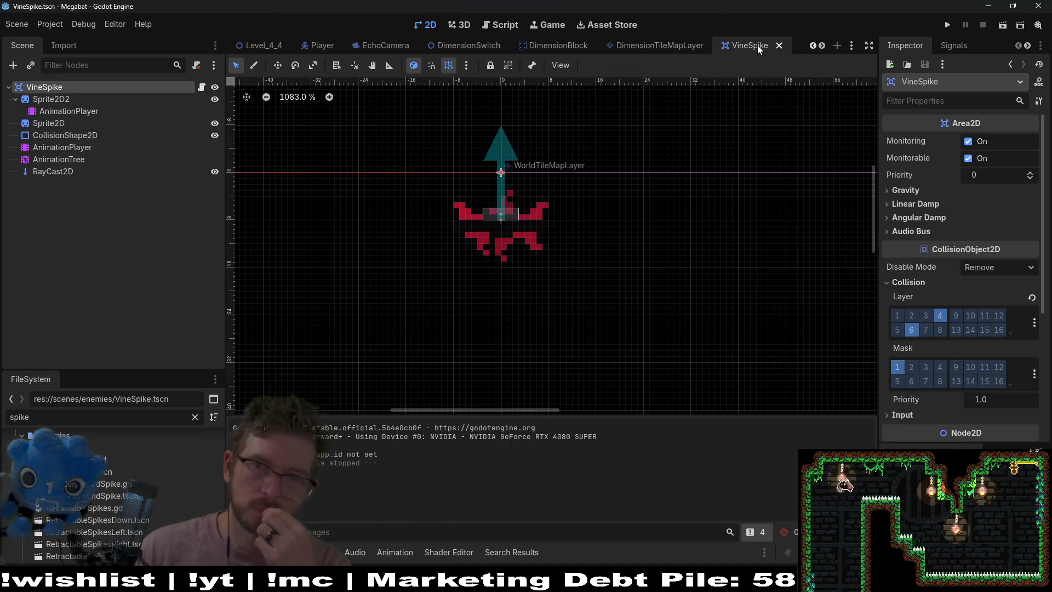
left_click(202, 87)
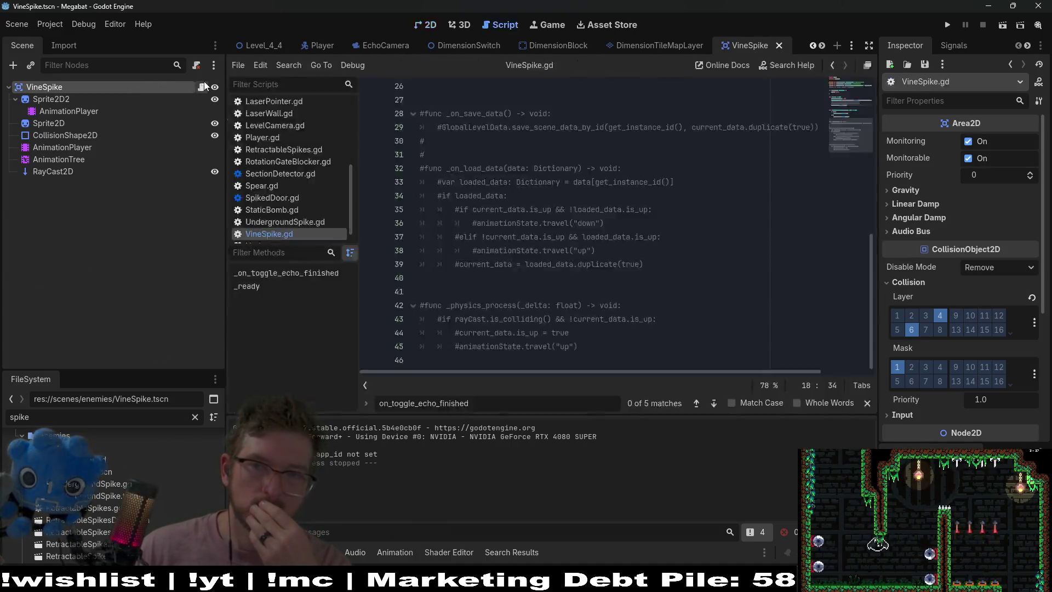
scroll(541, 234, "up", 5)
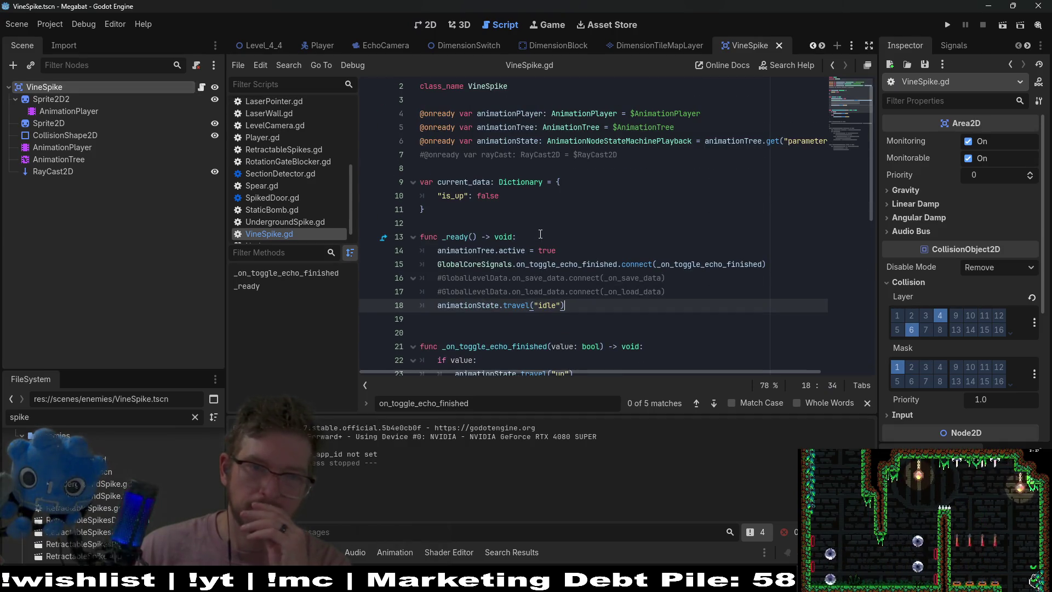
left_click(623, 157)
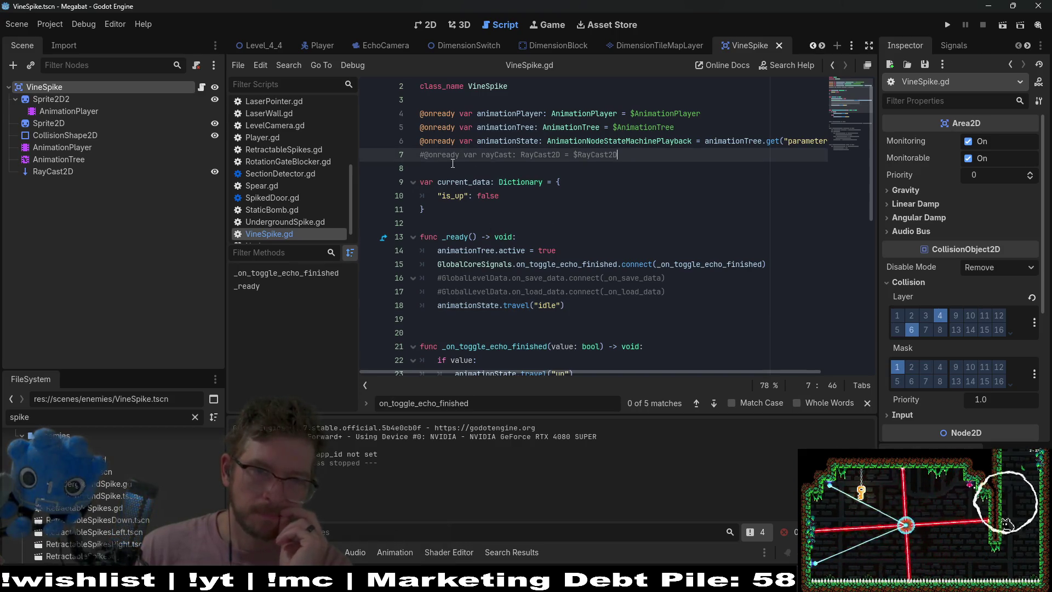
key("Return")
key("Return")
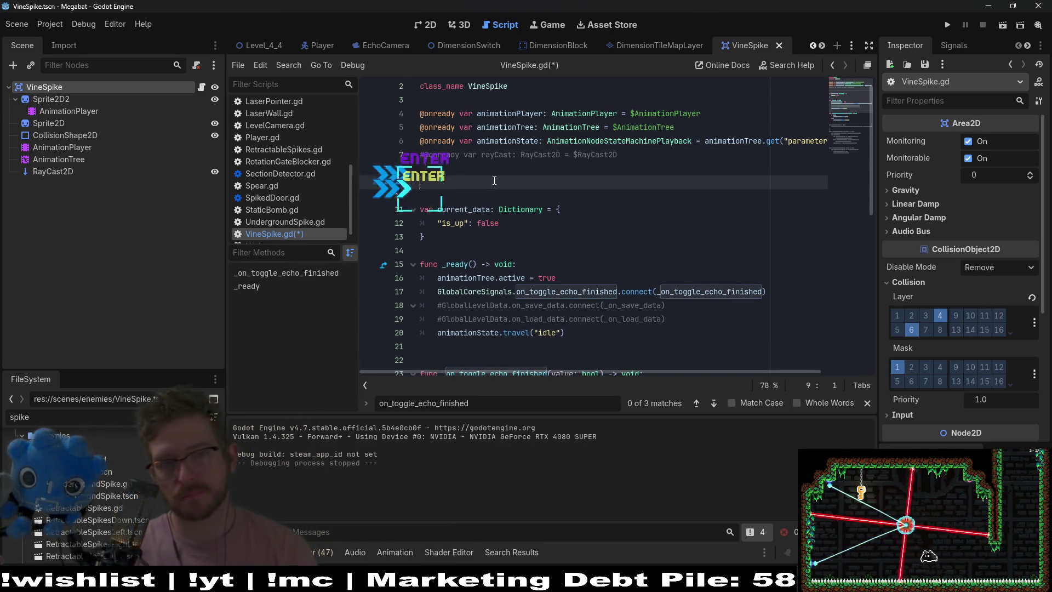
type("@expor")
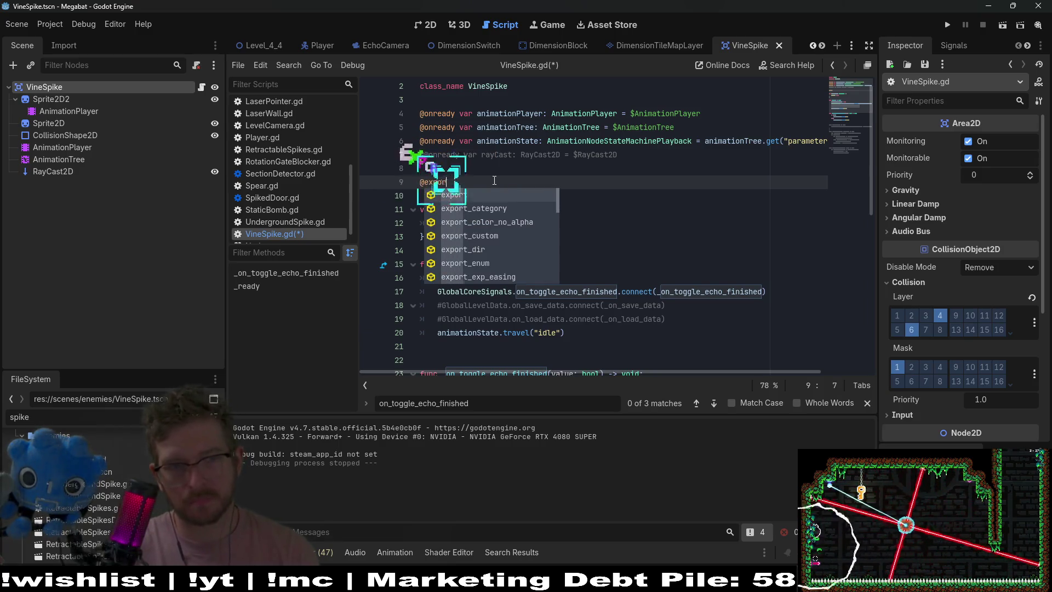
type("t var ")
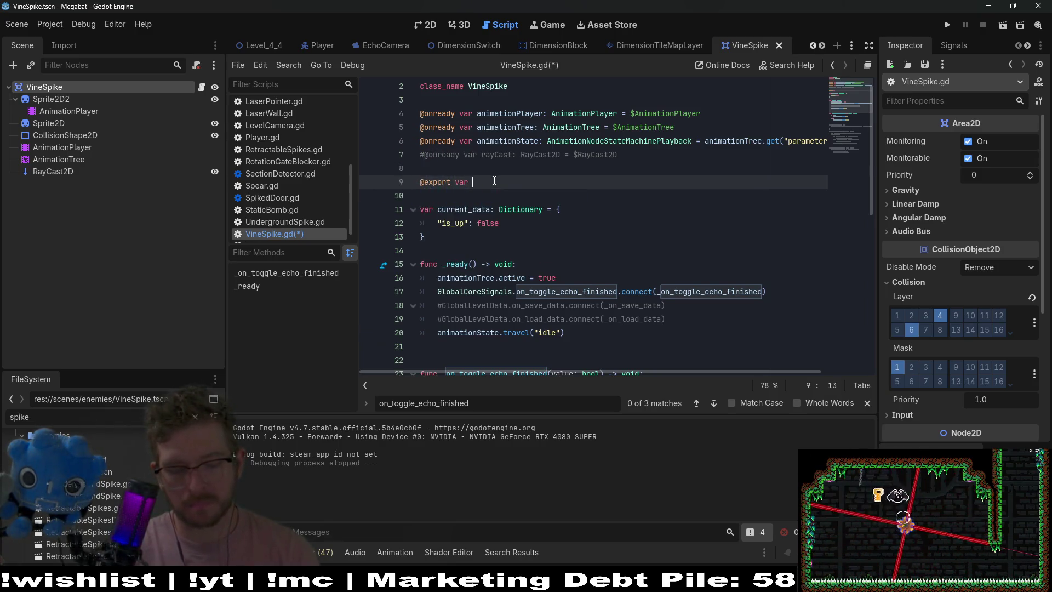
type("is_on_during")
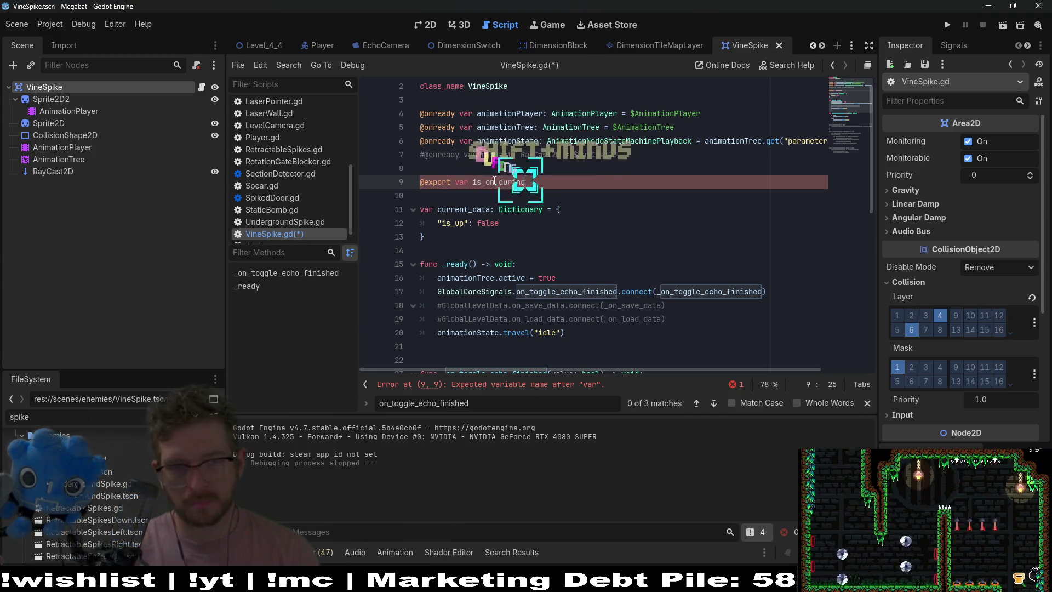
key("BackSpace")
key("BackSpace")
key("BackSpace")
key("BackSpace")
key("BackSpace")
key("BackSpace")
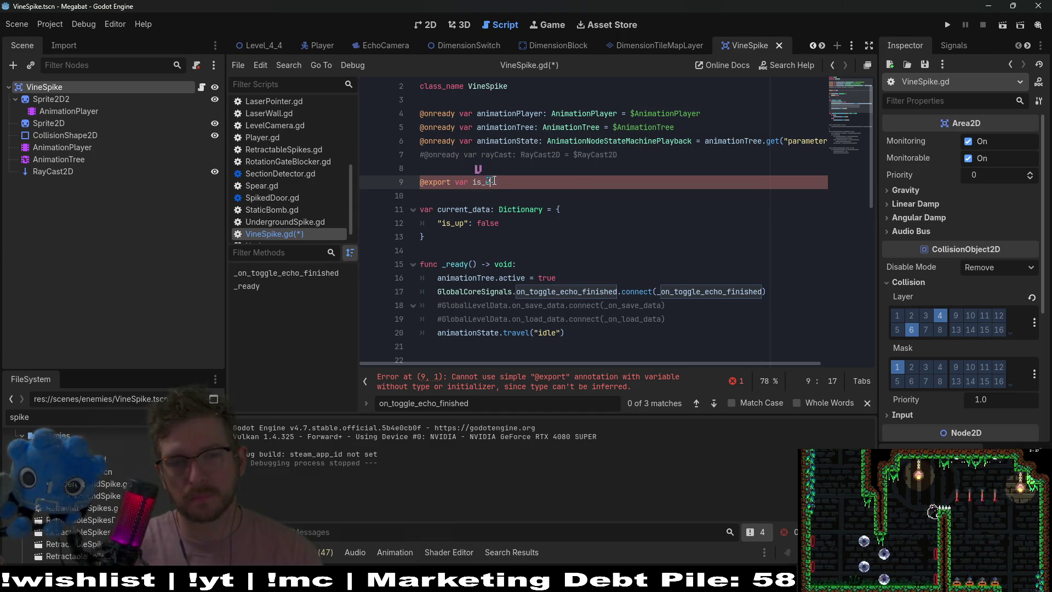
type("p_during_")
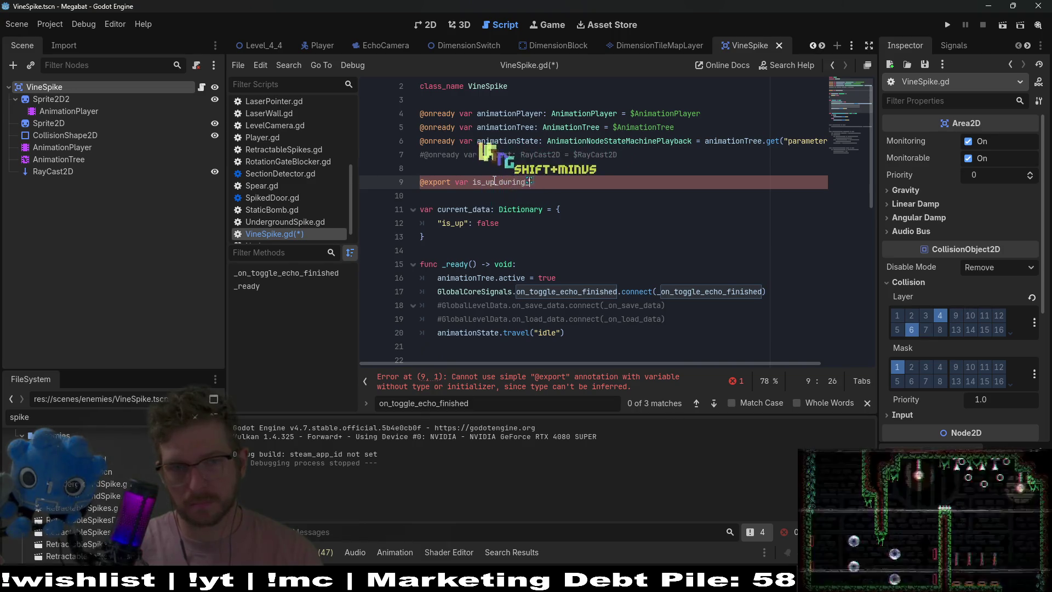
type("dime")
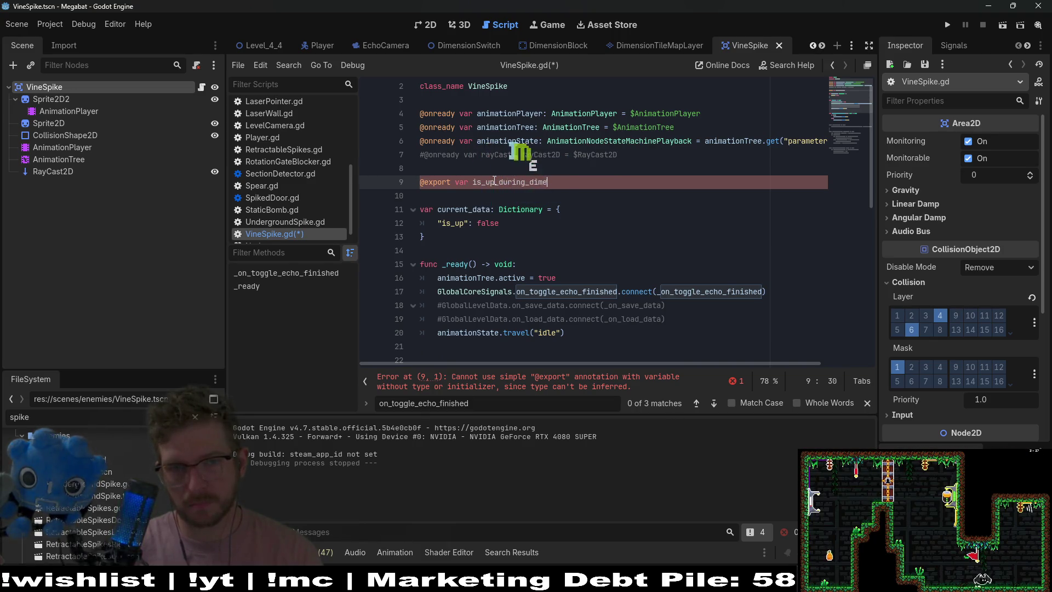
type("nsion: bool = ")
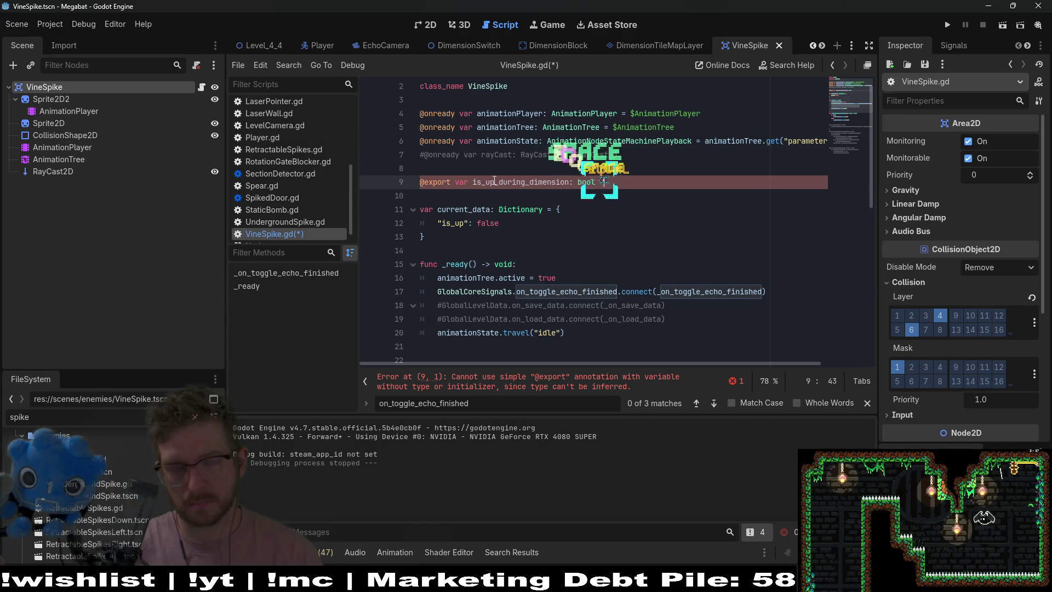
type("true")
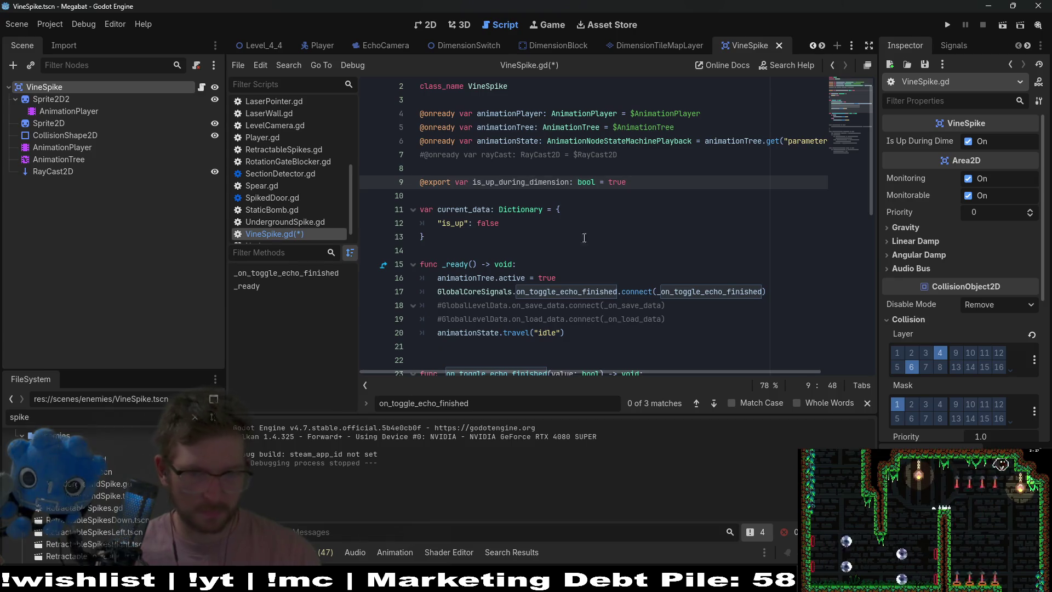
left_click(676, 318)
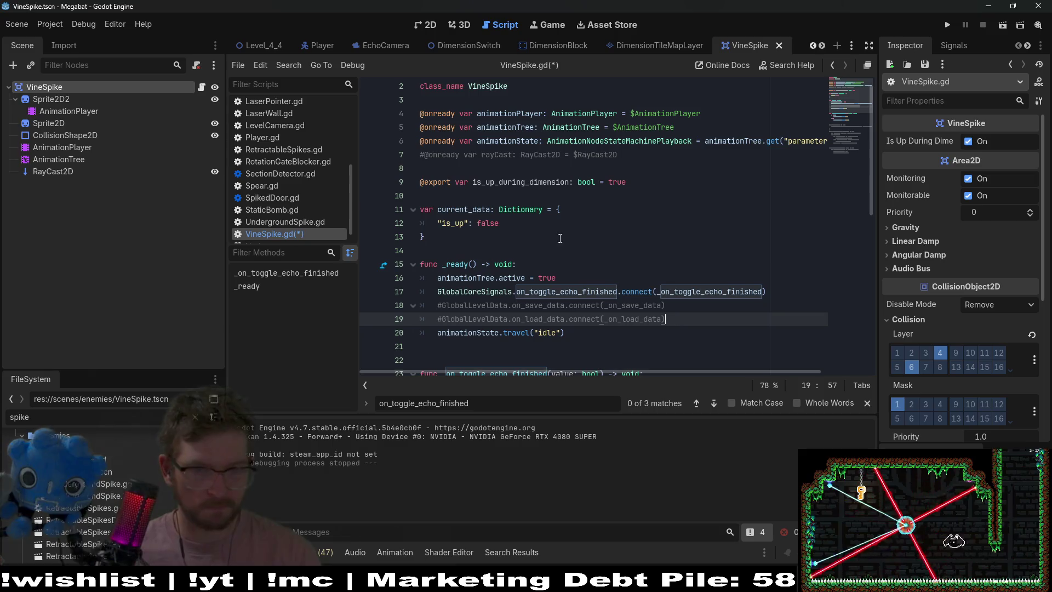
double_click(530, 182)
left_click(702, 316)
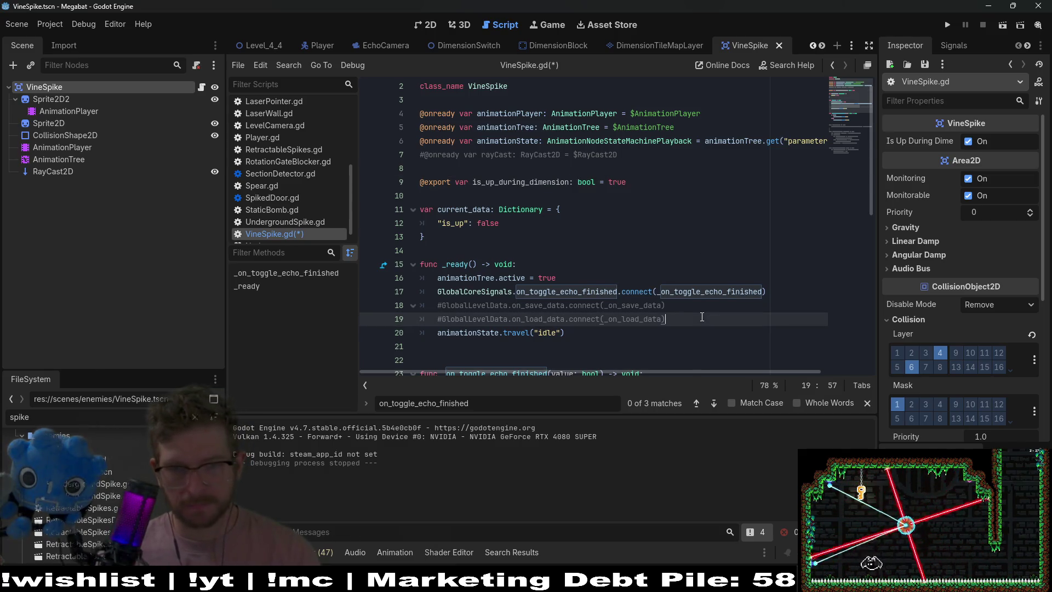
key("Return")
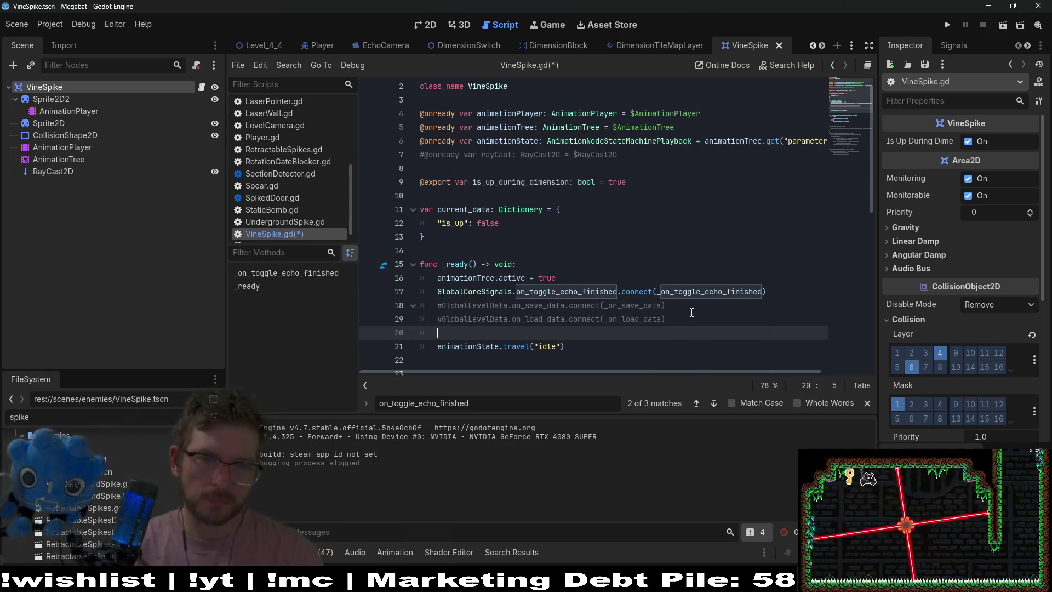
key("ctrl+z")
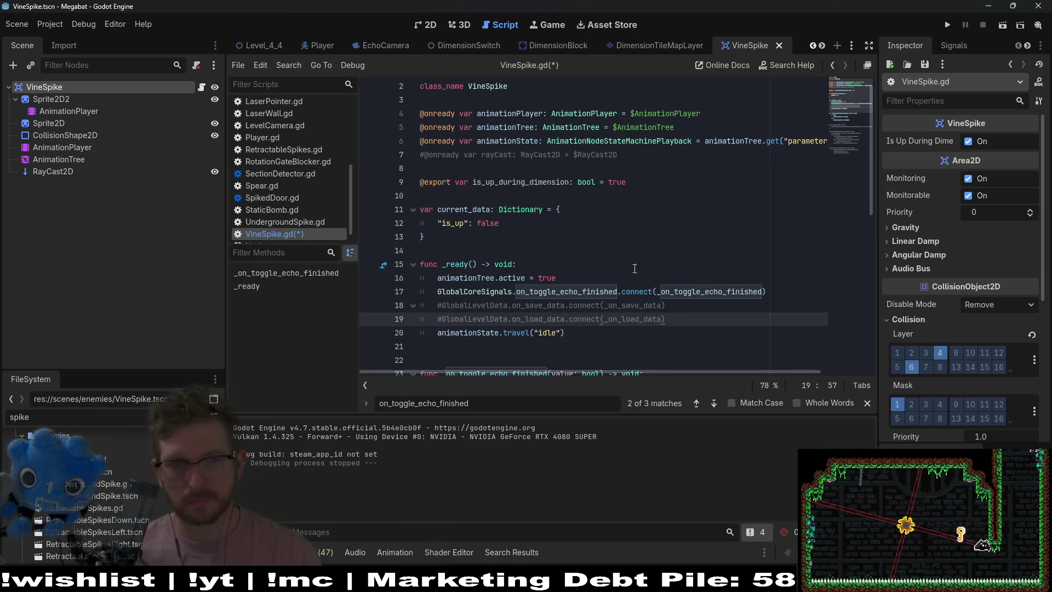
left_click(424, 212)
type("@")
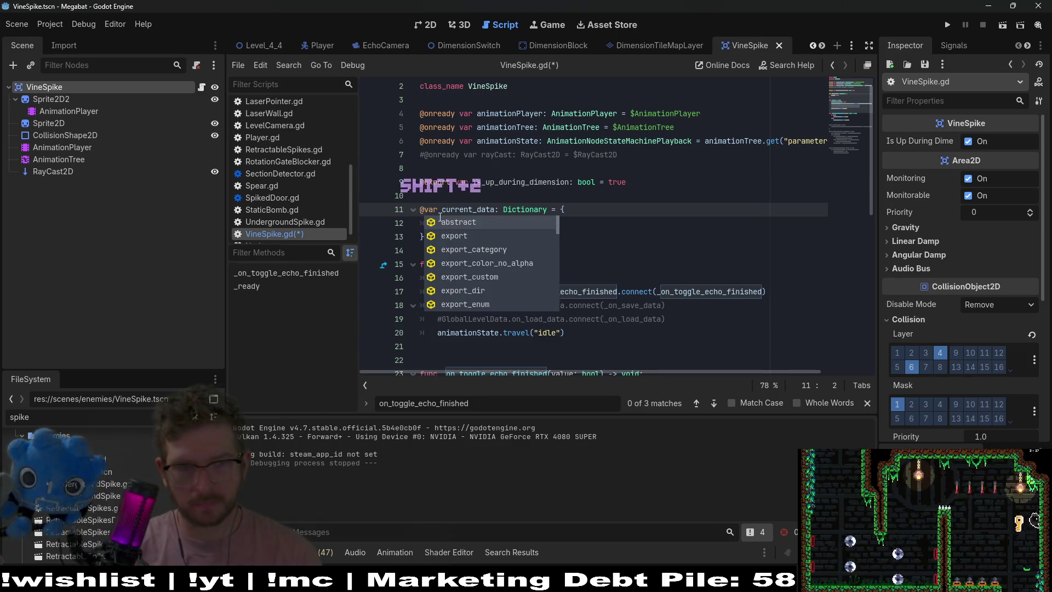
type("onready")
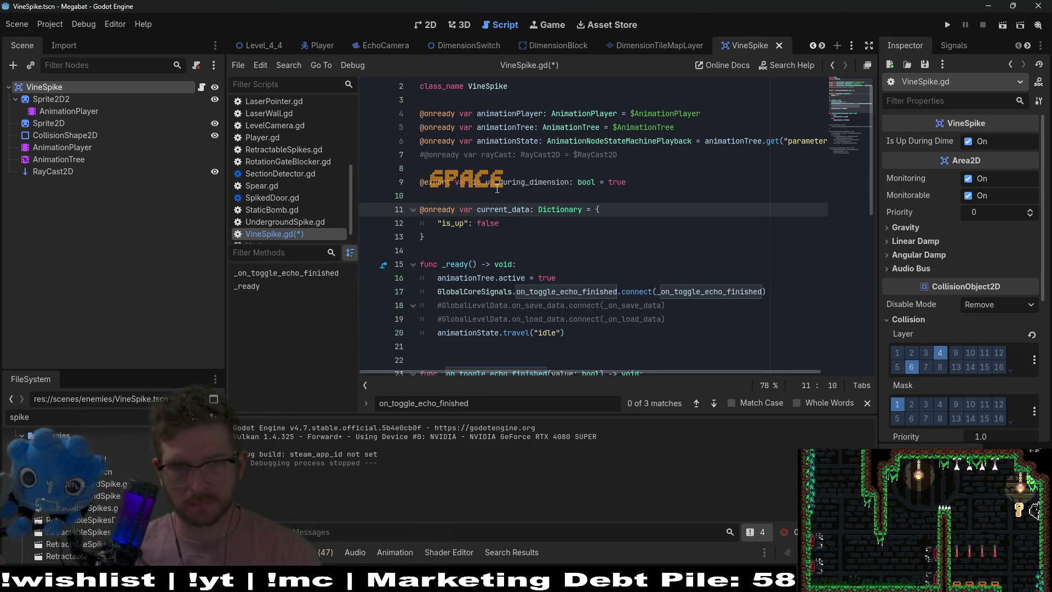
double_click(529, 183)
key("ctrl+c")
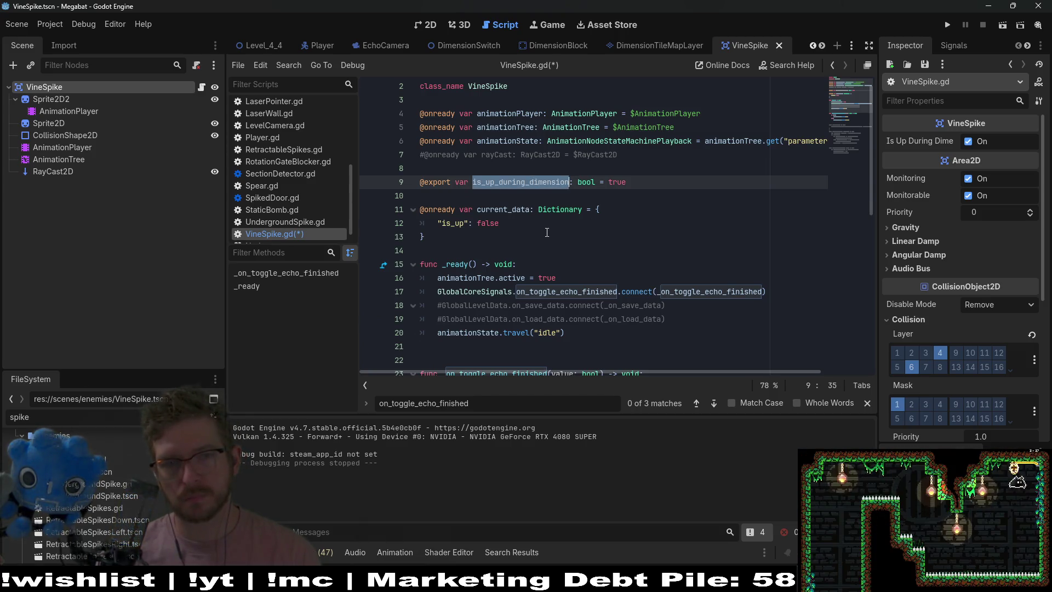
double_click(489, 223)
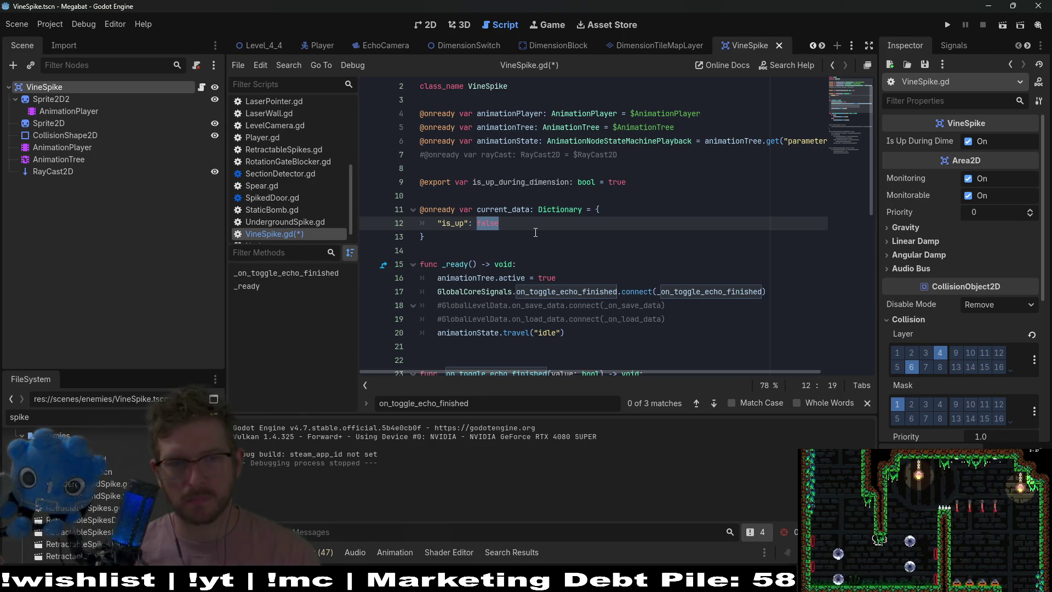
key("BackSpace")
type("!")
key("ctrl+v")
left_click(537, 195)
left_click(539, 170)
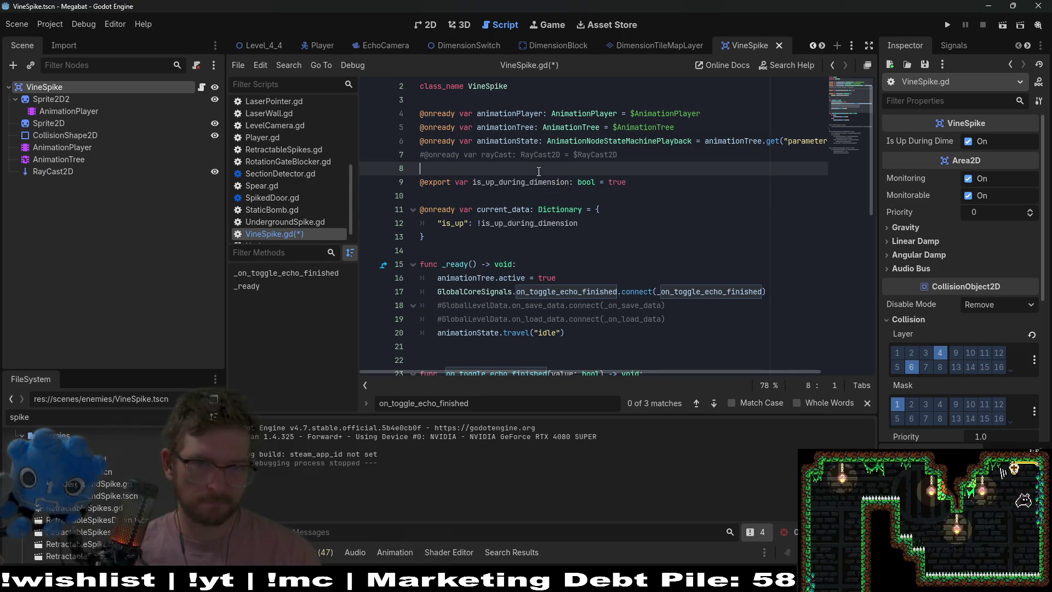
double_click(559, 183)
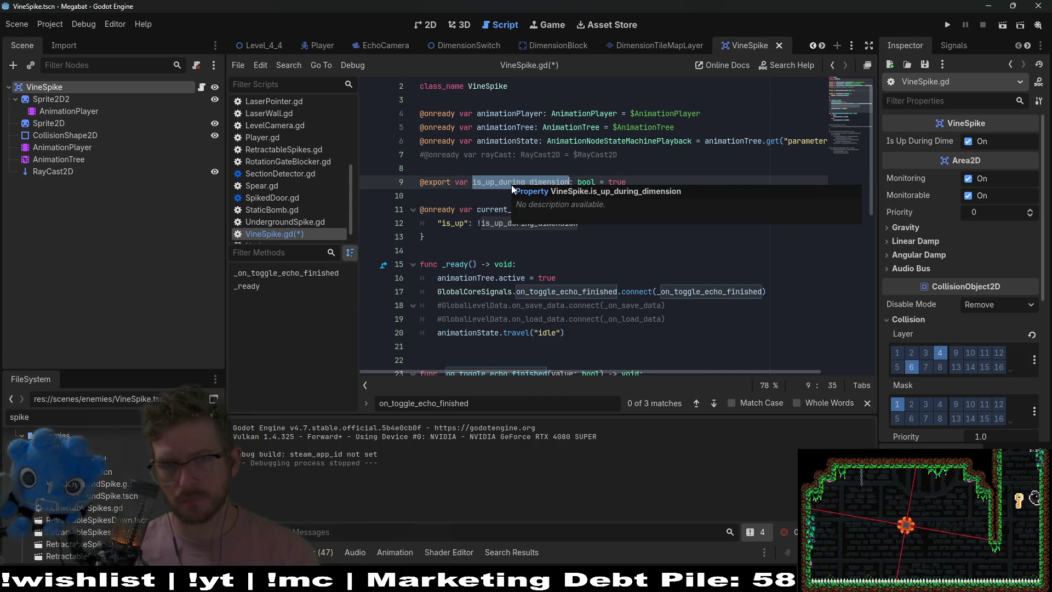
- In _ready, add an 'if is_up_during_dimension:' block and an else branch with pass placeholders
left_click(699, 347)
left_click(692, 318)
key("Return")
type("if")
key("ctrl+v")
type(":")
key("Return")
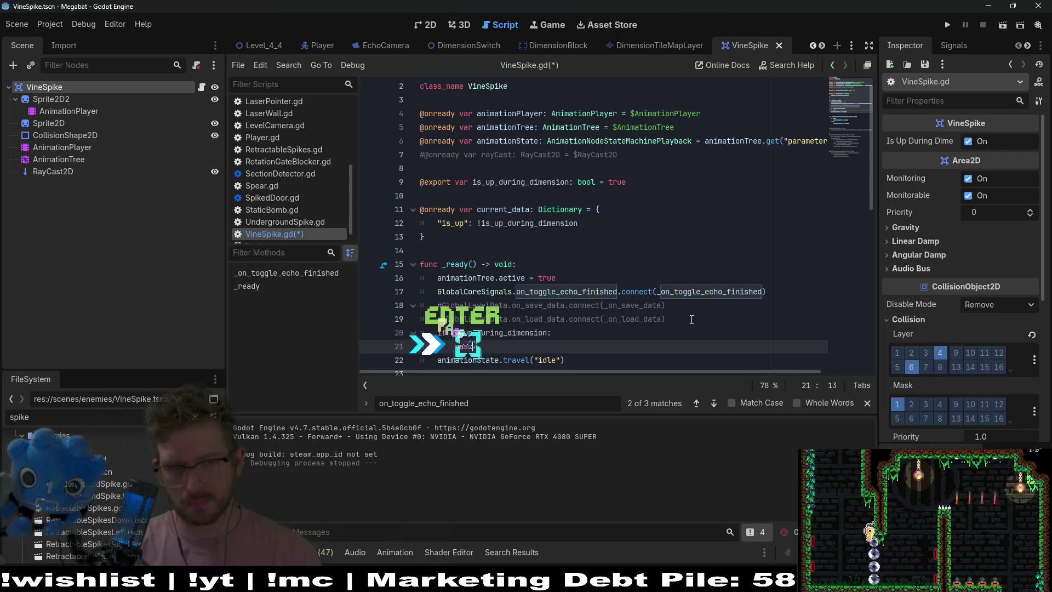
type("pass")
key("Return")
key("Return")
key("Up")
type("else:")
key("Down")
type("pass")
key("Escape")
scroll(502, 257, "down", 1)
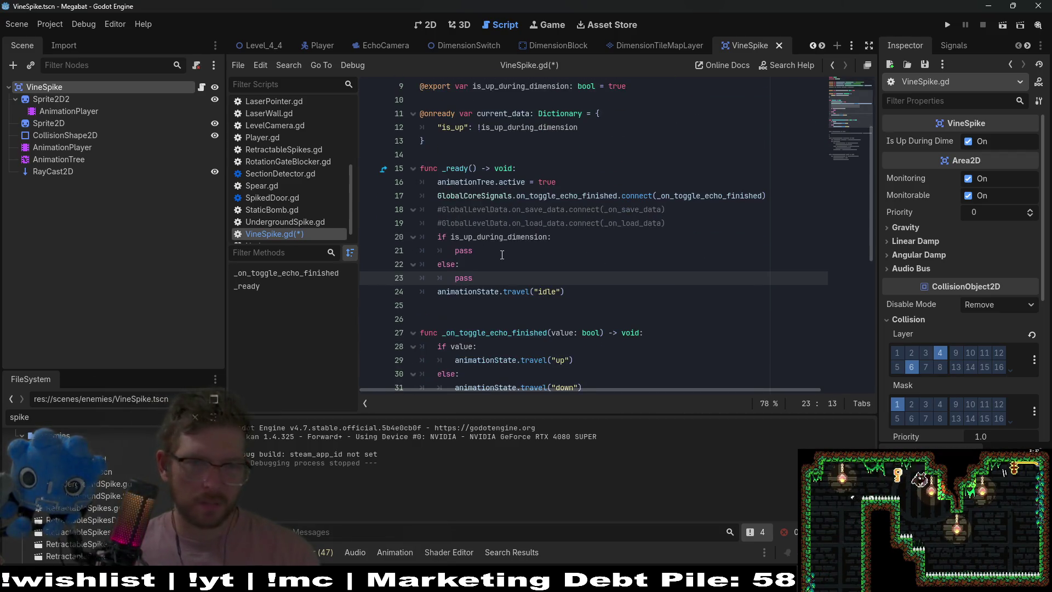
- Move the idle animation call into the if branch and put an animation line in the else branch
double_click(456, 240)
left_click_drag(570, 294, 571, 285)
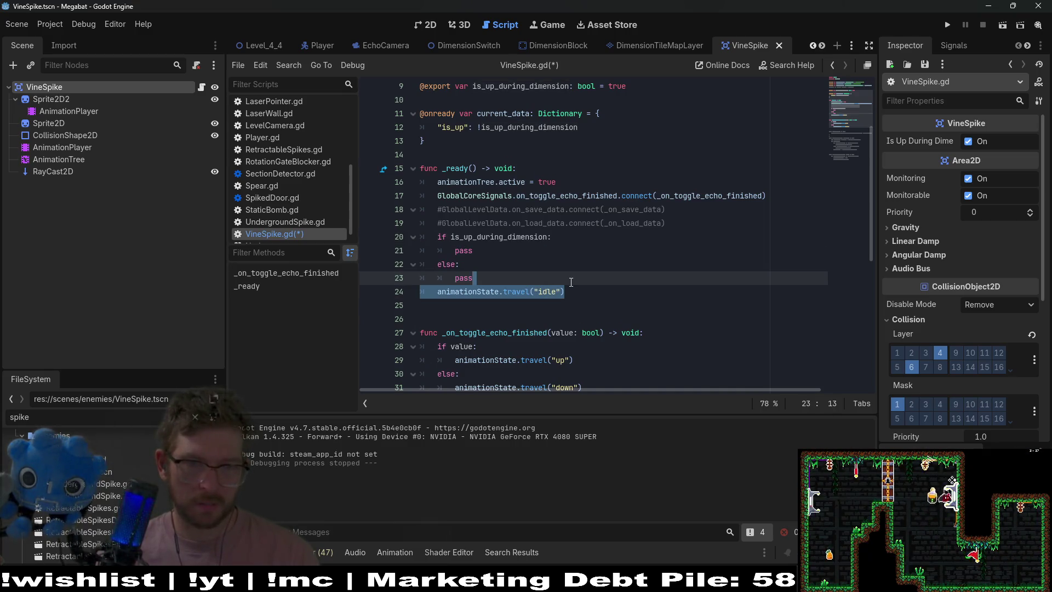
key("ctrl+x")
left_click_drag(473, 251, 552, 237)
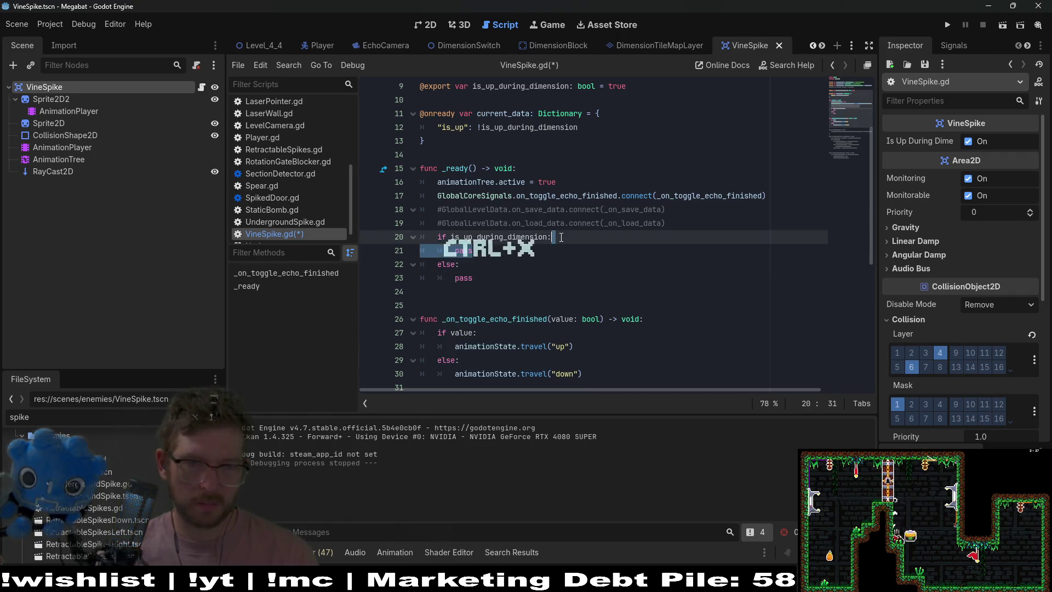
key("ctrl+v")
left_click(437, 251)
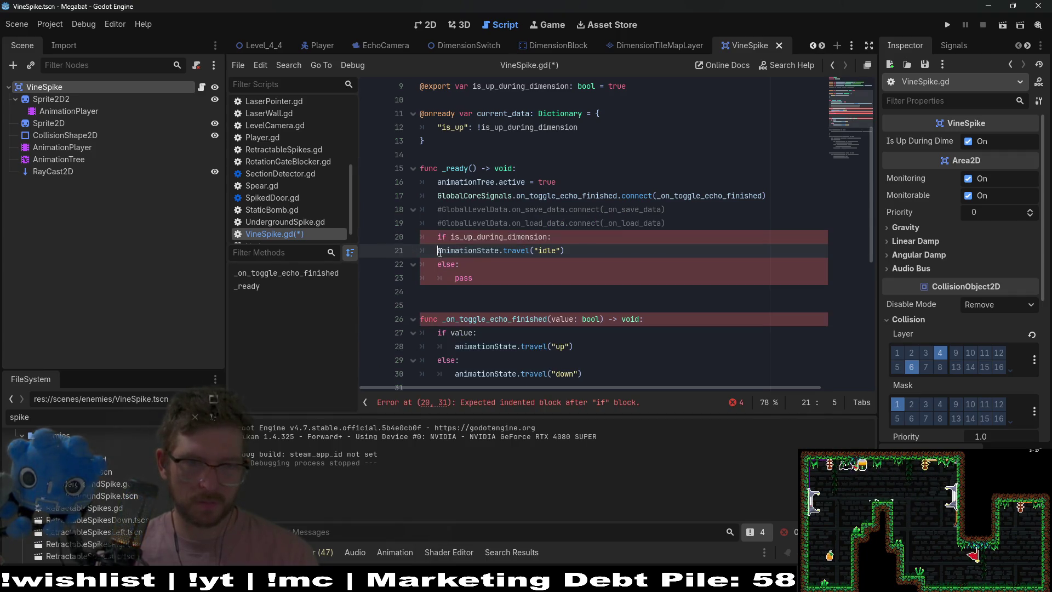
left_click(511, 278)
key("BackSpace")
key("BackSpace")
key("BackSpace")
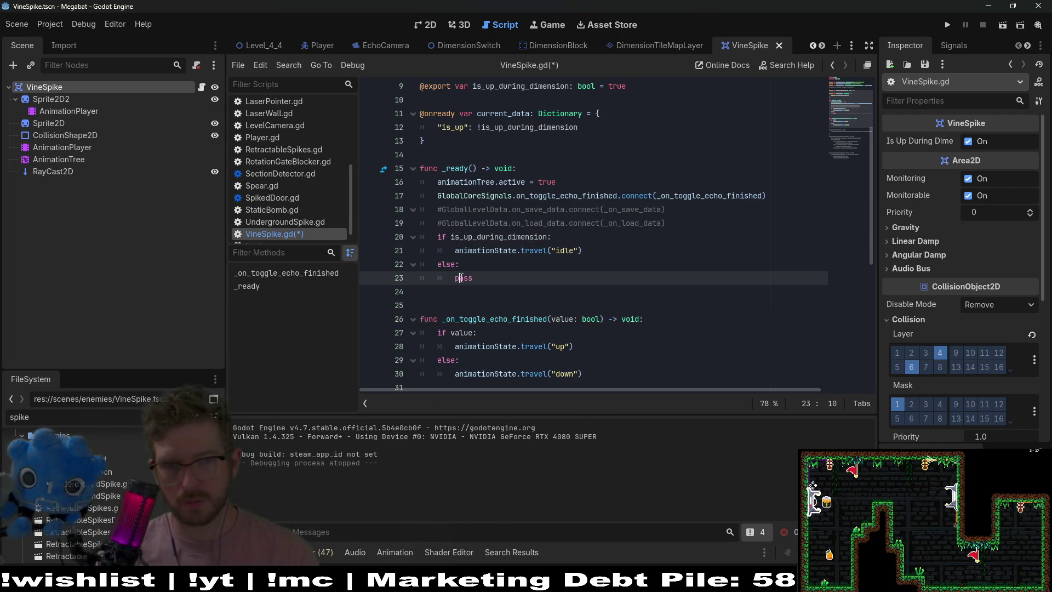
key("ctrl+v")
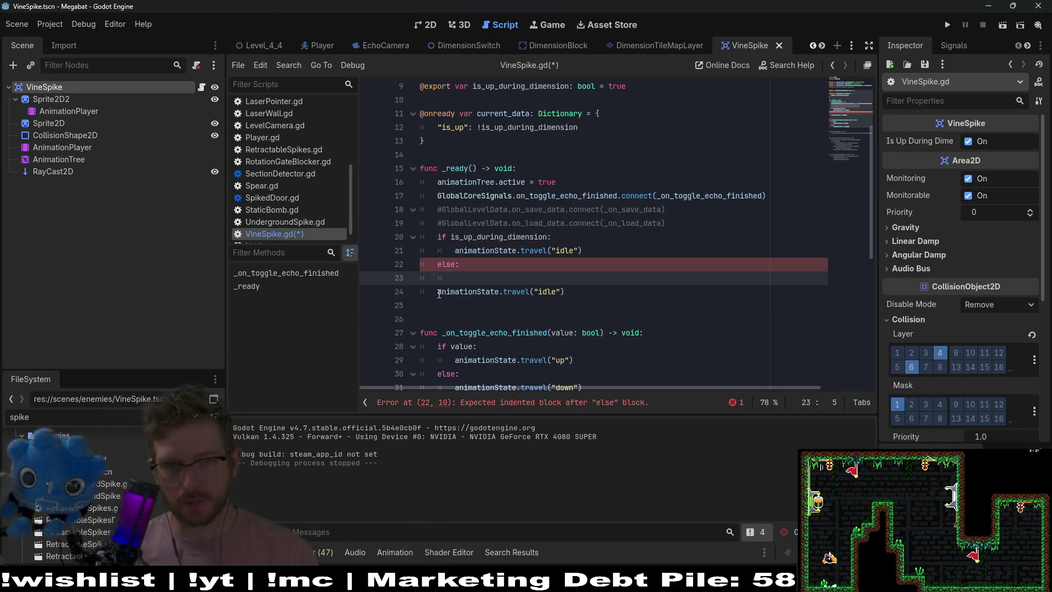
left_click(399, 285)
key("BackSpace")
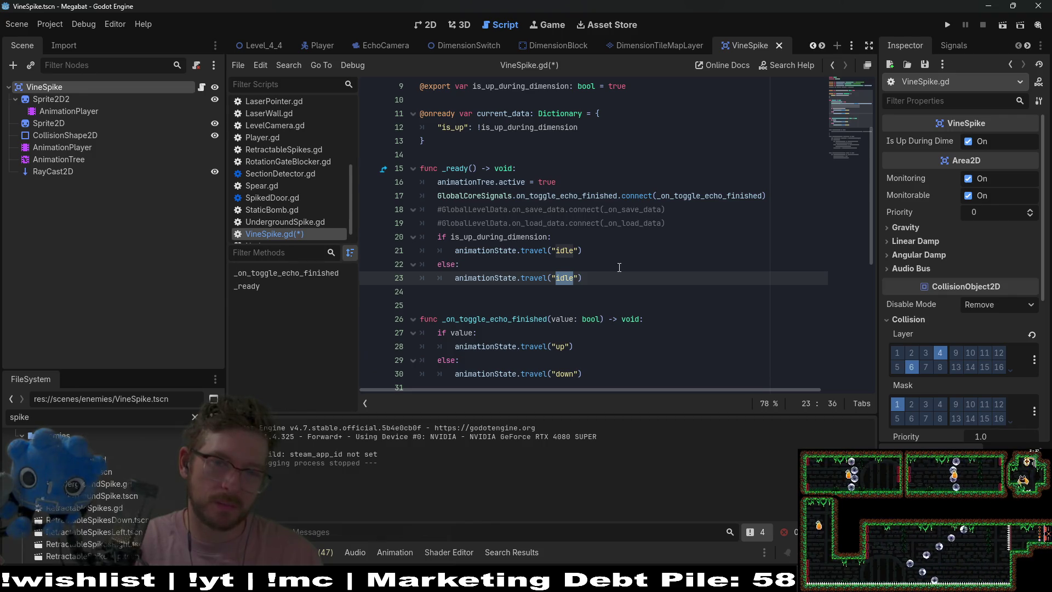
type("up")
- Save VineSpike.gd and return to the Level_4_4 scene
left_click(619, 267)
key("ctrl+s")
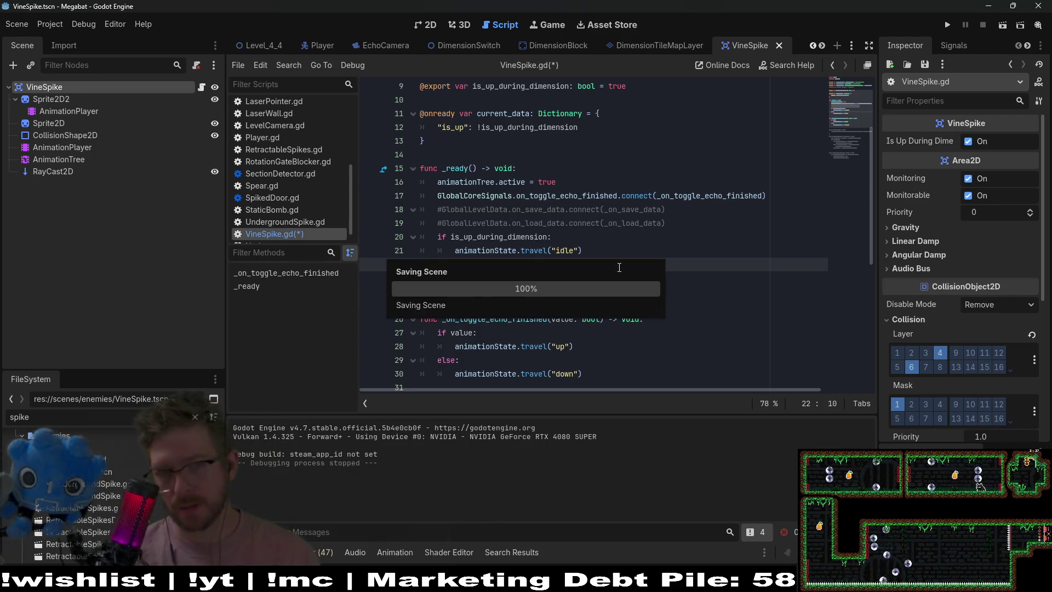
double_click(520, 236)
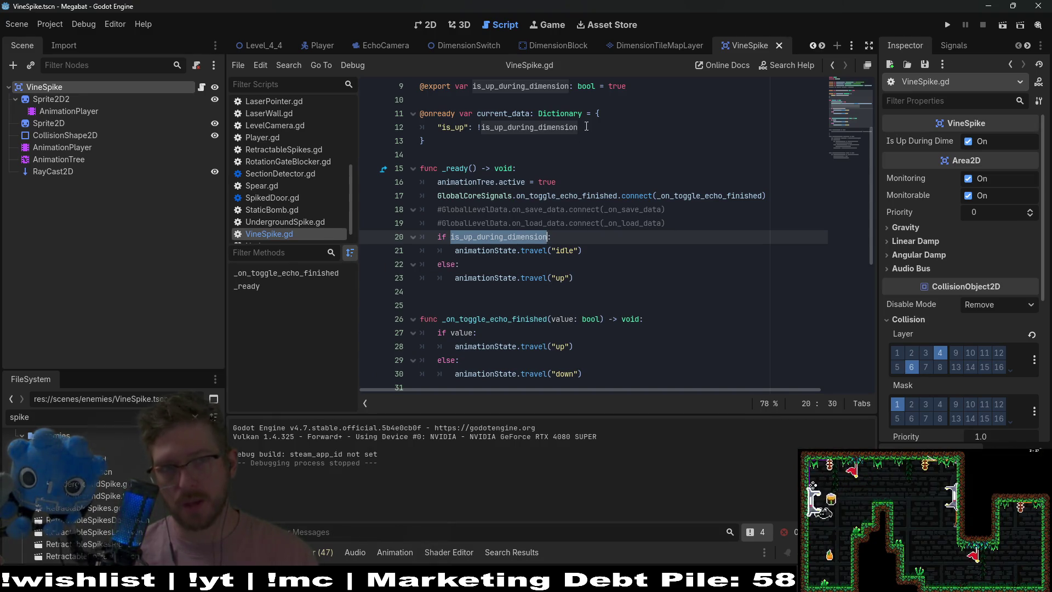
left_click(275, 43)
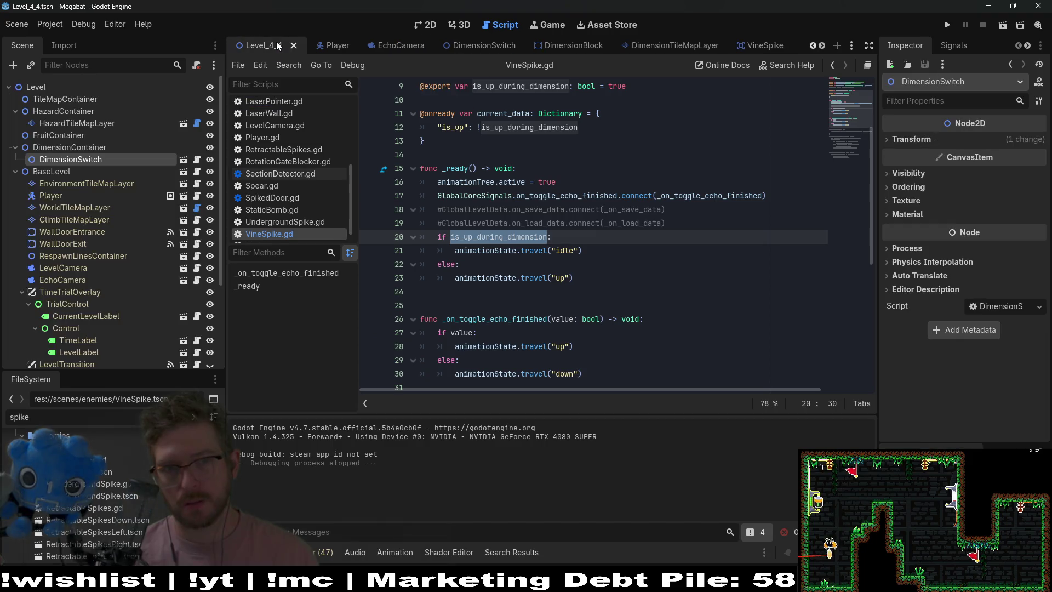
- Instantiate VineSpike.tscn under HazardContainer and place it on the floor right of the spike row
left_click(418, 26)
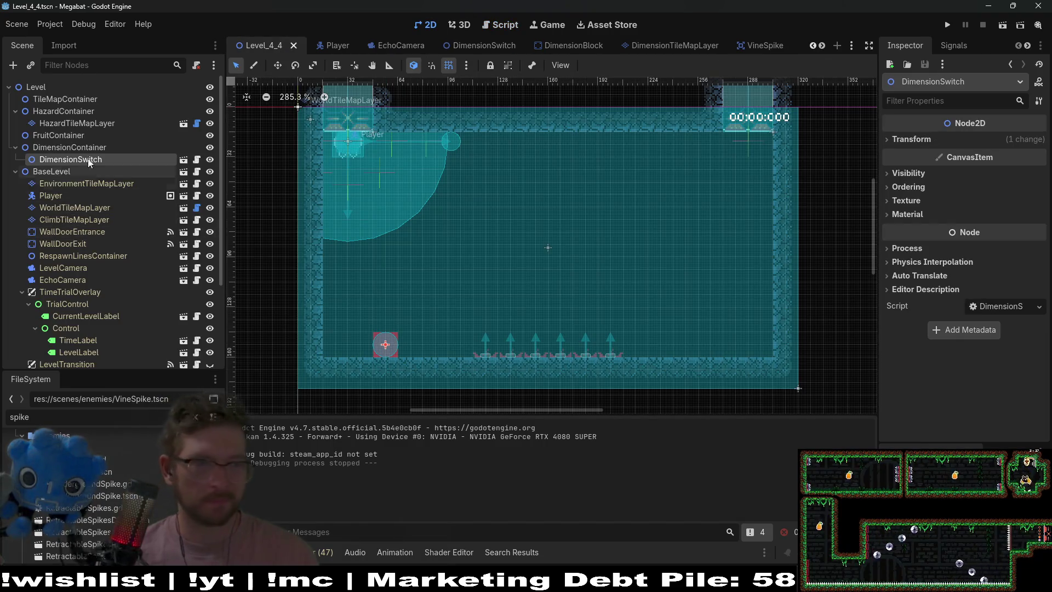
right_click(74, 114)
left_click(108, 140)
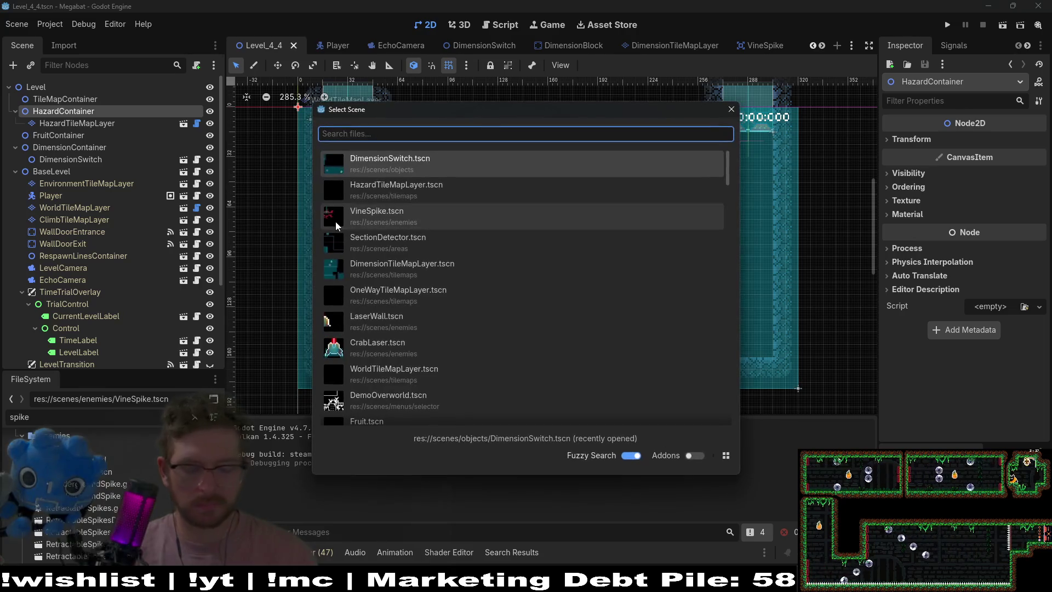
type("vin")
key("Return")
key("w")
mouse_move(336, 221)
left_mouse_down()
mouse_move(674, 357)
mouse_move(670, 366)
left_mouse_up()
scroll(692, 356, "up", 3)
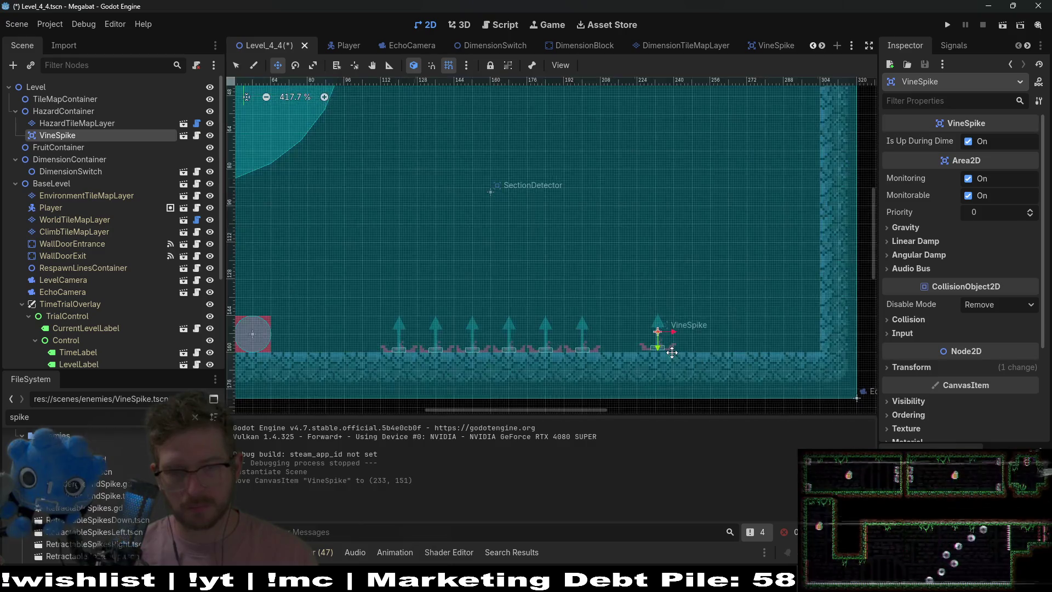
key("Left")
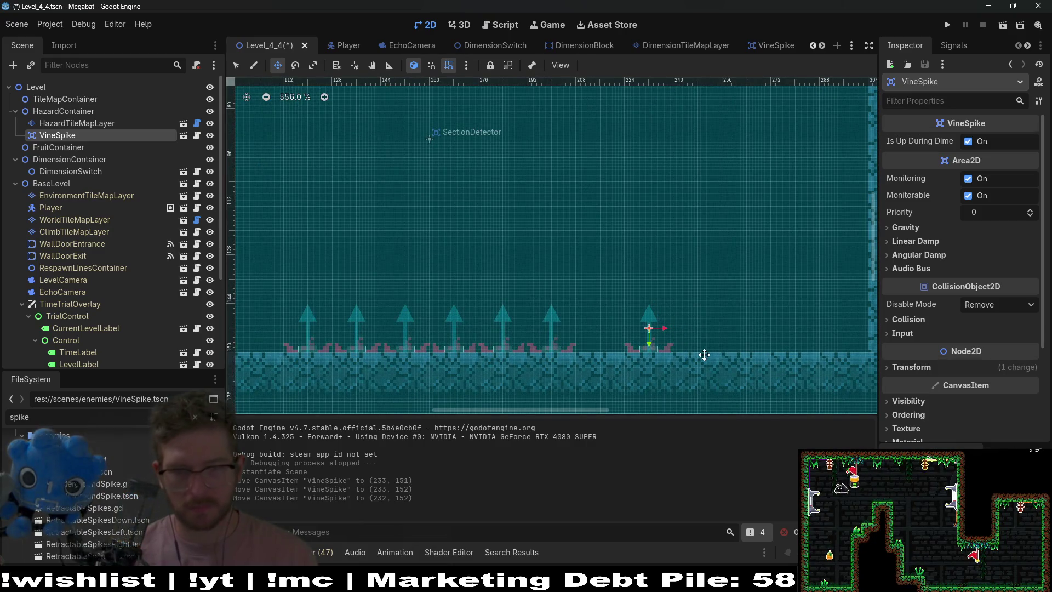
- Duplicate the vine spike twice, line the copies up beside it, and save the level
key("ctrl+d")
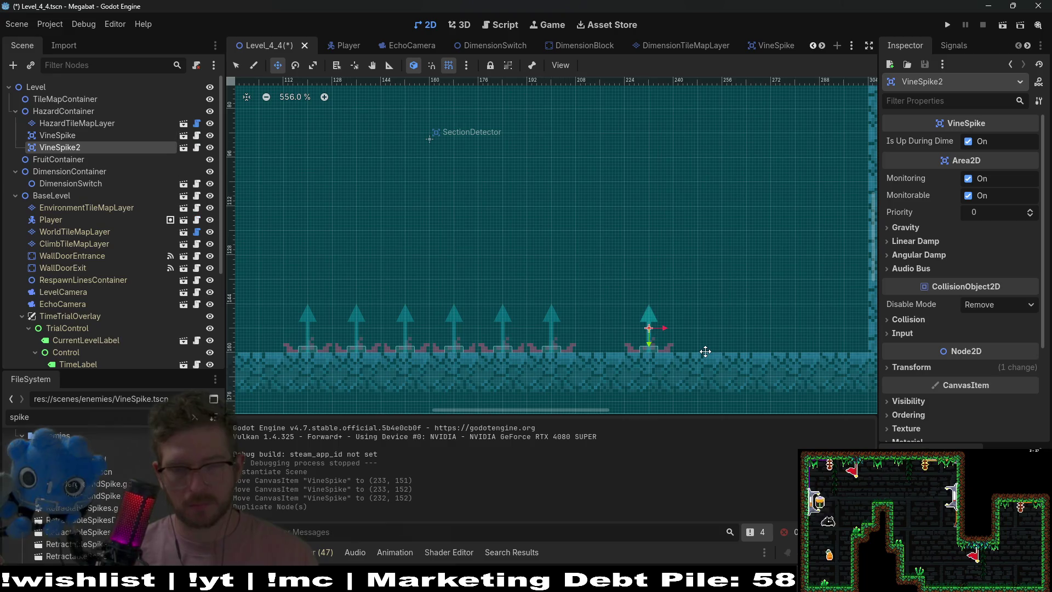
left_click_drag(684, 351, 705, 351)
key("Left")
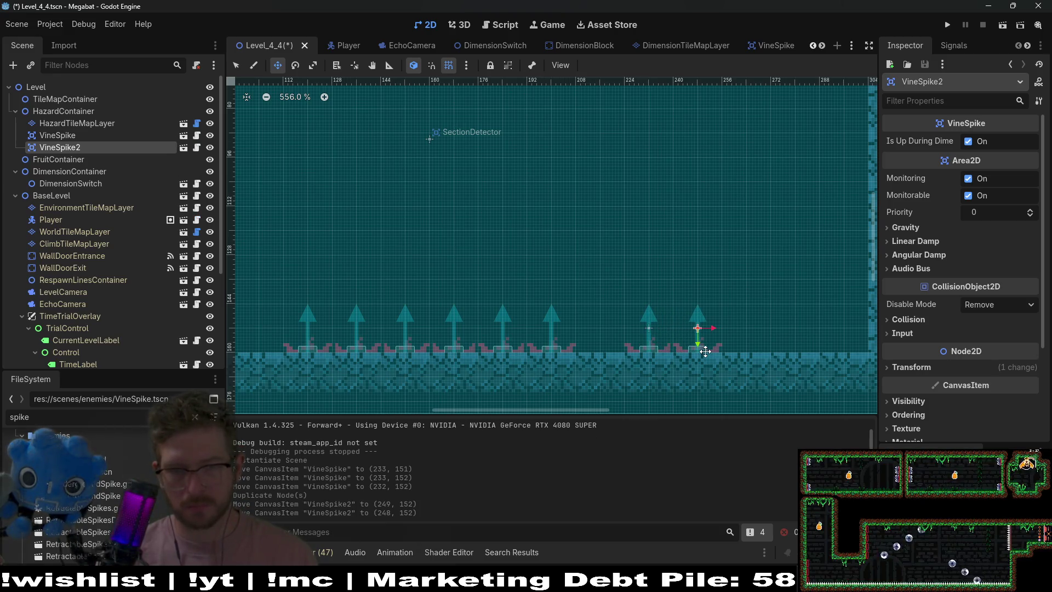
key("ctrl+d")
key("Right")
key("Right")
key("Right")
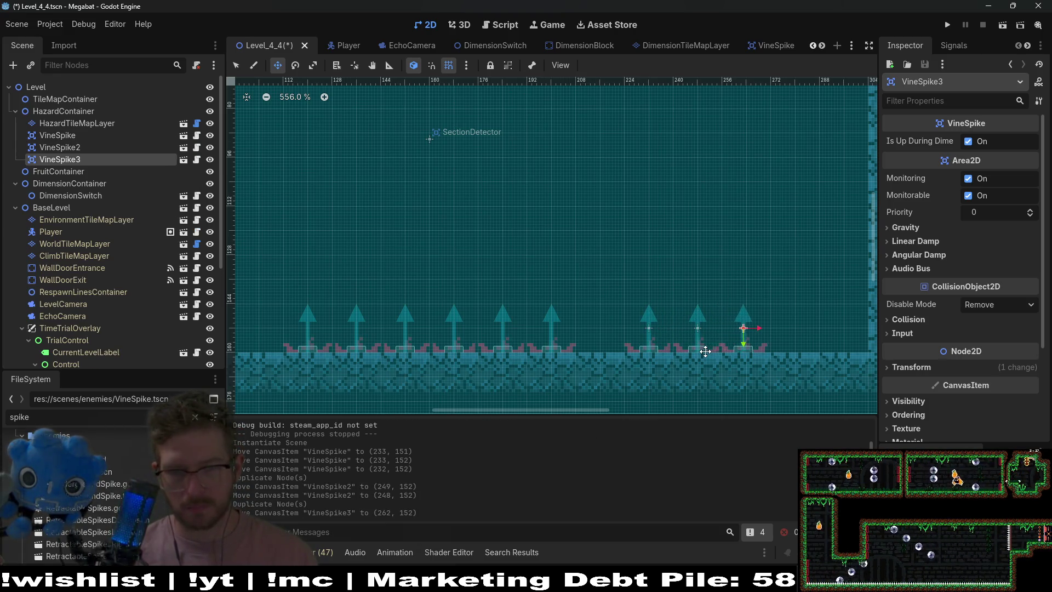
key("ctrl+s")
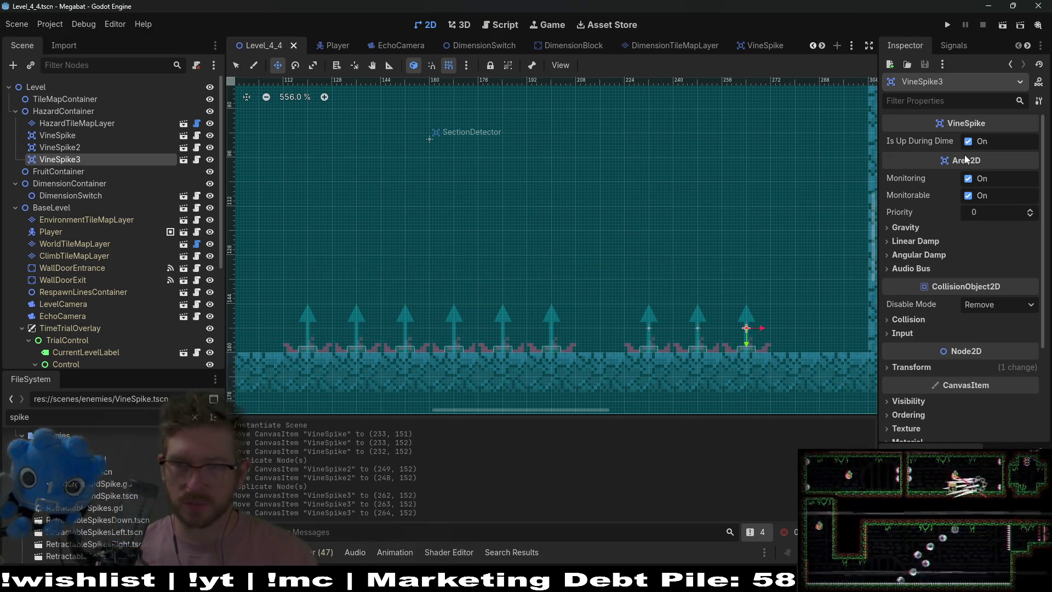
- Turn off Is Up During Dimension on all three vine spikes and save
left_click(971, 146)
left_click(65, 138, "shift")
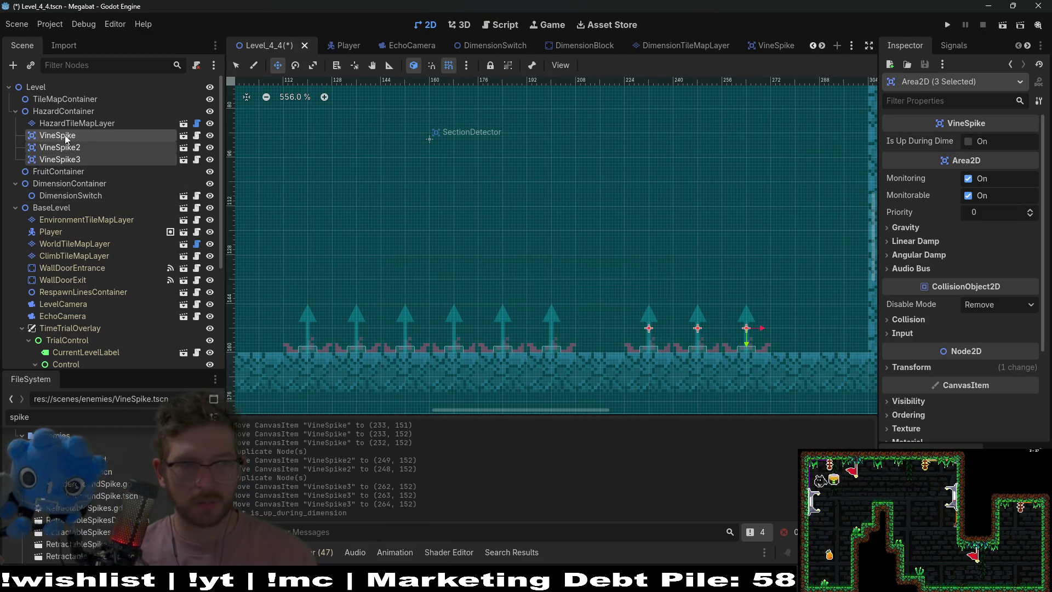
left_click(968, 141)
key("ctrl+s")
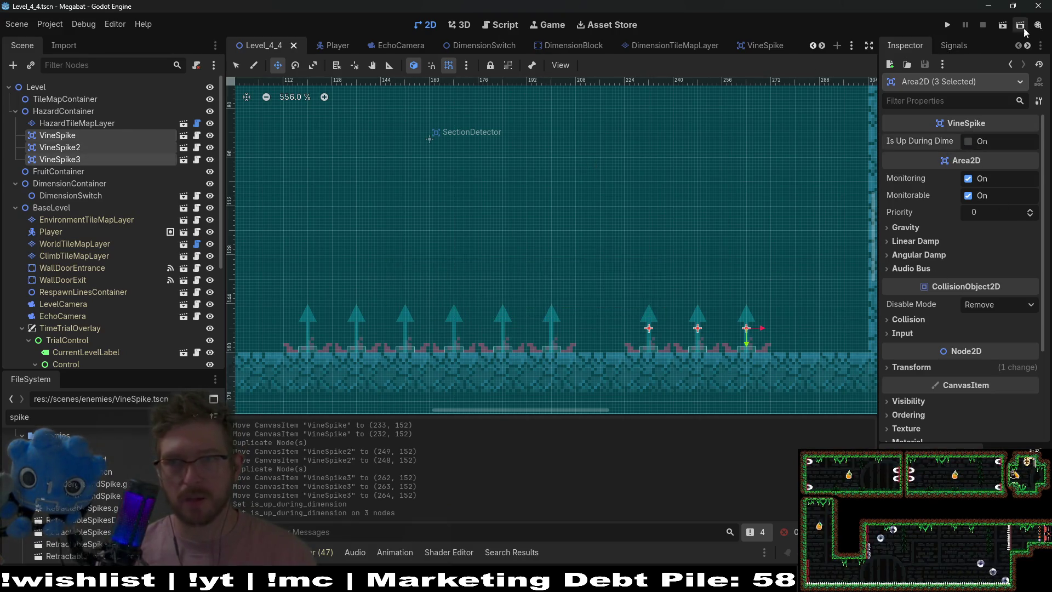
left_click(1005, 27)
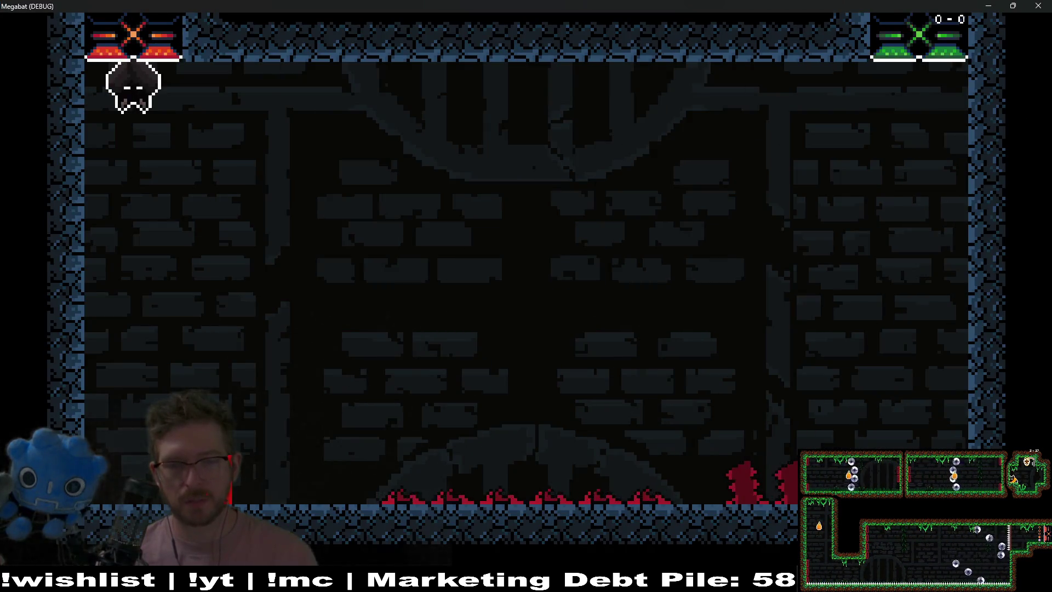
key("space")
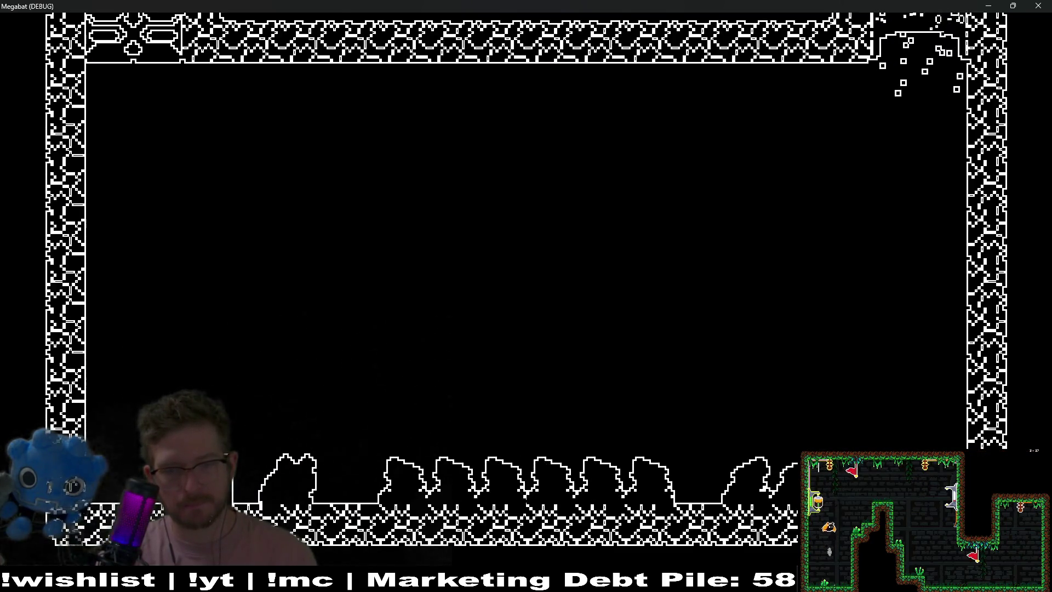
key("alt+F4")
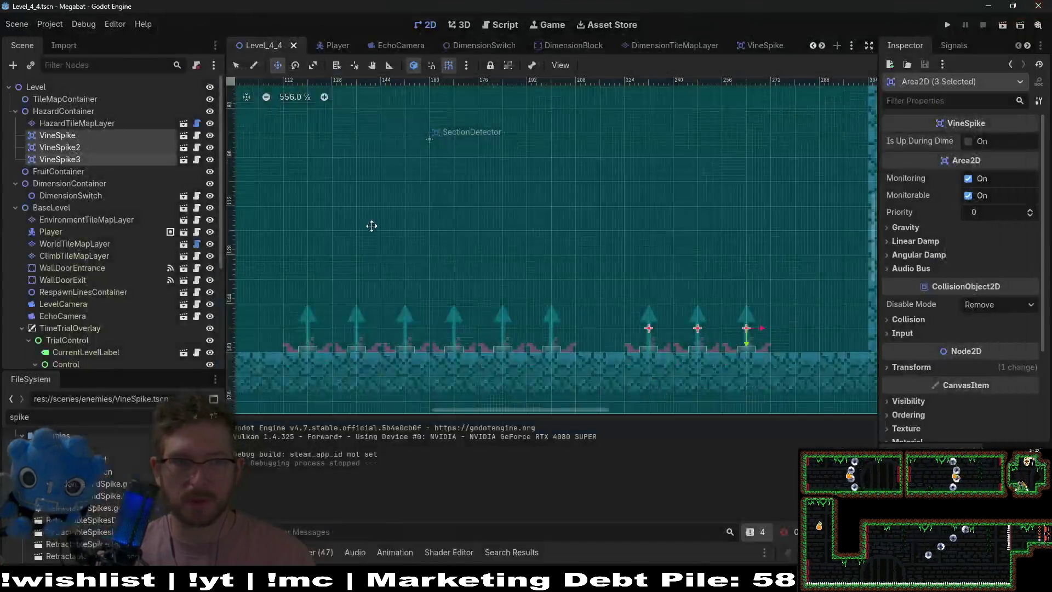
- Open VineSpike.gd and review _on_toggle_echo_finished, its is_up_during_dimension check and up animation call
left_click(196, 135)
double_click(707, 196)
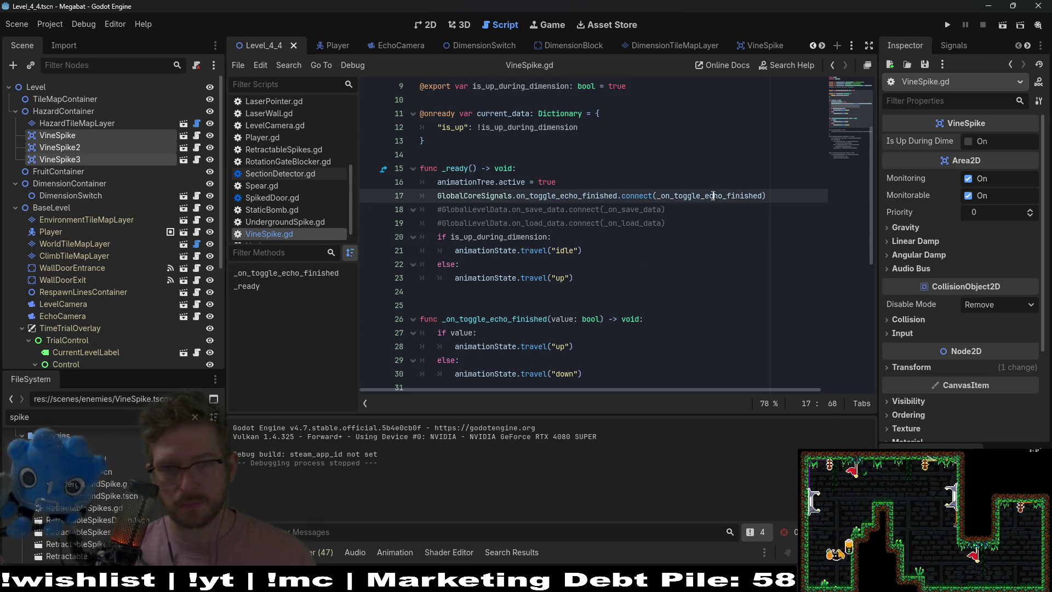
scroll(704, 200, "down", 1)
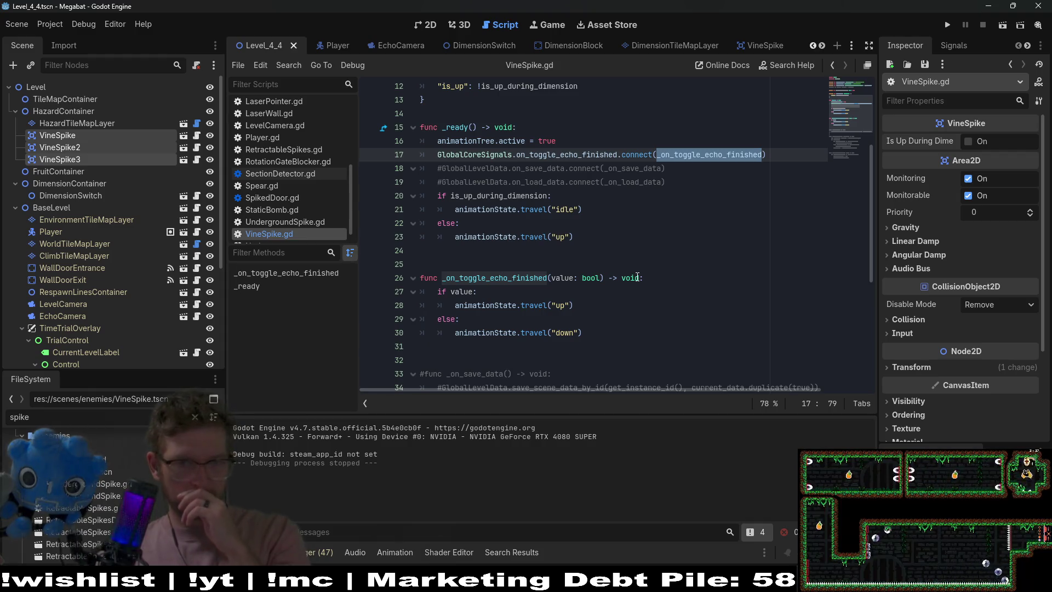
double_click(468, 194)
key("ctrl+c")
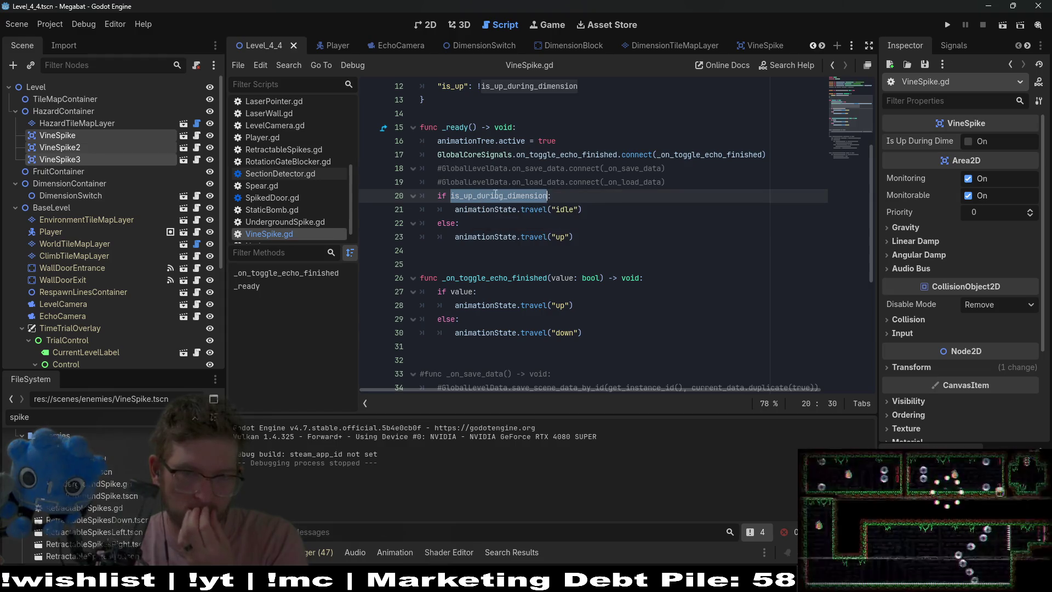
mouse_move(486, 196)
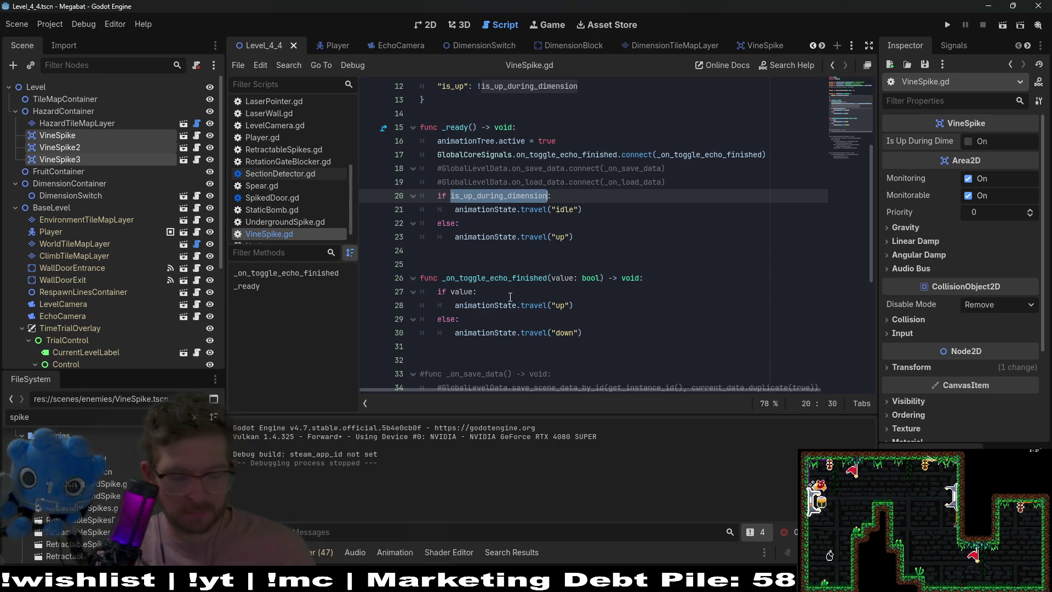
left_click(455, 306)
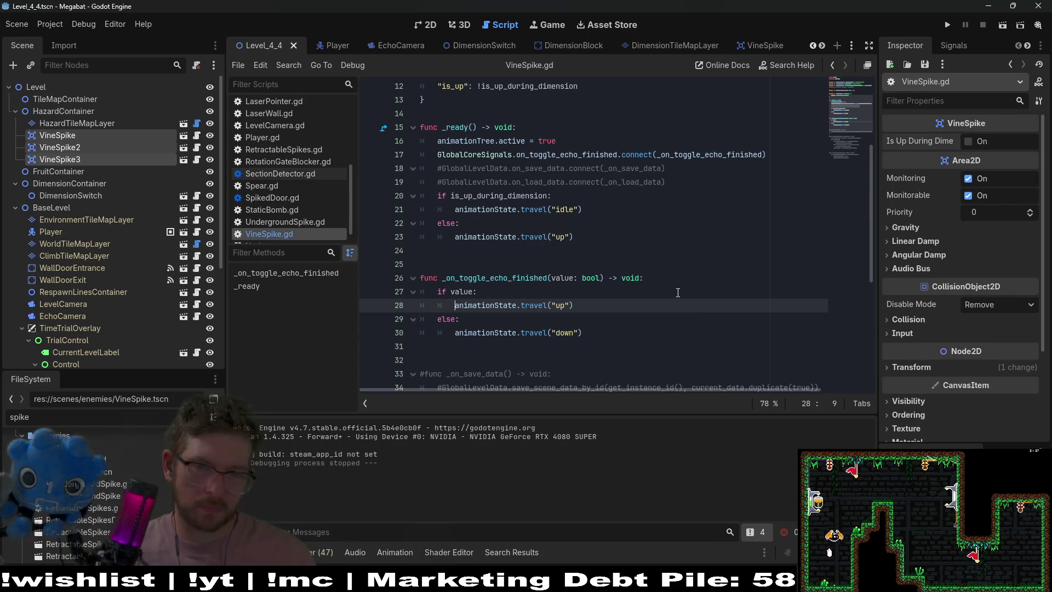
left_click(571, 295)
key("Return")
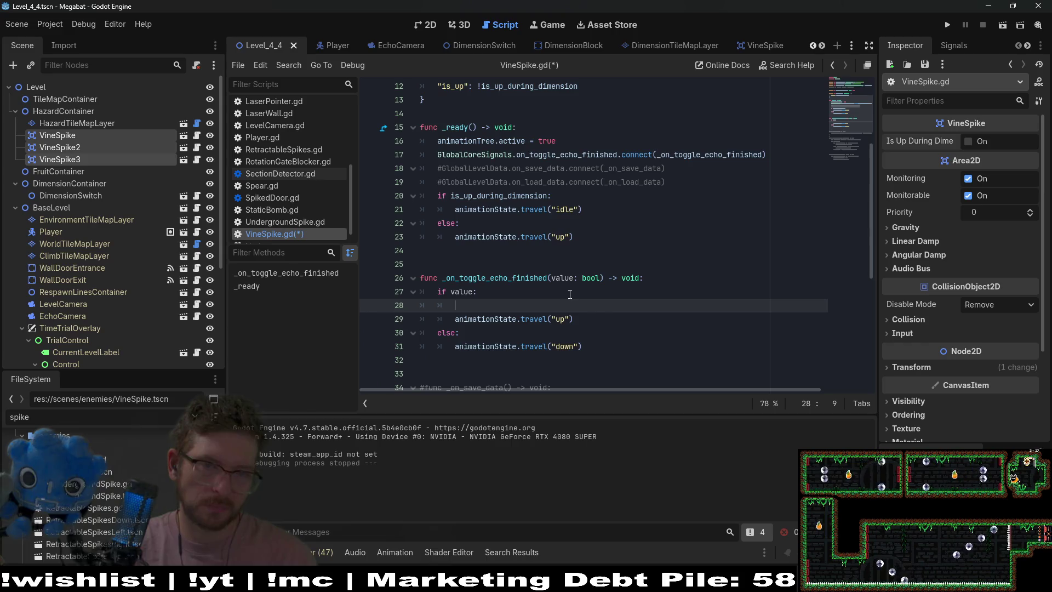
key("ctrl+z")
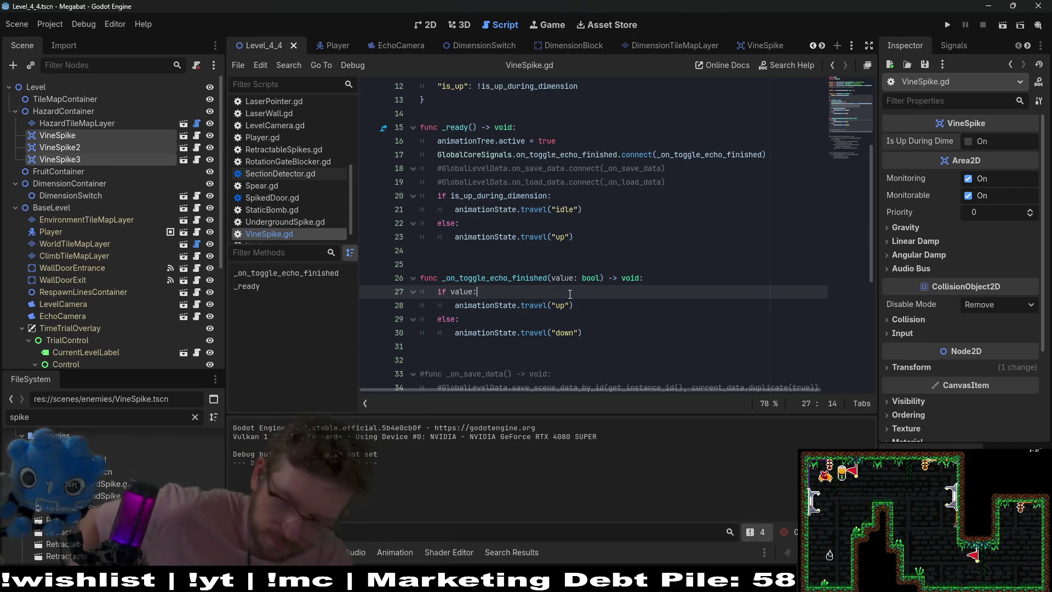
- Wrap the handler's if/else animation block in an 'if is_up_during_dimension:' condition
left_click(689, 272)
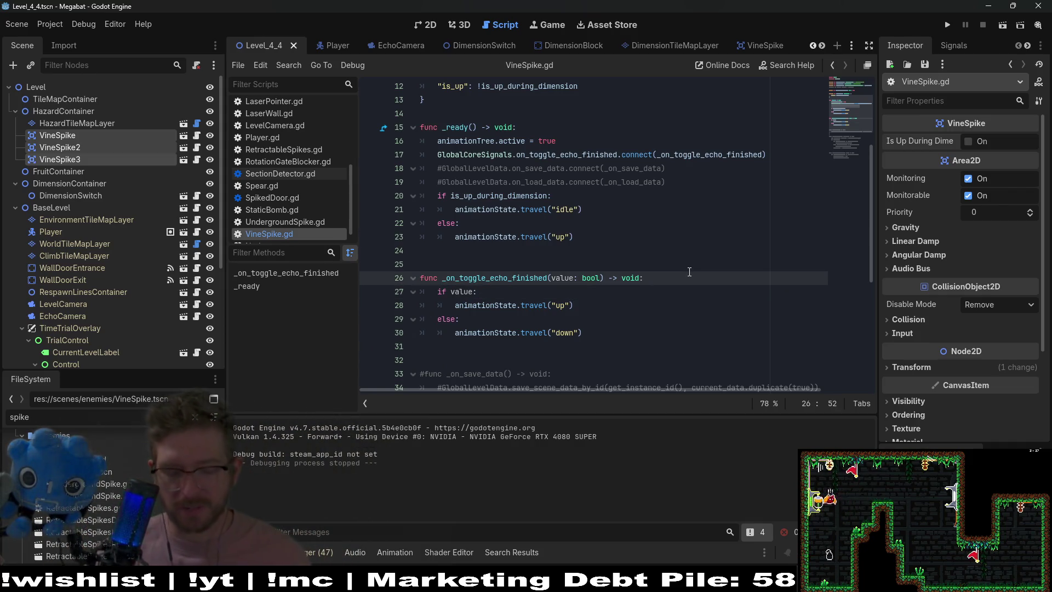
key("Return")
type("if")
key("ctrl+v")
type(":")
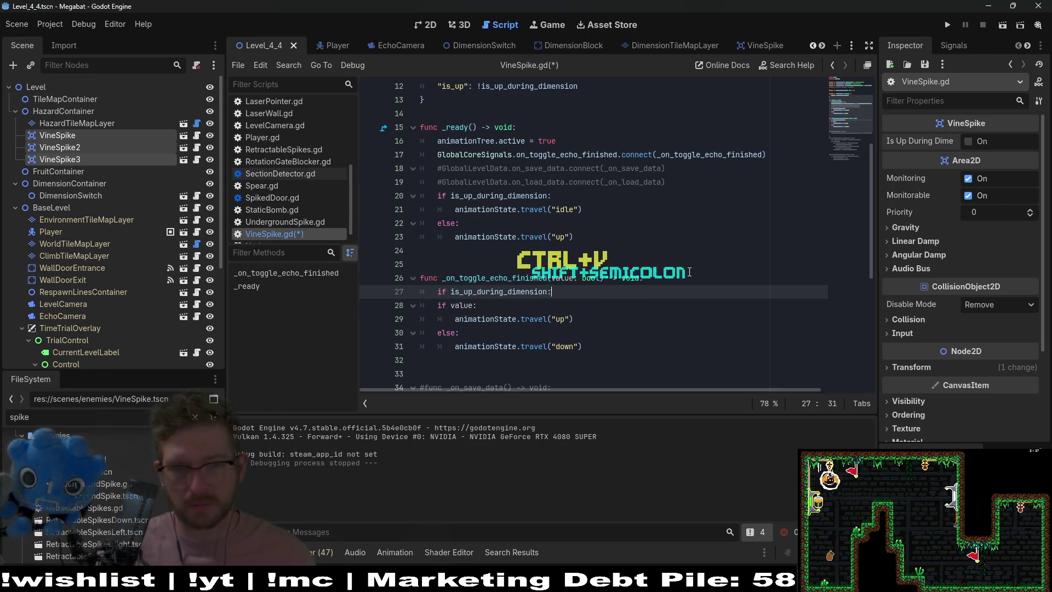
left_click_drag(583, 346, 389, 310)
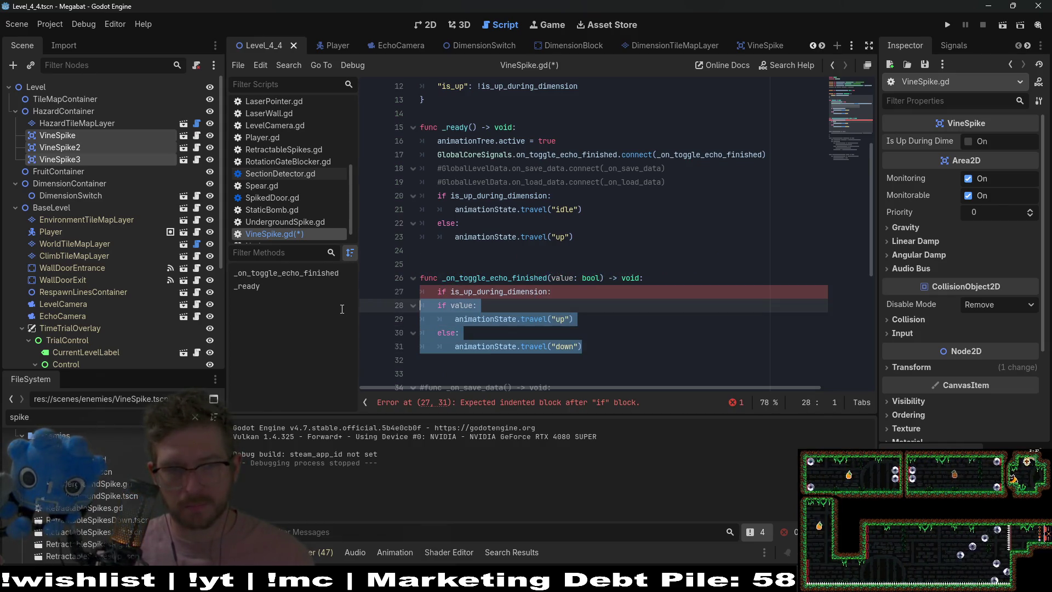
key("Tab")
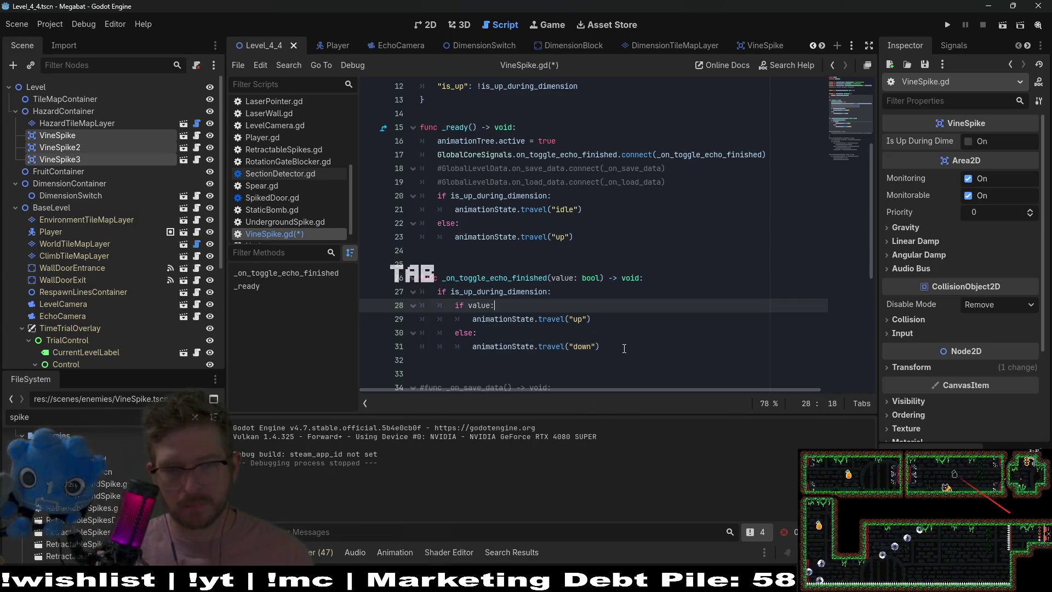
- Add an else: branch below it containing a copy of the if/else animation block
left_click(634, 346)
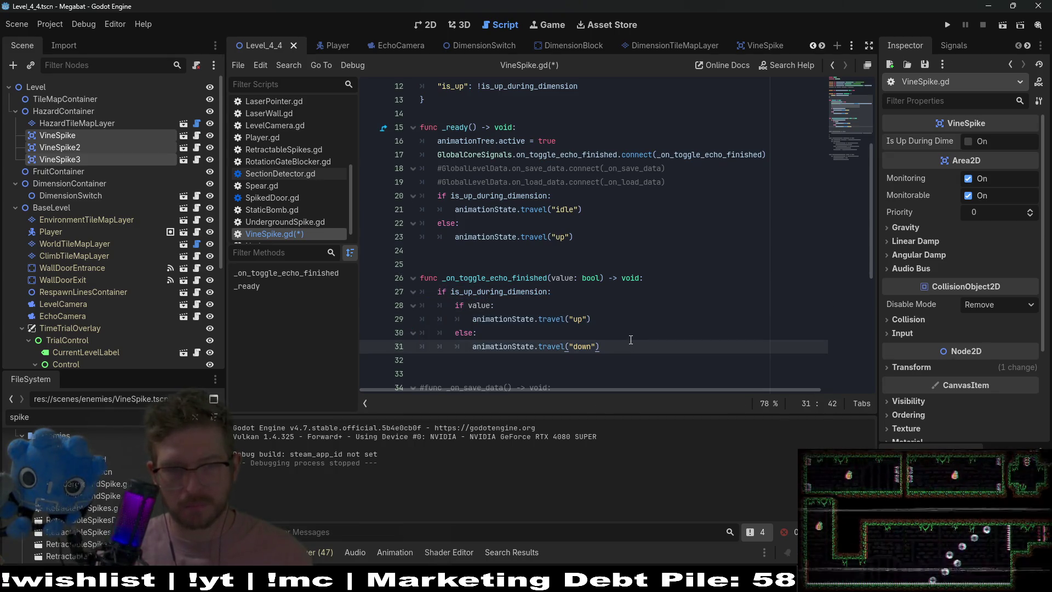
key("Return")
key("BackSpace")
key("BackSpace")
type("else:")
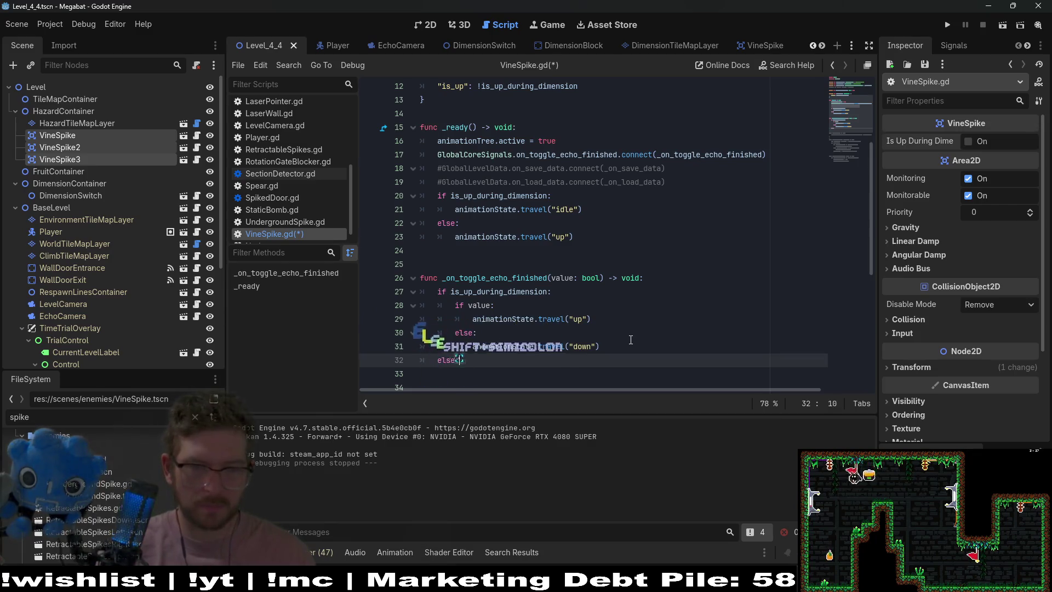
key("Return")
key("ctrl+v")
key("ctrl+z")
key("ctrl+z")
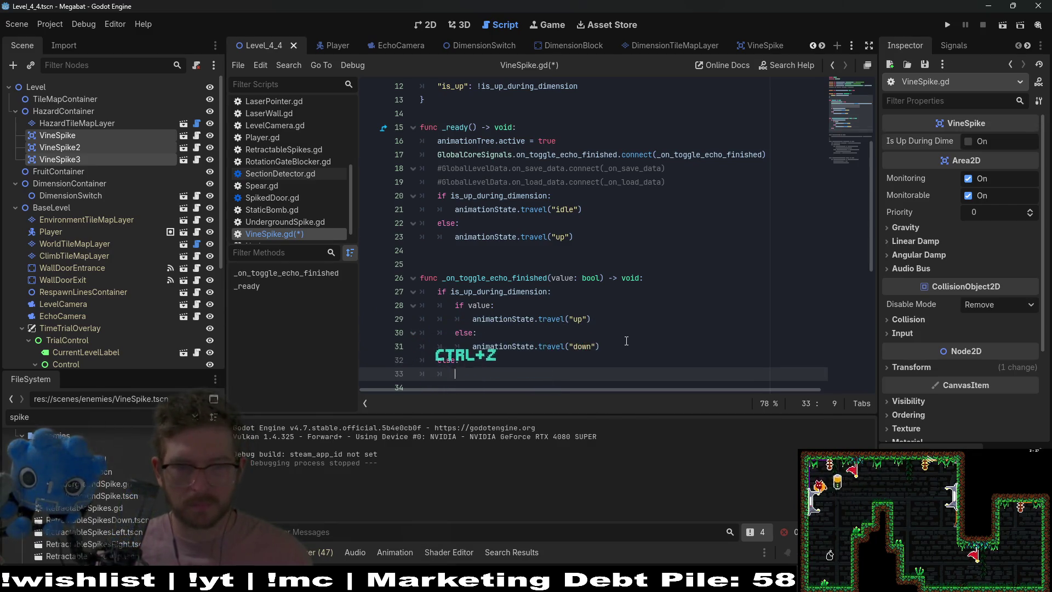
key("ctrl+c")
left_click(474, 374)
key("ctrl+v")
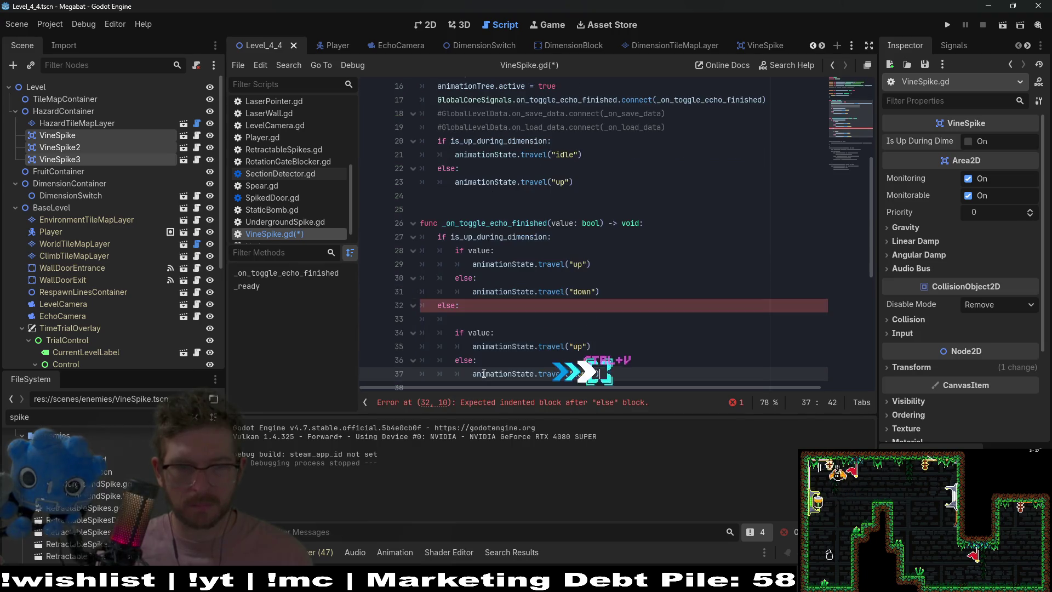
key("BackSpace")
key("BackSpace")
key("BackSpace")
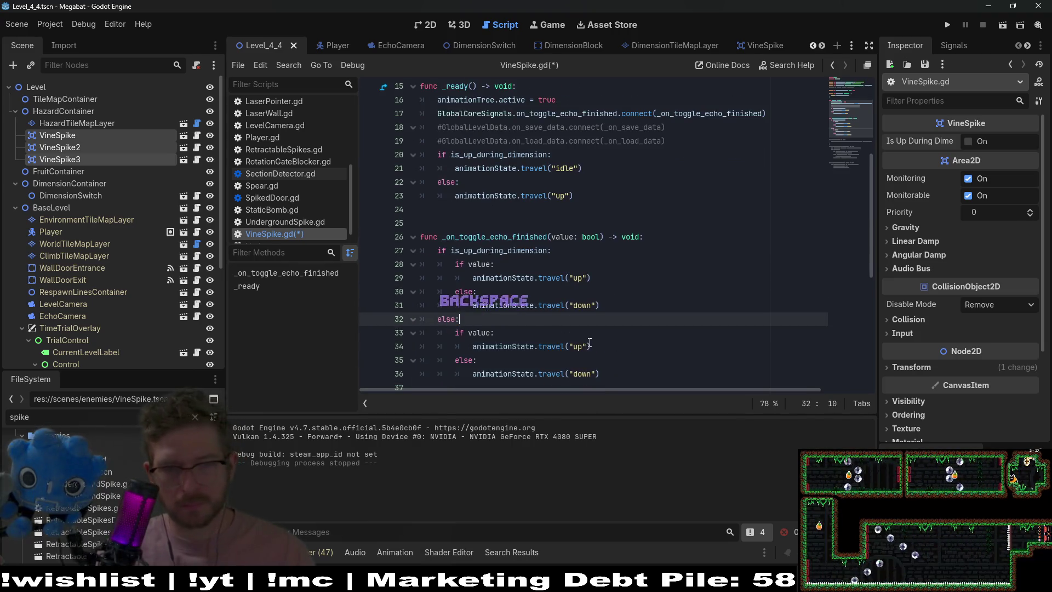
- Change the copied branch's first animation from up to down and save VineSpike.gd
double_click(578, 347)
type("down")
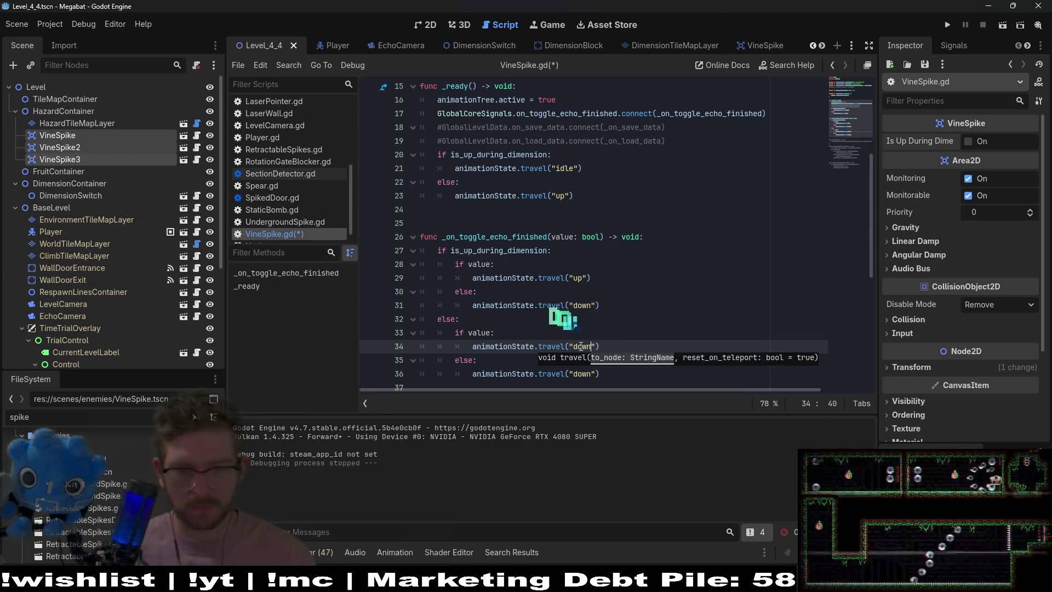
left_click(586, 374)
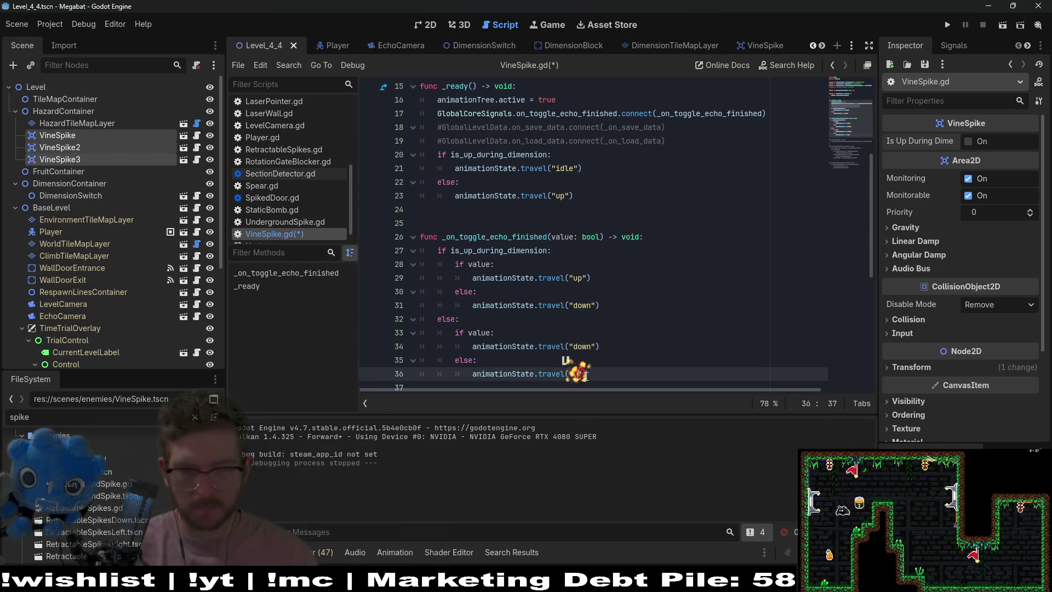
type("\"up\")")
key("ctrl+s")
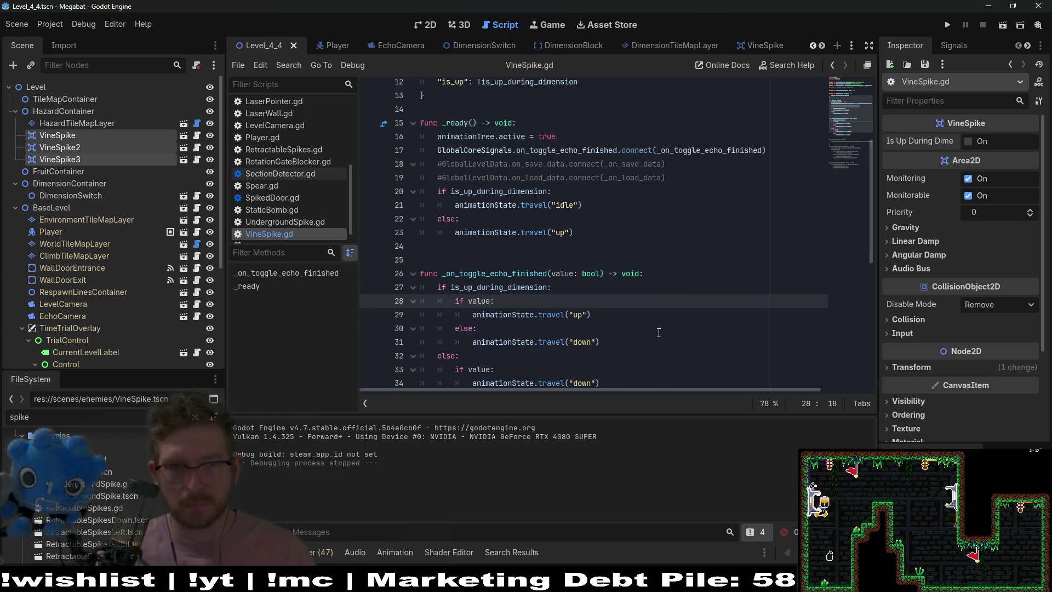
left_click(507, 156)
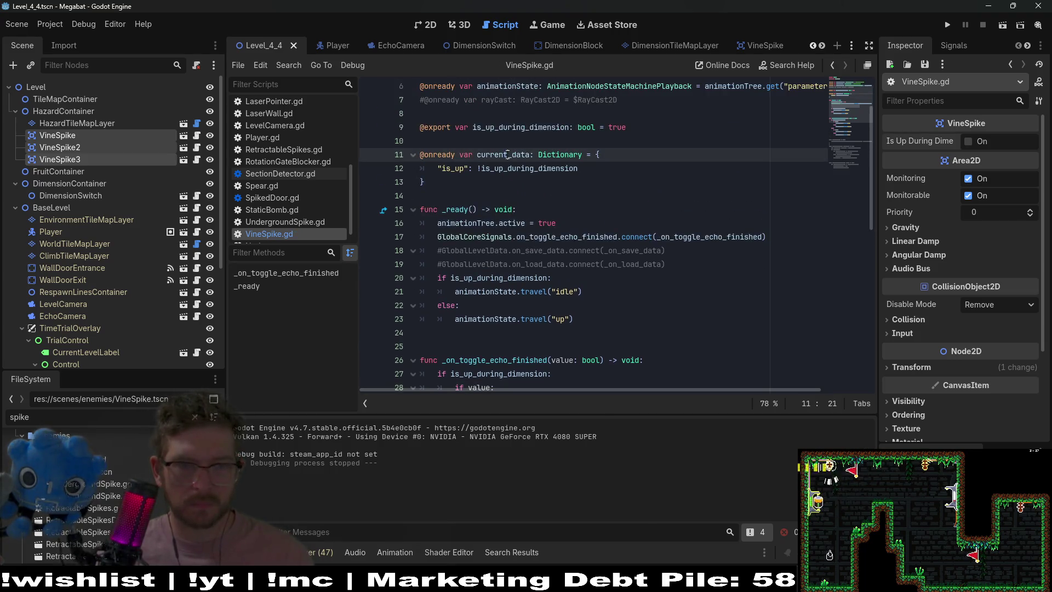
- Scroll through VineSpike.gd checking the is_up key and the else branch, then save
scroll(603, 246, "down", 9)
scroll(719, 314, "down", 1)
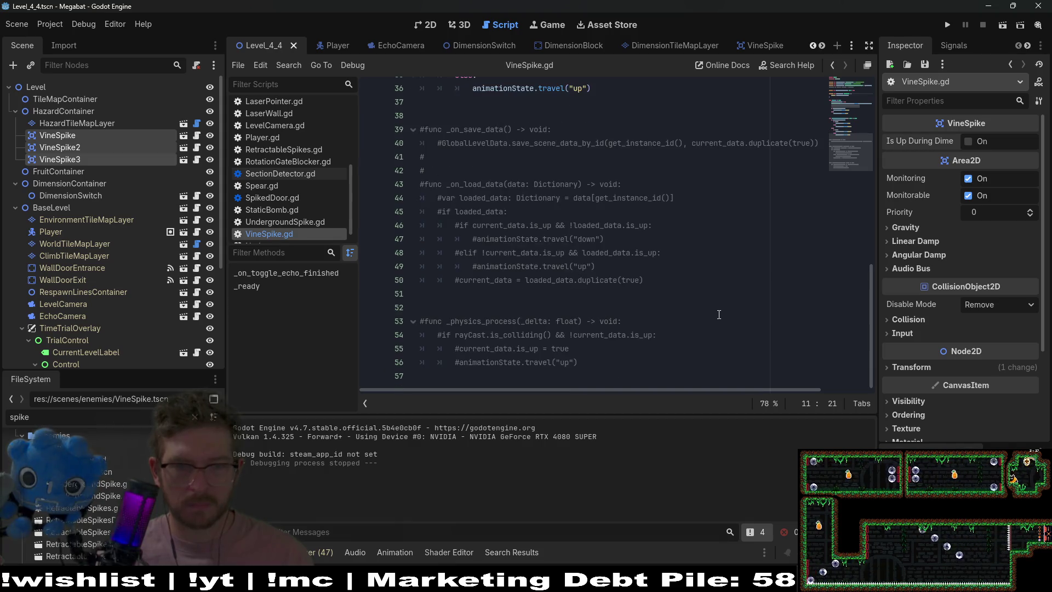
scroll(719, 314, "up", 9)
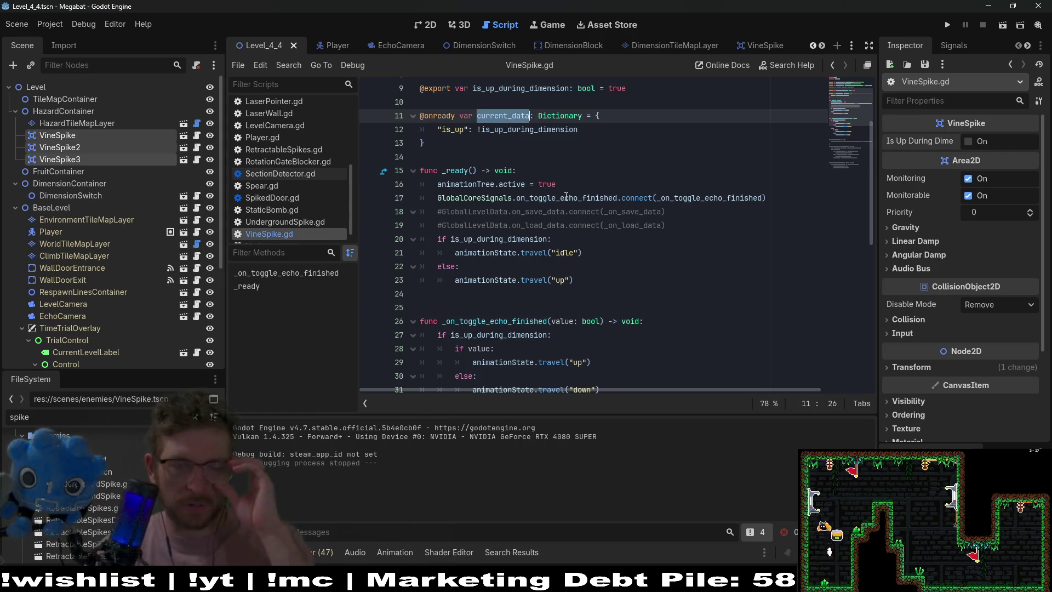
double_click(452, 129)
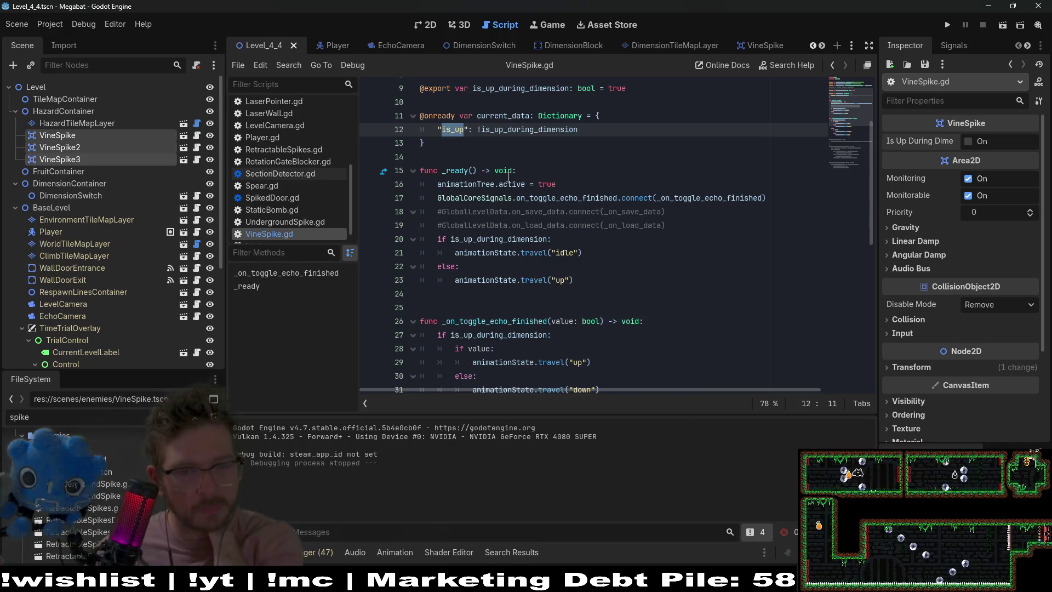
left_click(644, 281)
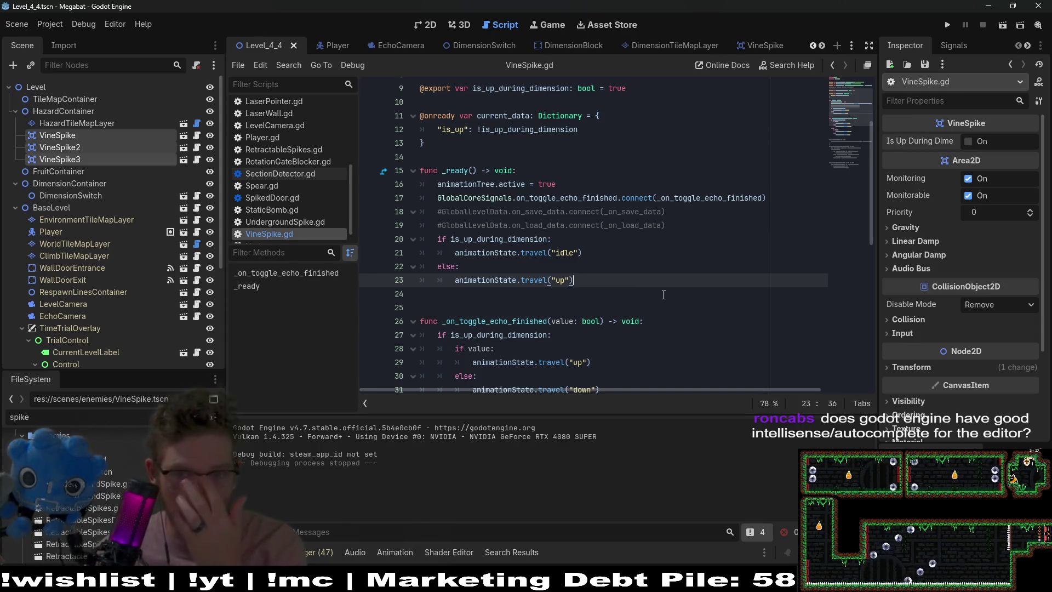
left_click(628, 272)
key("ctrl+s")
- Remove the unfinished animationState line, save the script, and run the Level_4_4 scene
left_click(614, 252)
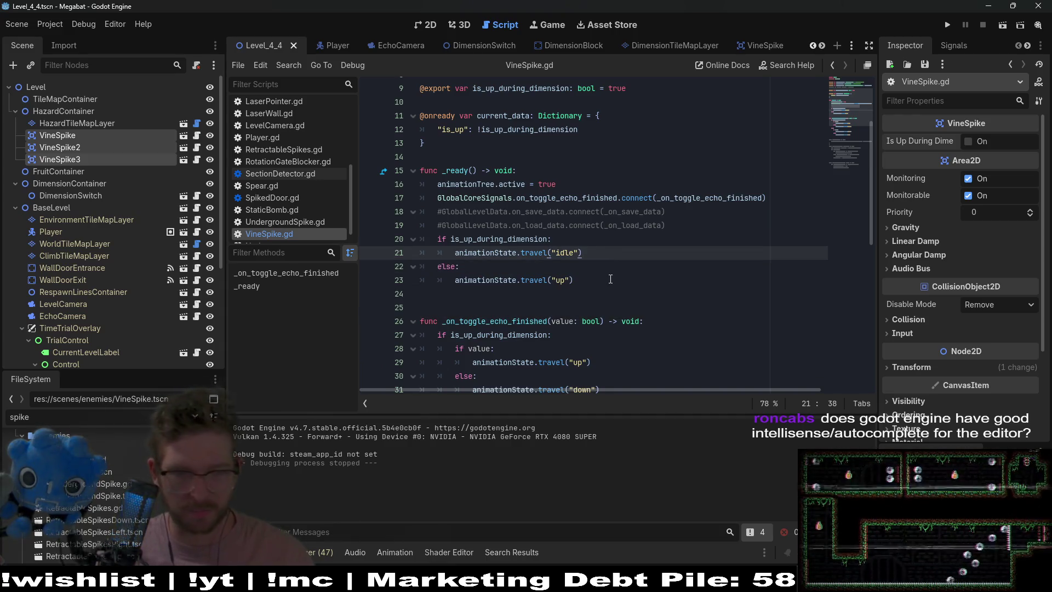
left_click(611, 278)
key("Return")
type("anim")
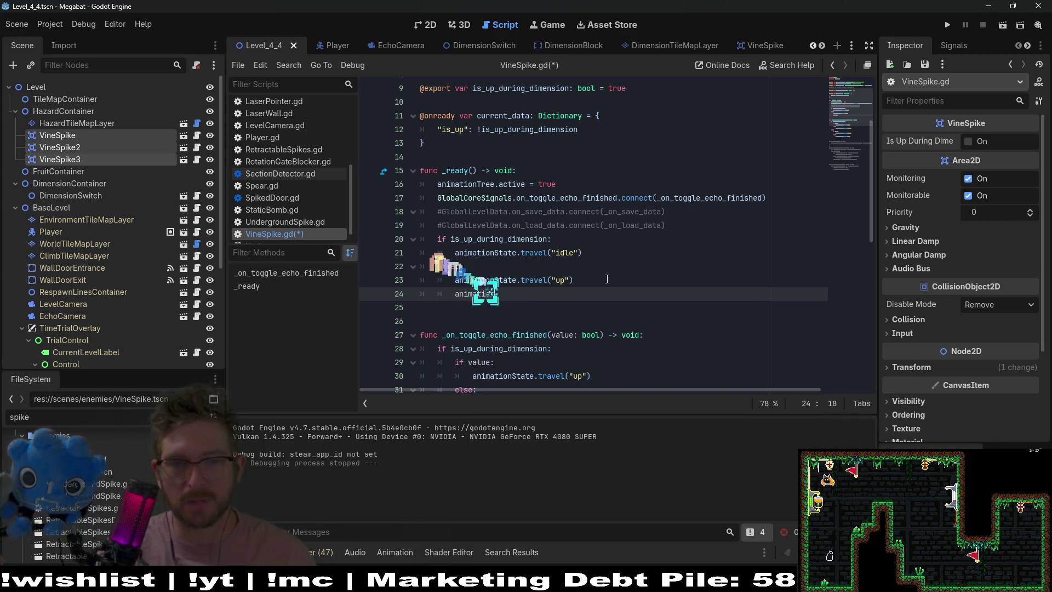
type("ationState.")
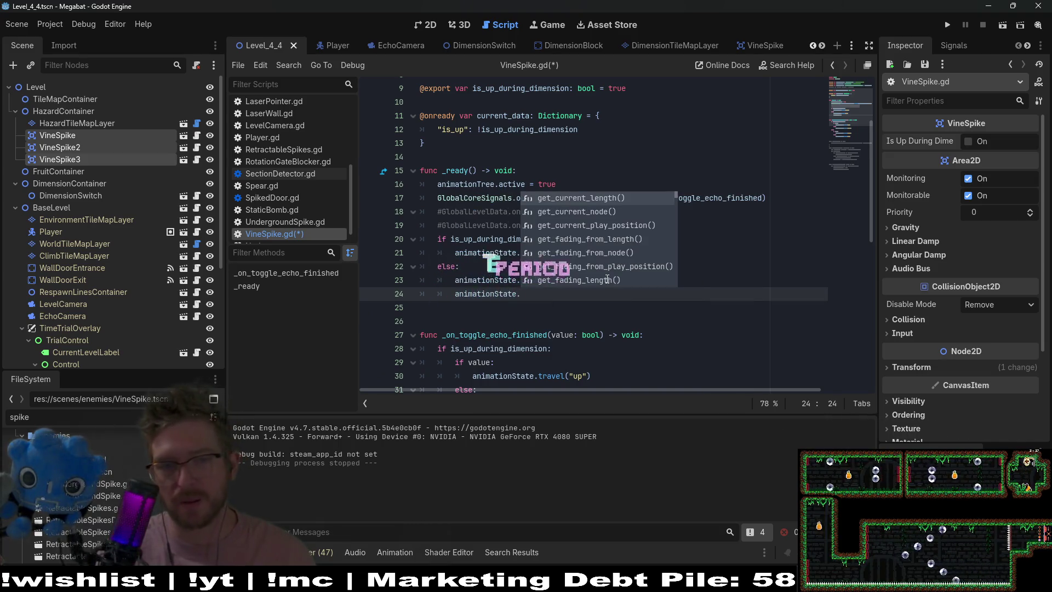
key("Up")
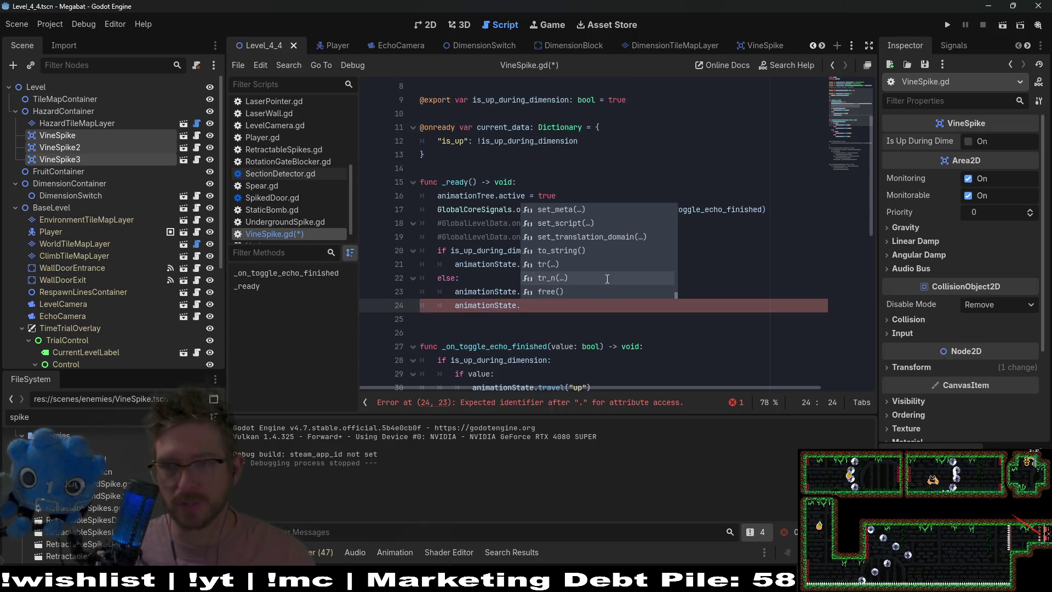
left_click_drag(655, 306, 656, 297)
key("BackSpace")
key("ctrl+s")
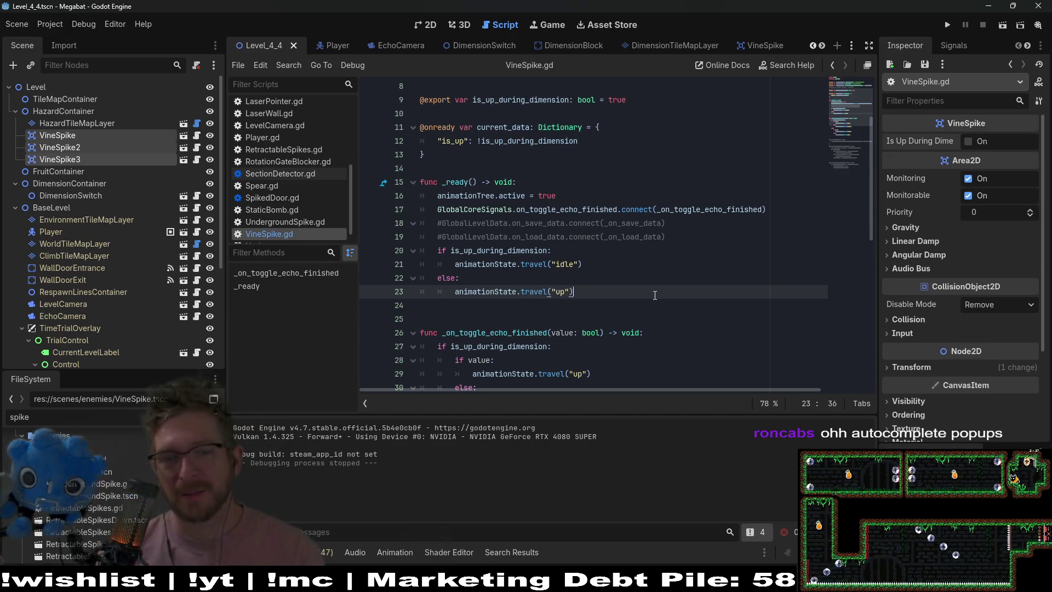
left_click(429, 26)
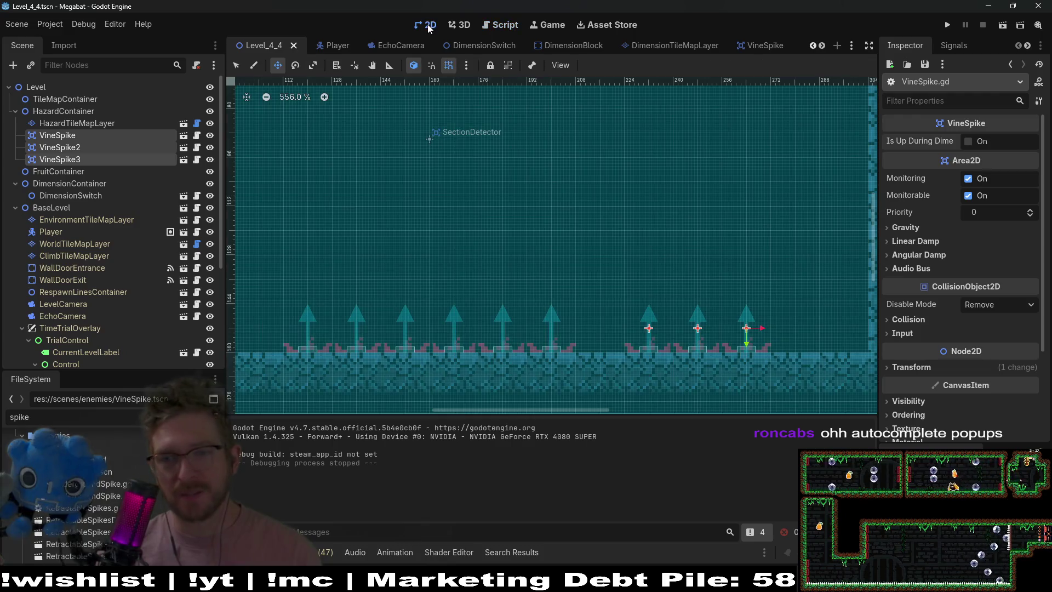
left_click(1002, 25)
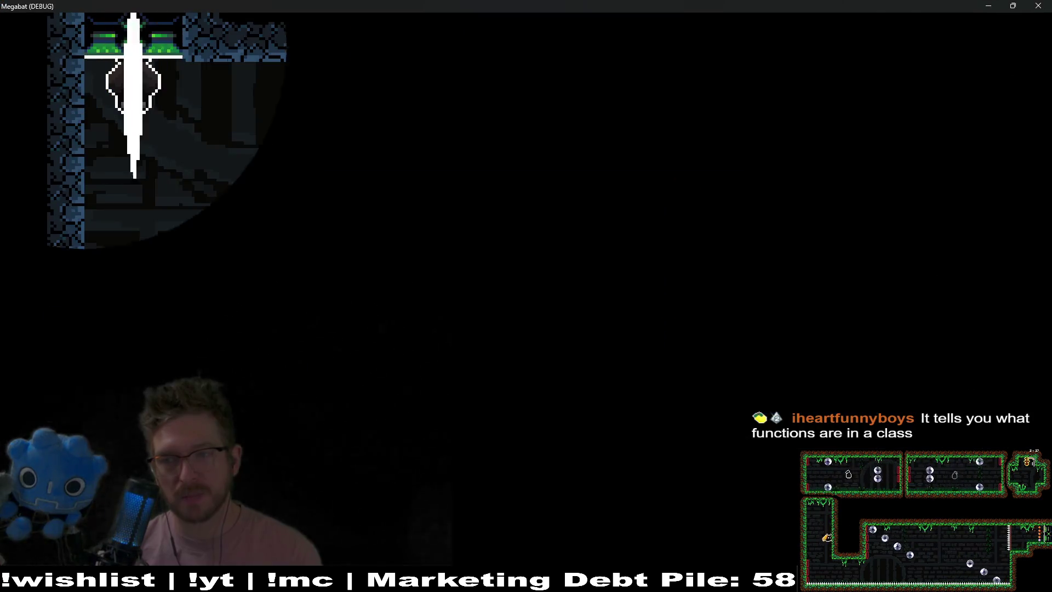
- Fly the bat down, echo to reveal the spike row and vine spikes, then close the game
key("Right")
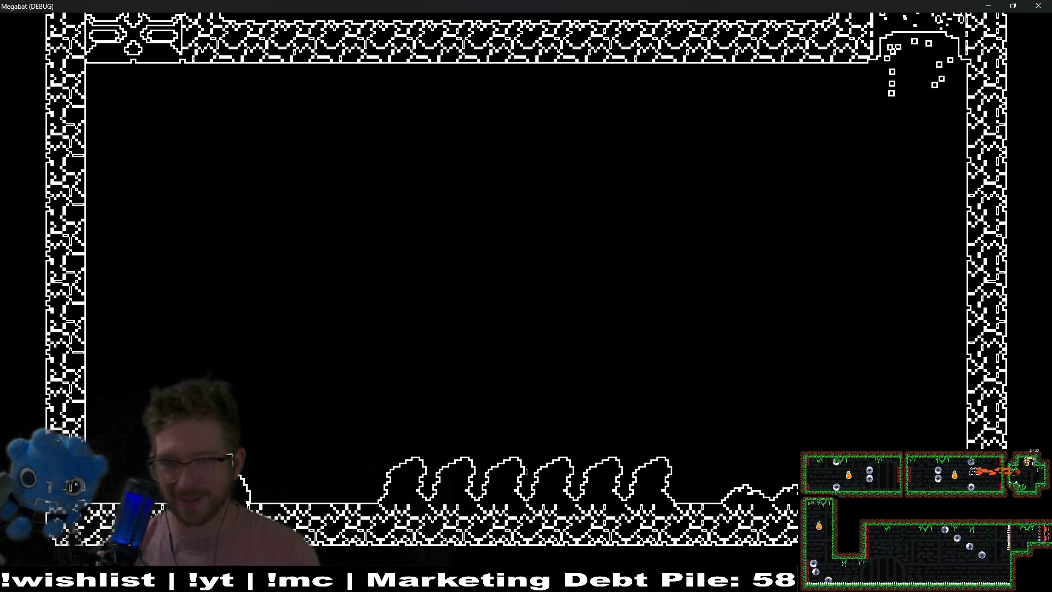
key("space")
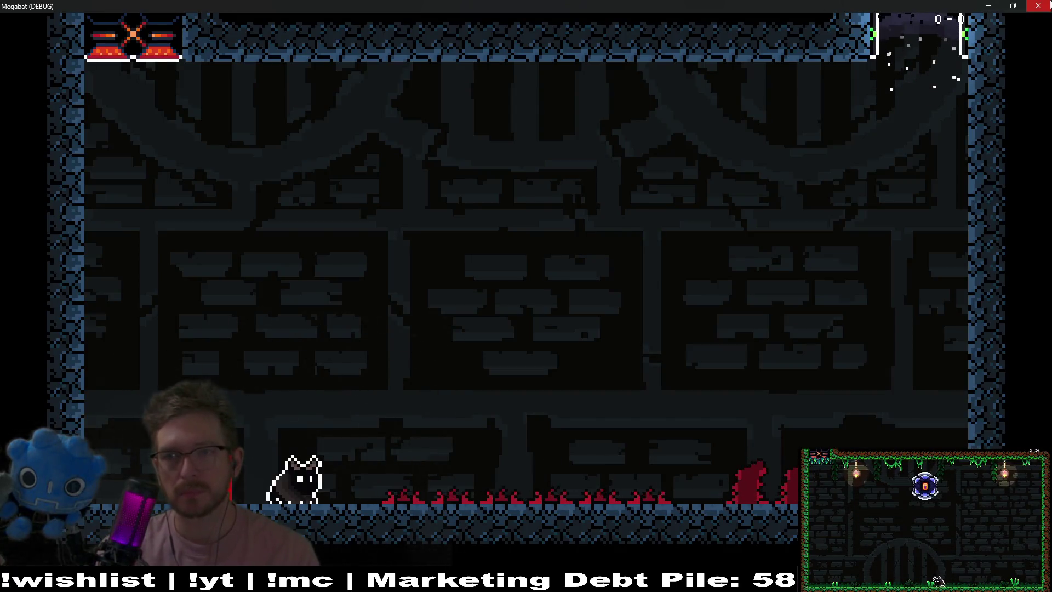
left_click(1042, 5)
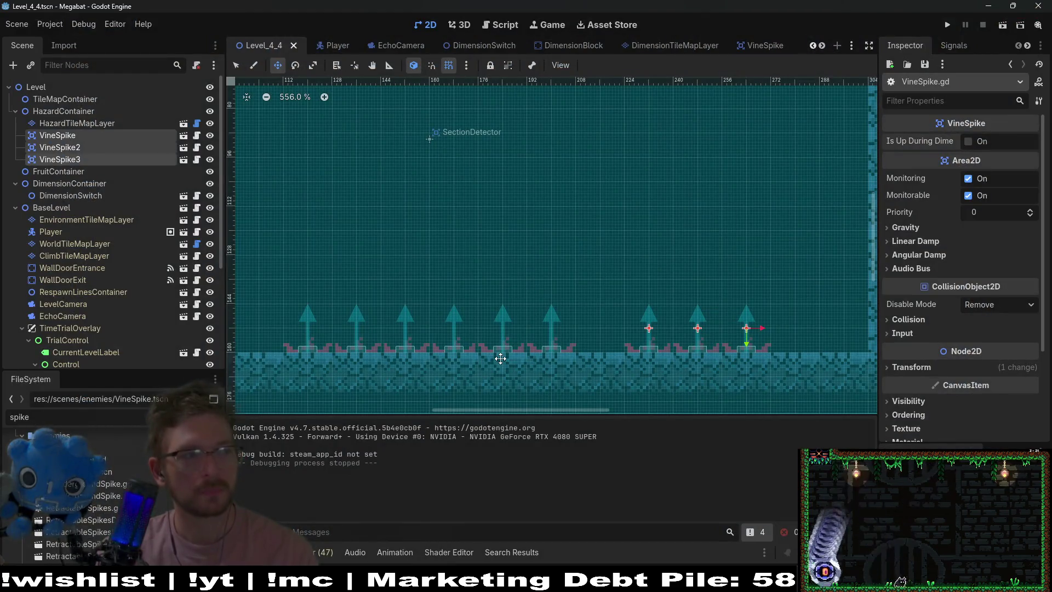
- Zoom the 2D canvas out from 556% to about 214% to see the whole room
scroll(504, 358, "down", 10)
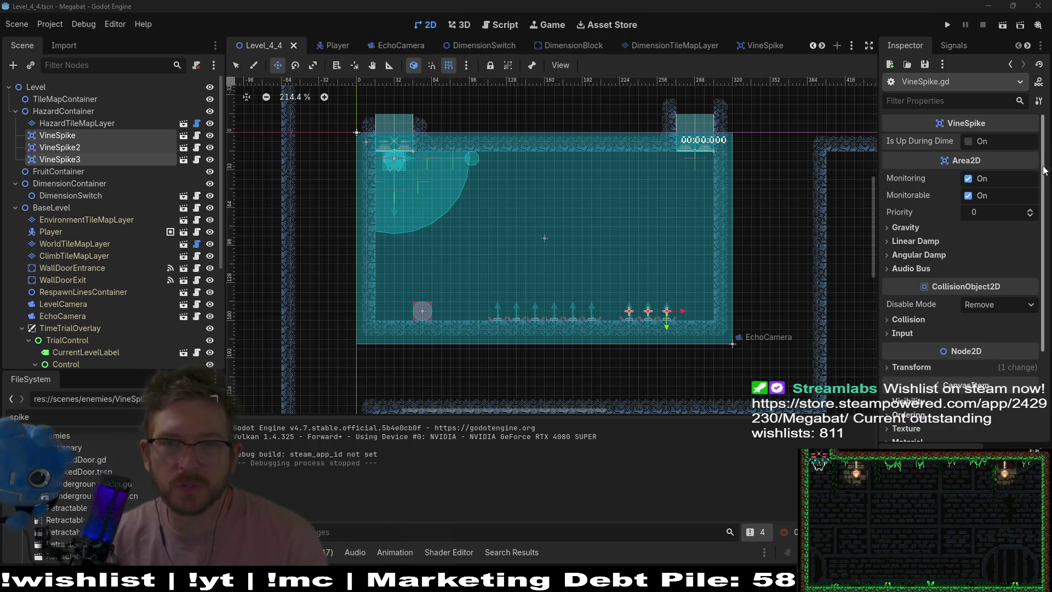
scroll(374, 45, "up", 3)
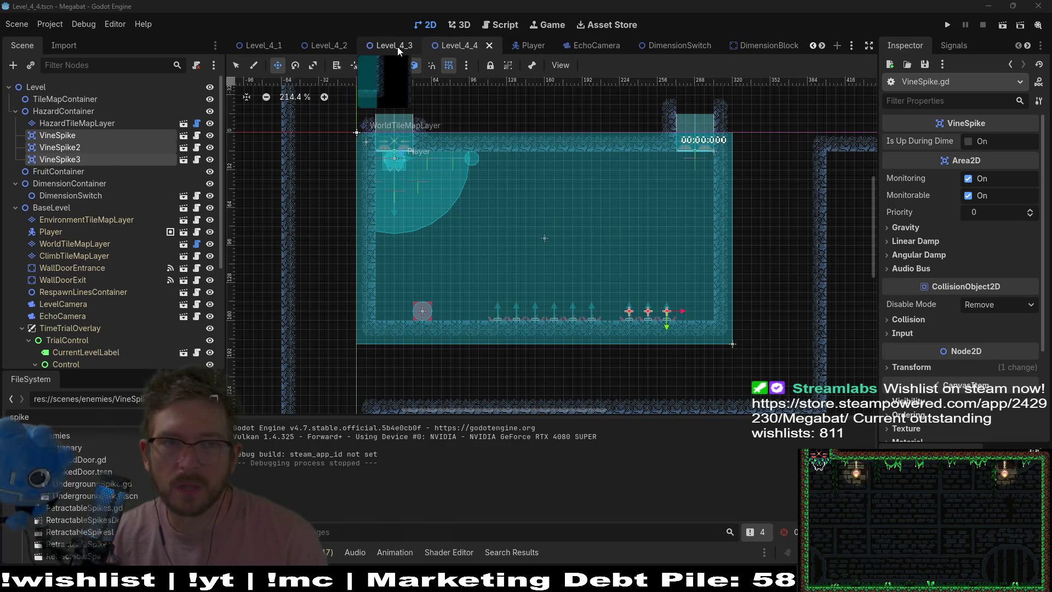
- Run Level_4_3 and fly the bat with sonar pulses through the first rooms up to the red orb
left_click(398, 48)
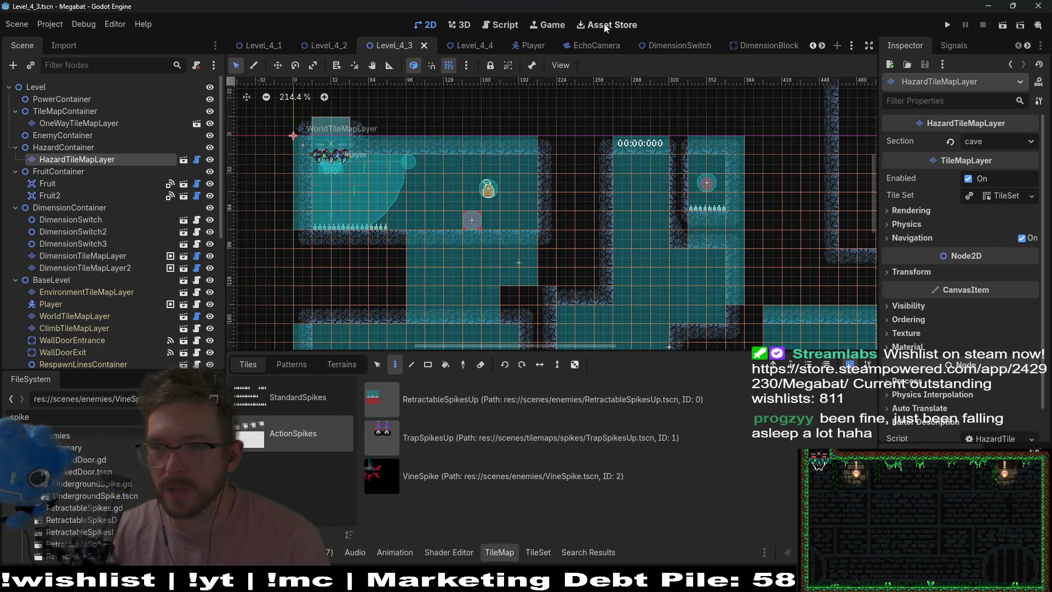
left_click(1008, 24)
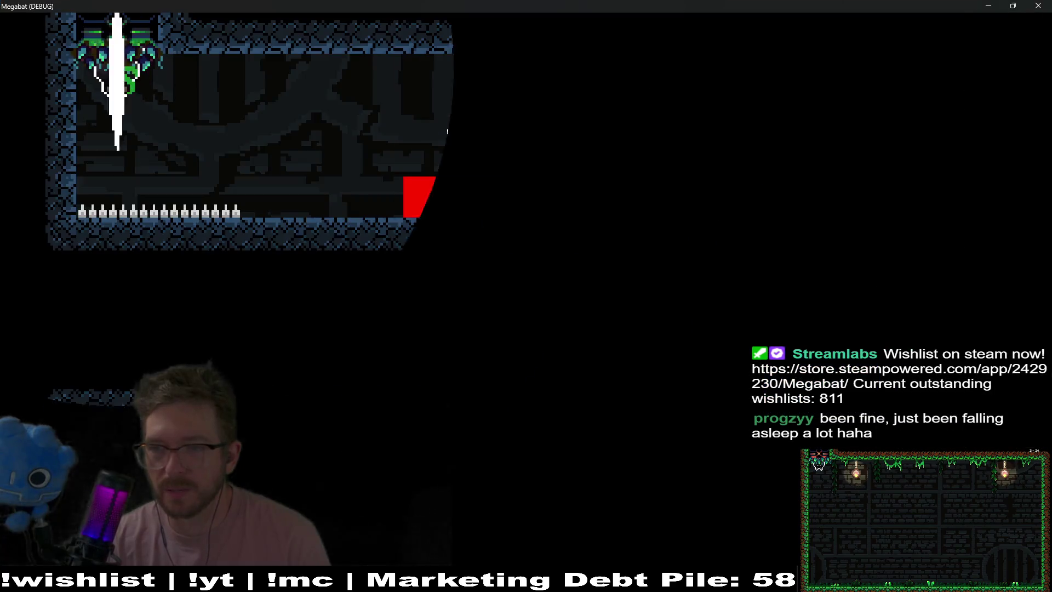
key("space")
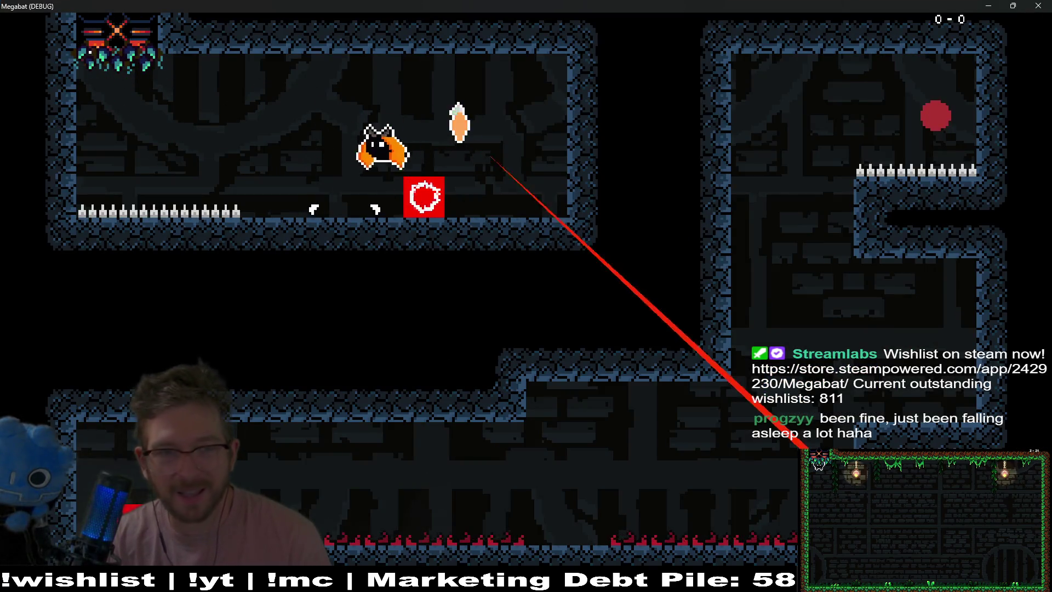
key("space")
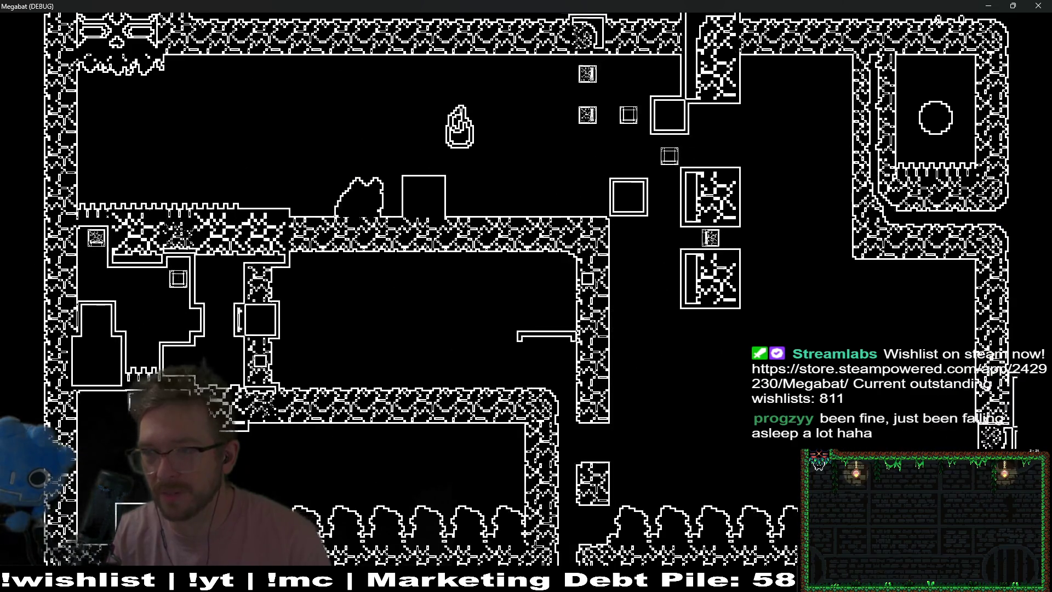
key("Right")
key("Left")
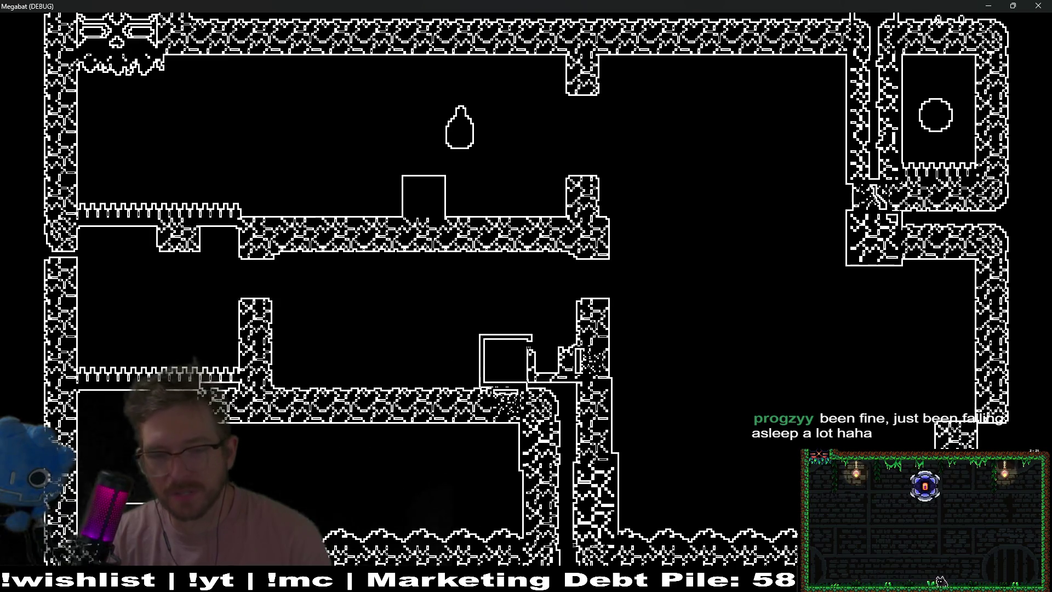
key("Right")
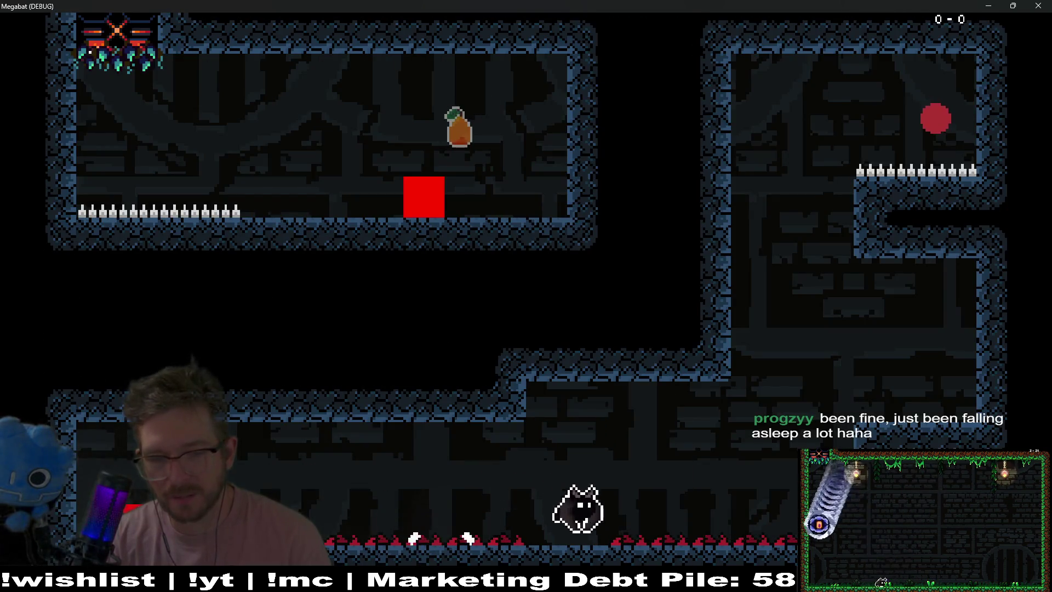
key("Up")
key("Right")
key("Left")
key("Left")
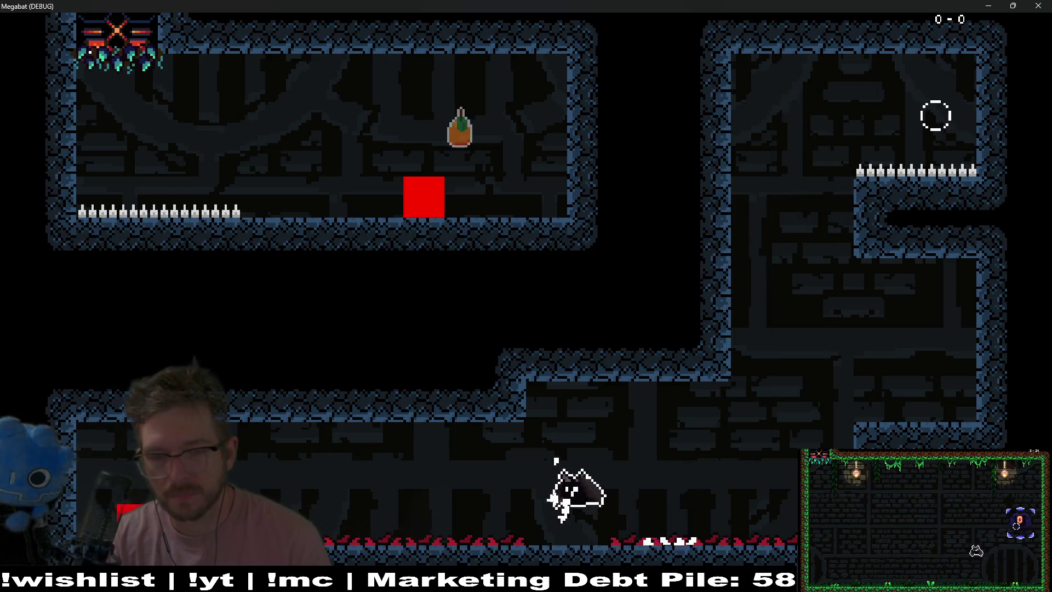
- Pulse sonar and fly out of the left room and down the corridor into the next three-room area
key("space")
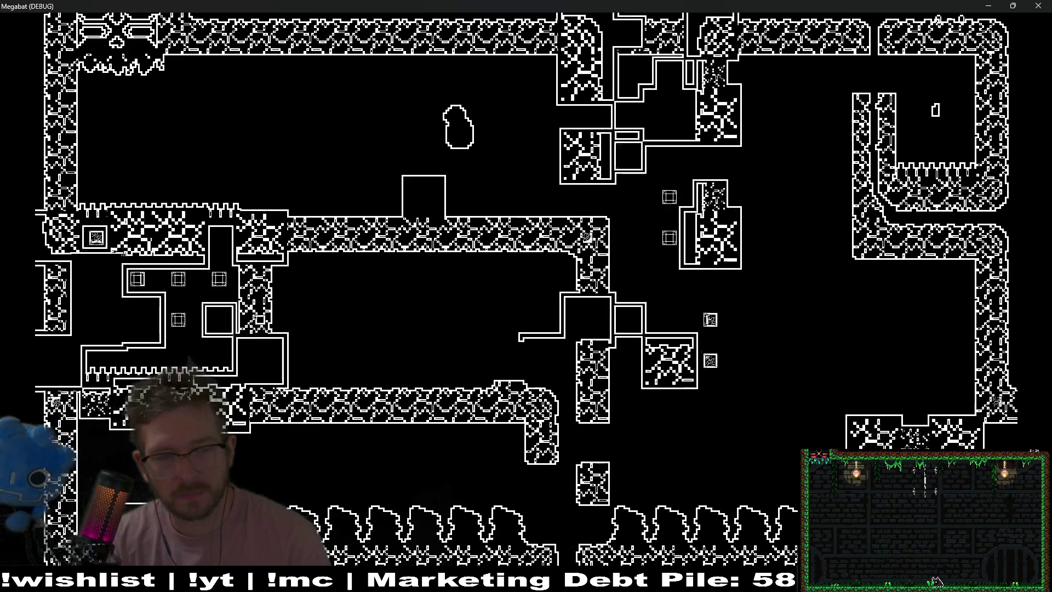
key("Right")
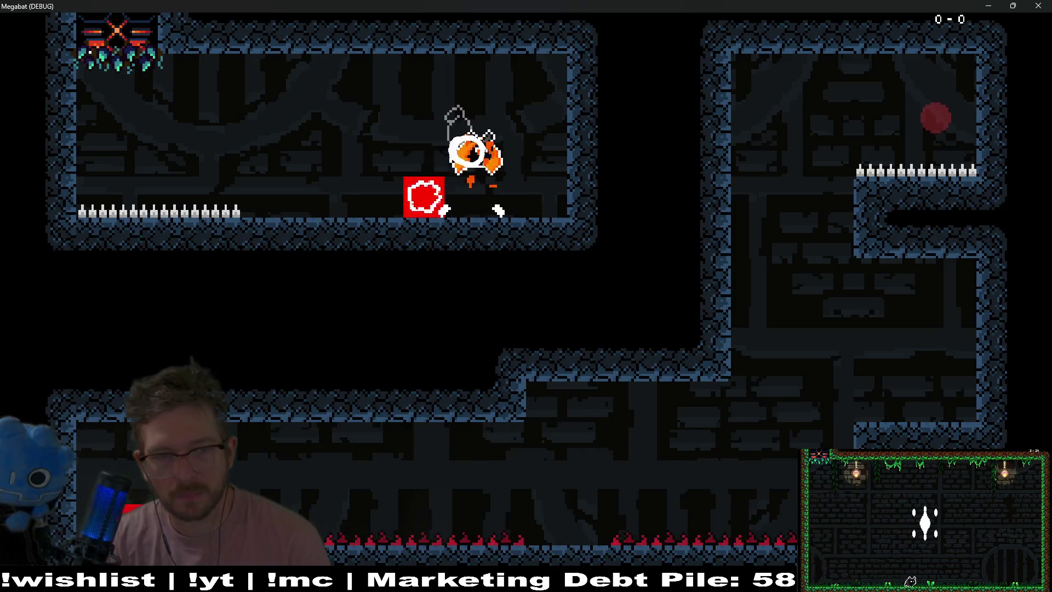
key("space")
key("Right")
key("Down")
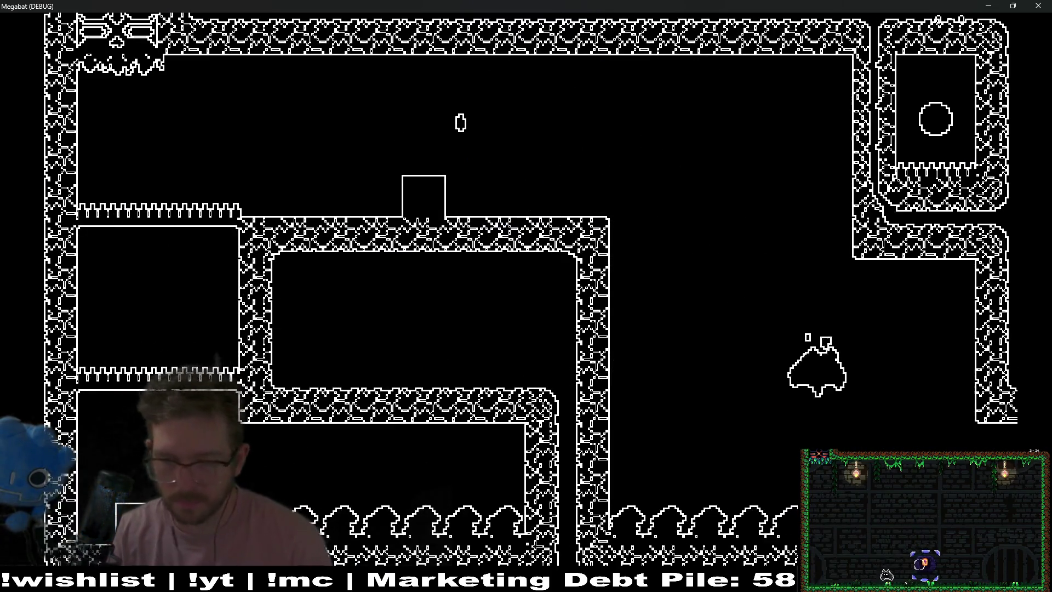
key("space")
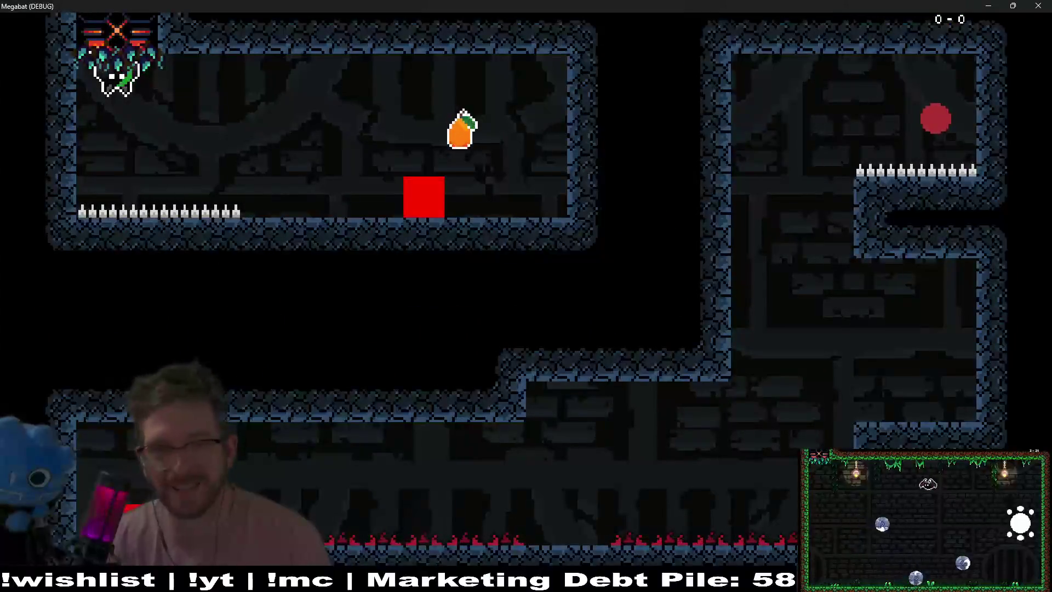
key("Right")
key("Right")
- Fly across the new three-room level past the carrot and red orb, then close the game
key("space")
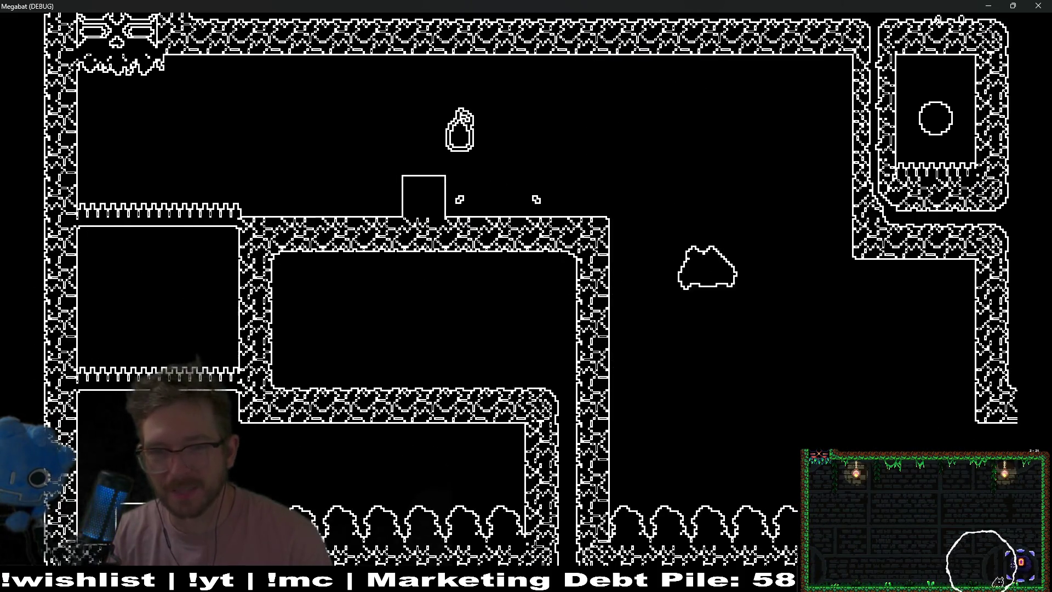
key("Left")
key("space")
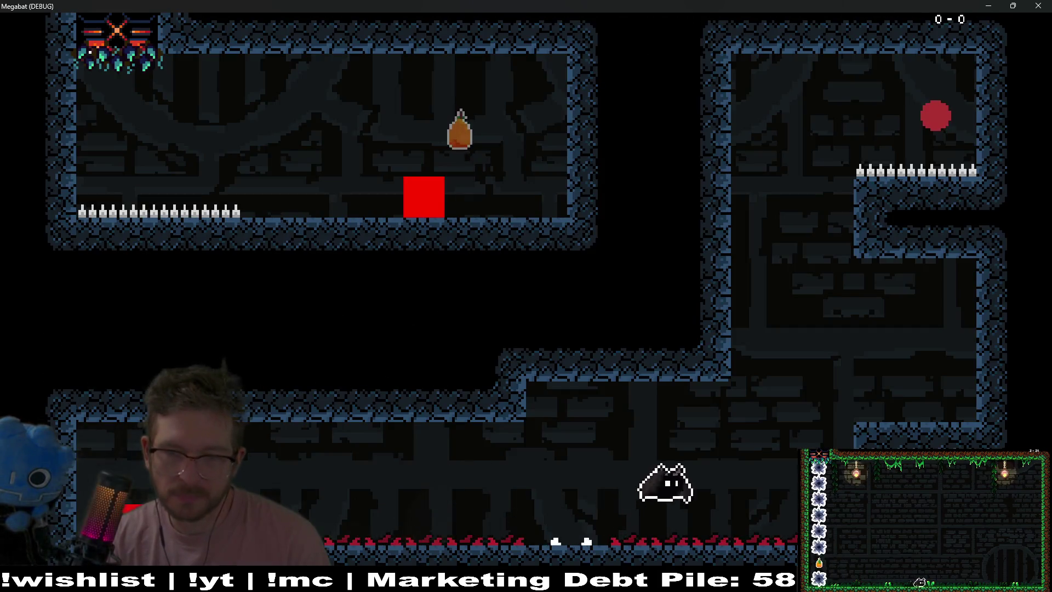
key("Up")
key("Left")
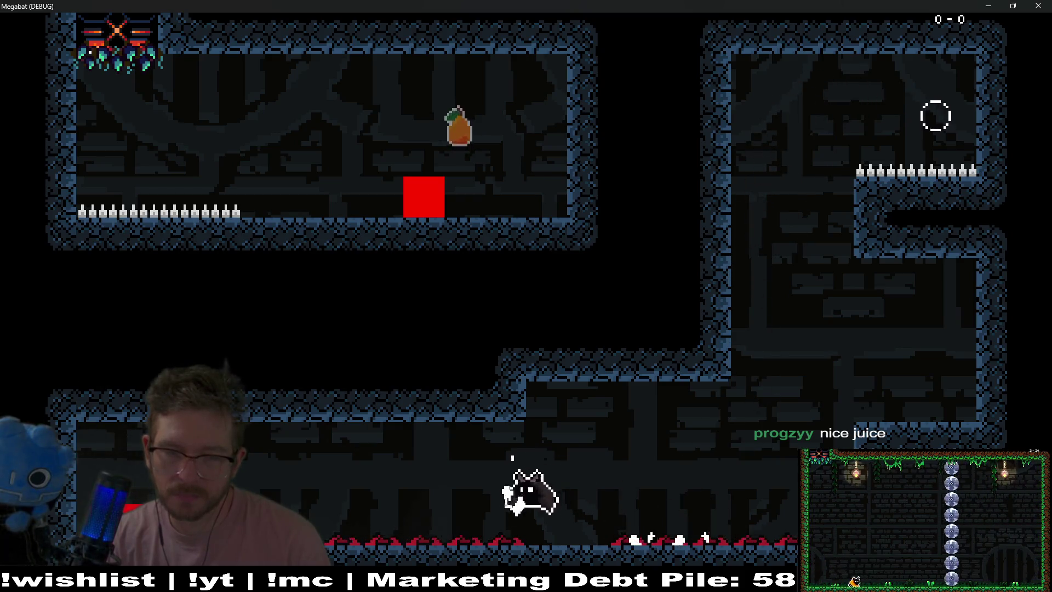
key("space")
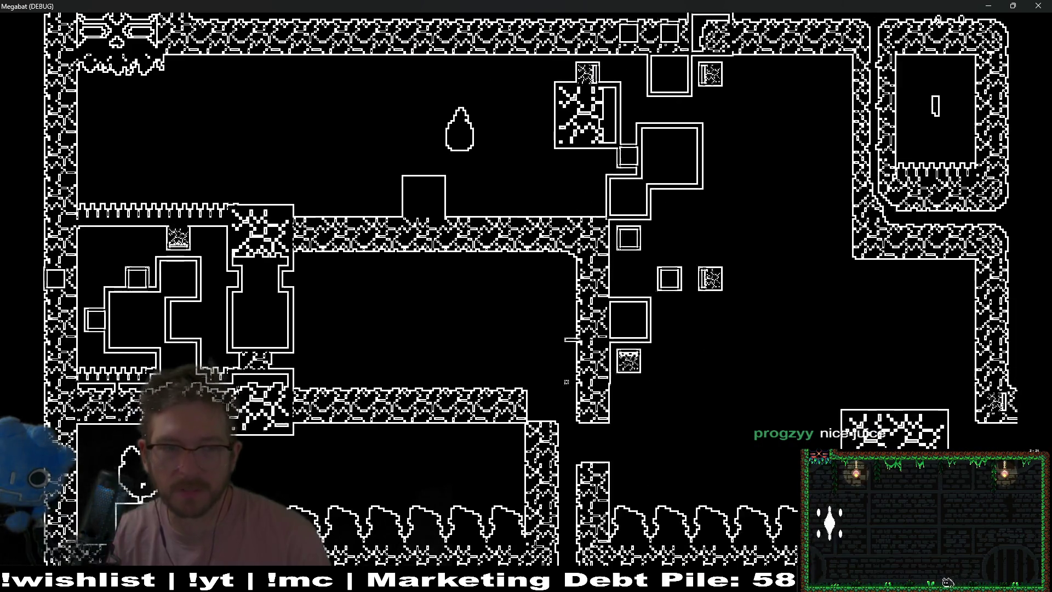
key("Right")
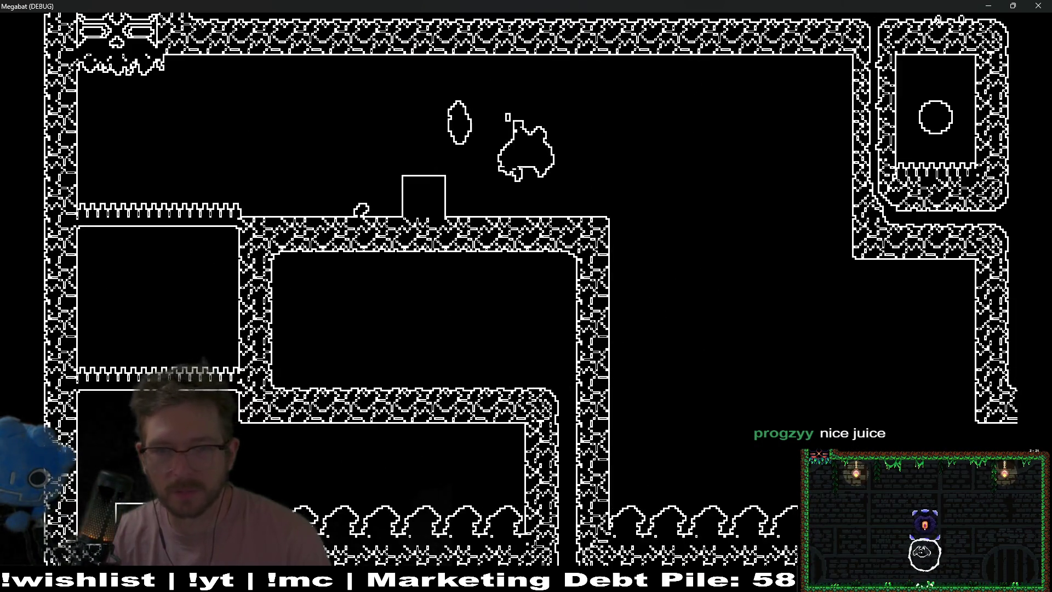
key("Right")
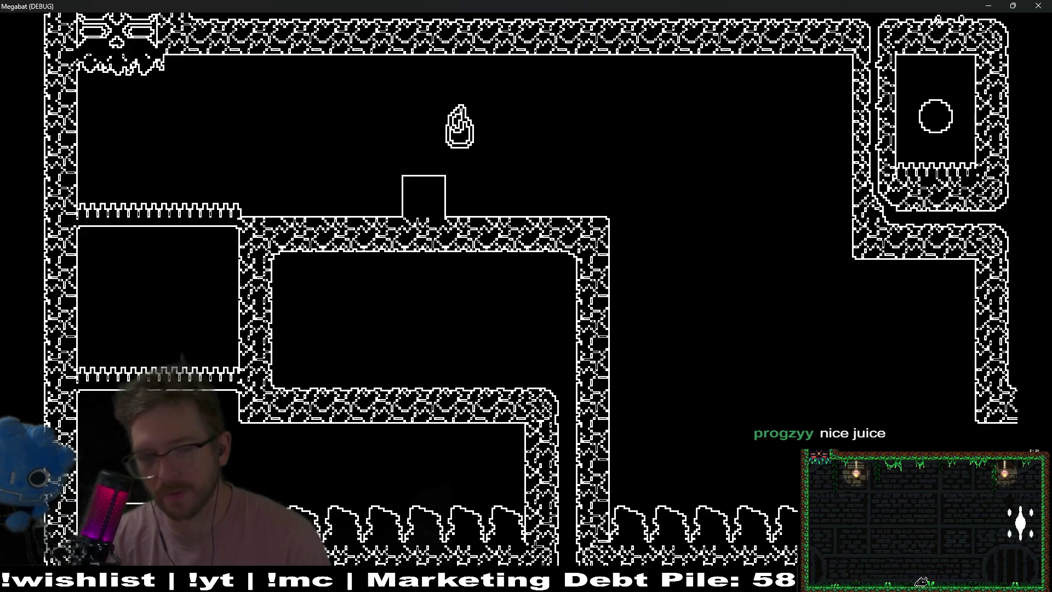
key("Right")
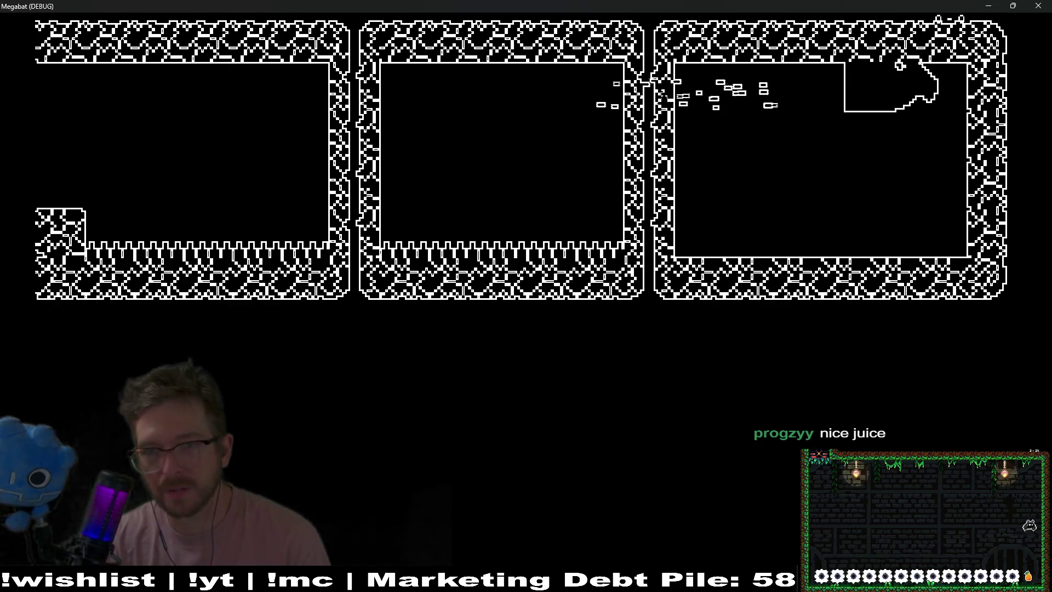
key("Left")
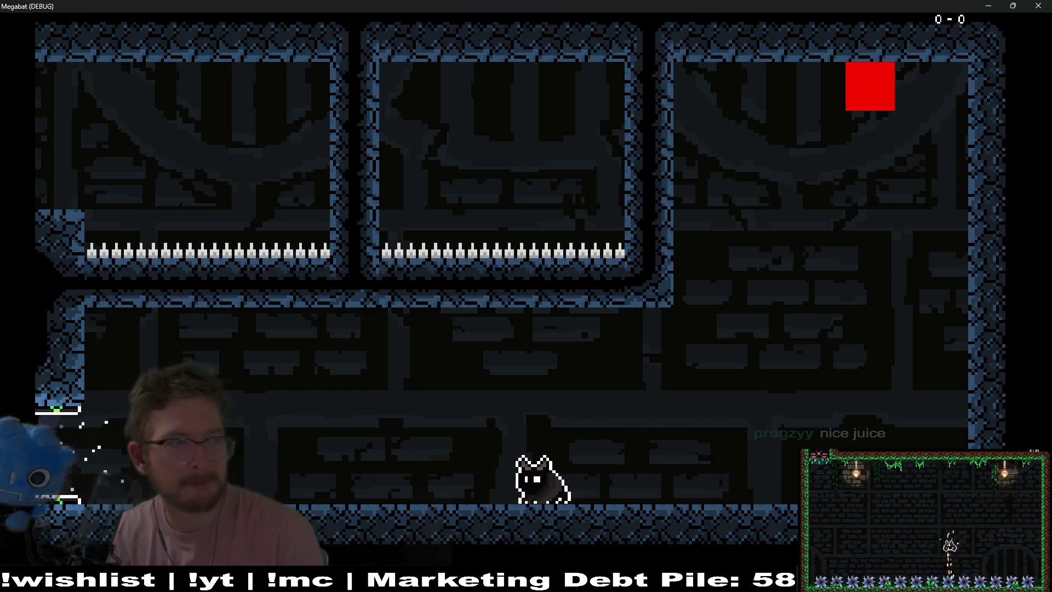
left_click(1035, 9)
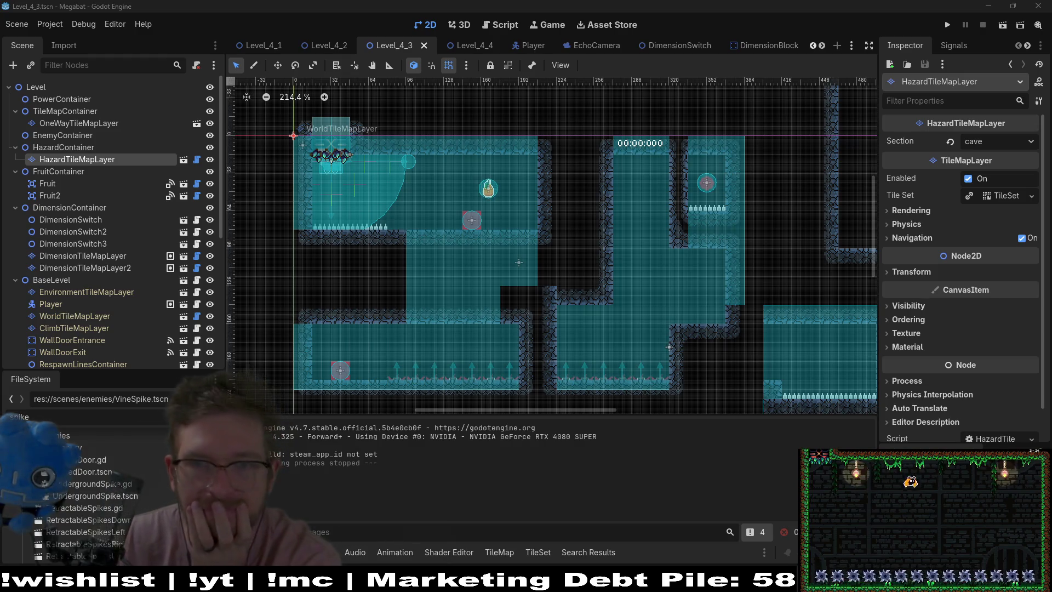
- Check the level tabs, then snap the Earth on Stream browser window to fill the screen
mouse_move(452, 47)
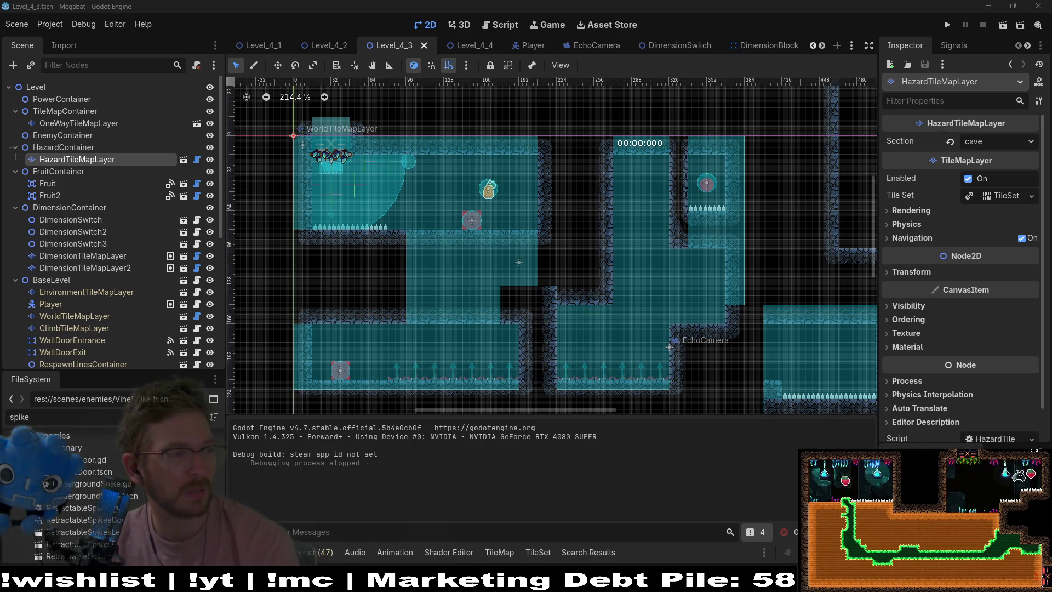
left_click_drag(439, 5, 440, 3)
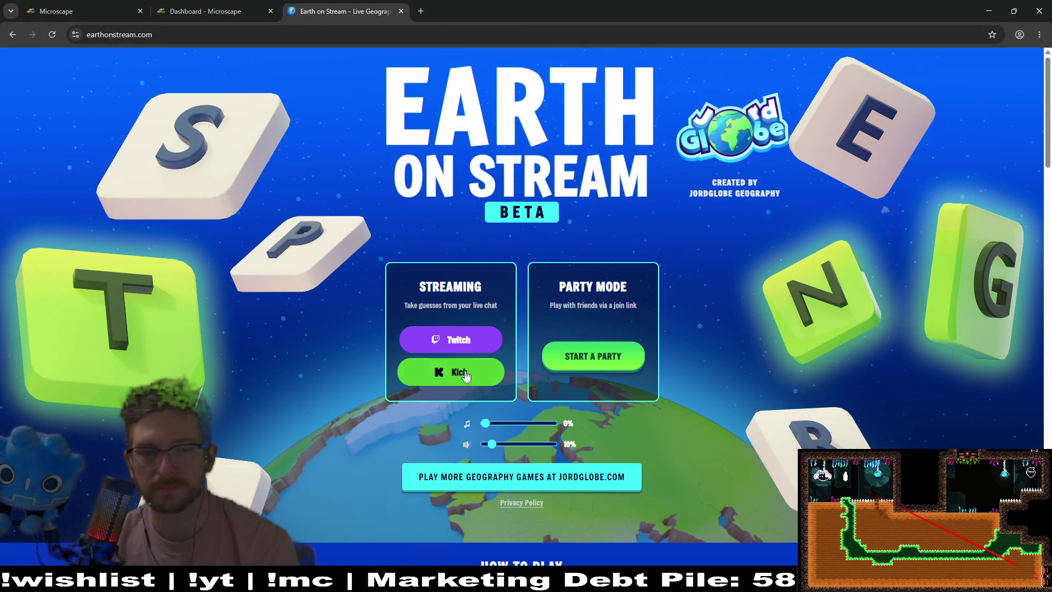
- Choose Twitch live-chat guessing, reload and reselect Twitch, then start the geography game
left_click(450, 340)
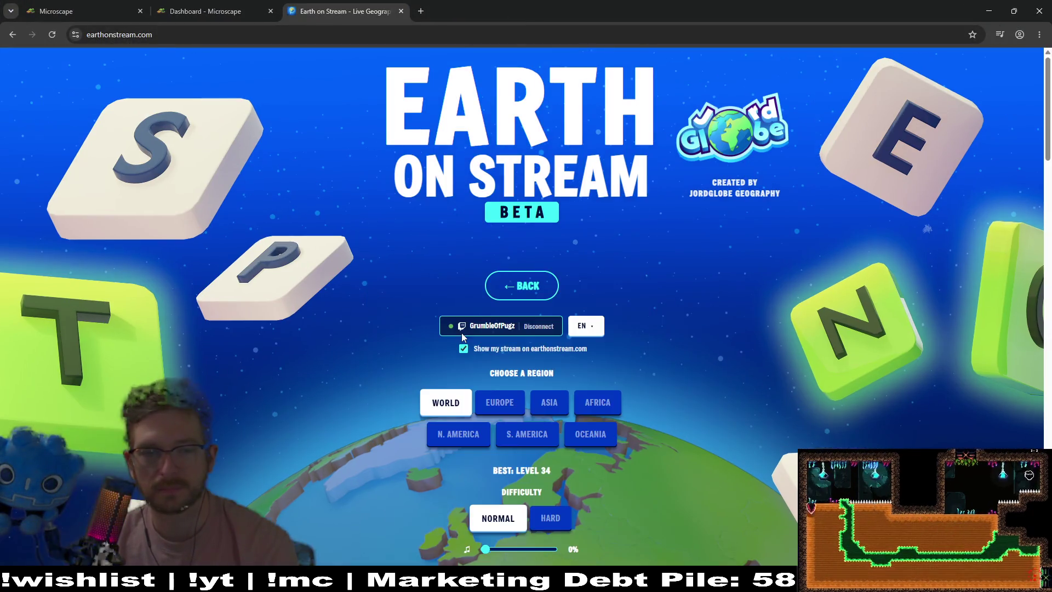
scroll(643, 448, "down", 3)
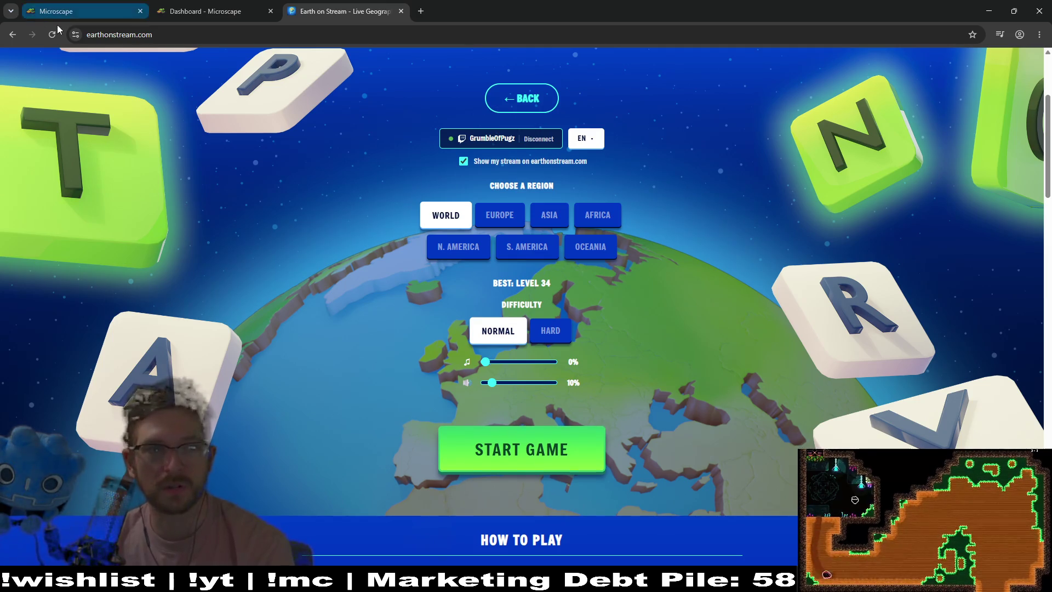
left_click(54, 40)
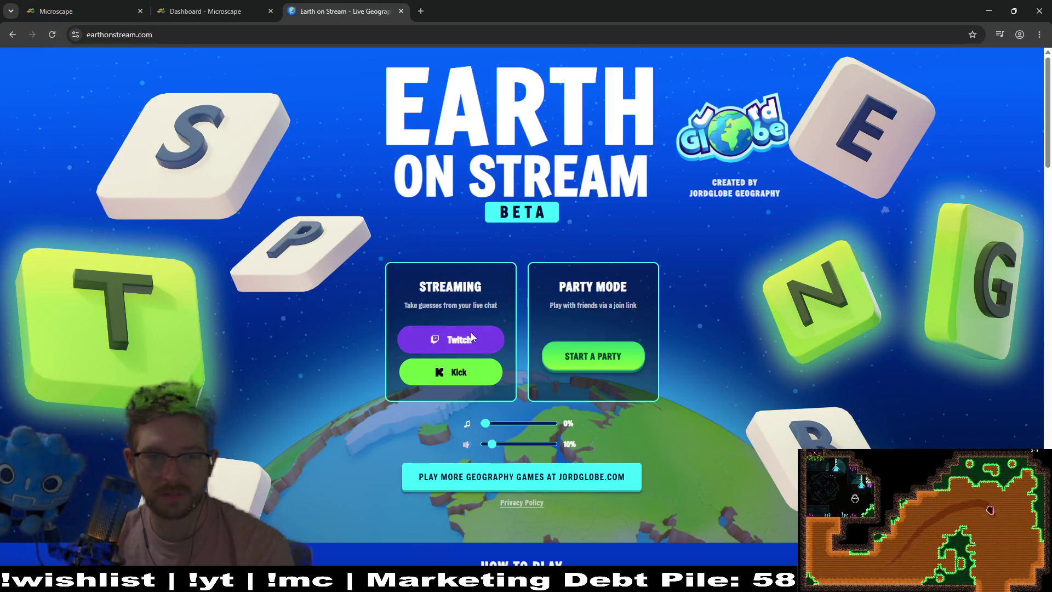
left_click(471, 336)
scroll(559, 268, "down", 6)
left_click(559, 269)
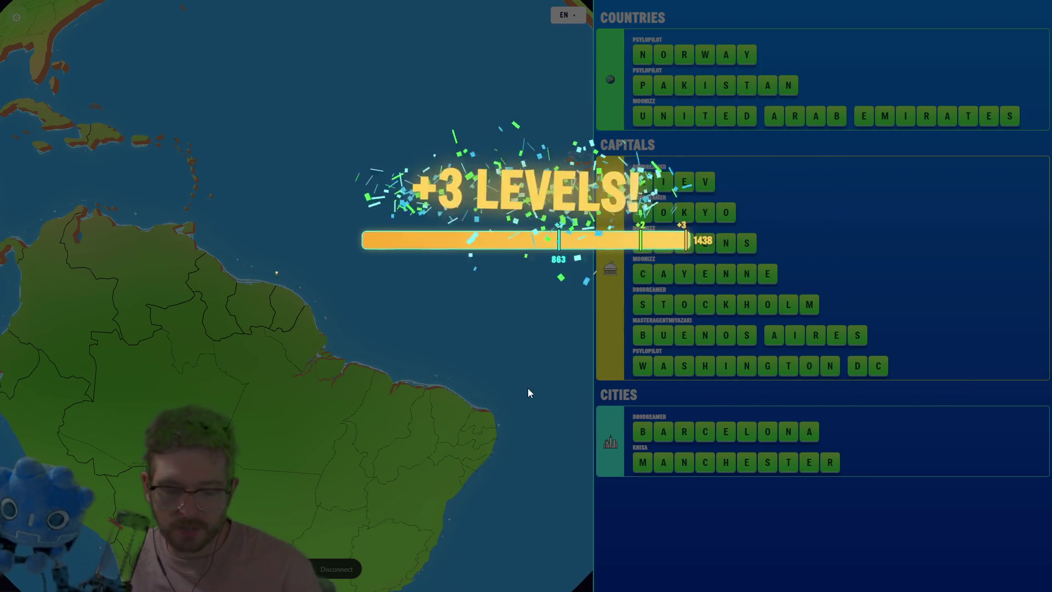
- Exit fullscreen, close the Earth on Stream tab, and switch back to Godot
key("F11")
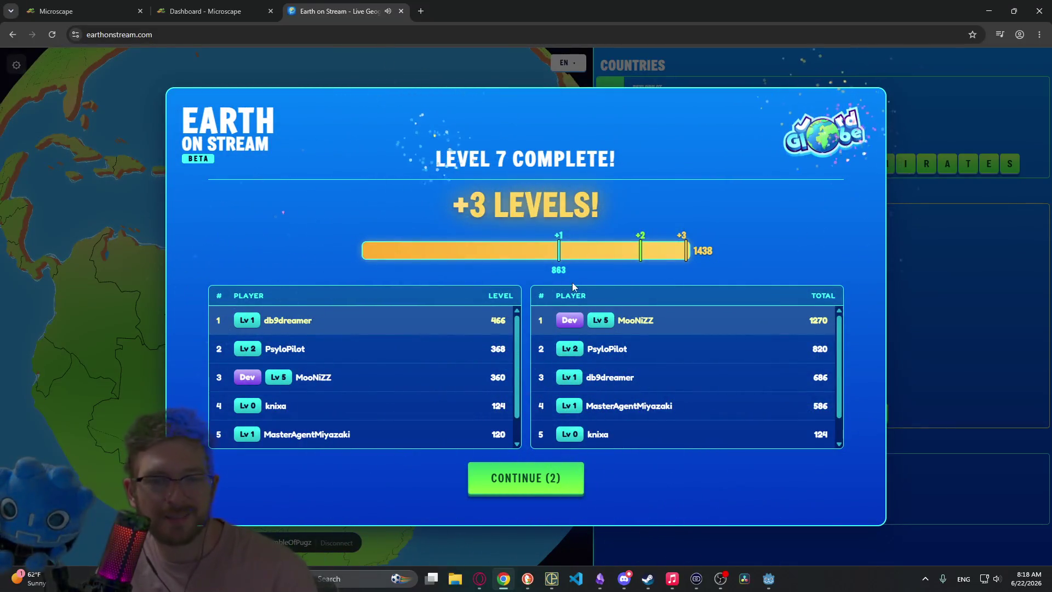
left_click(401, 11)
key("alt+Tab")
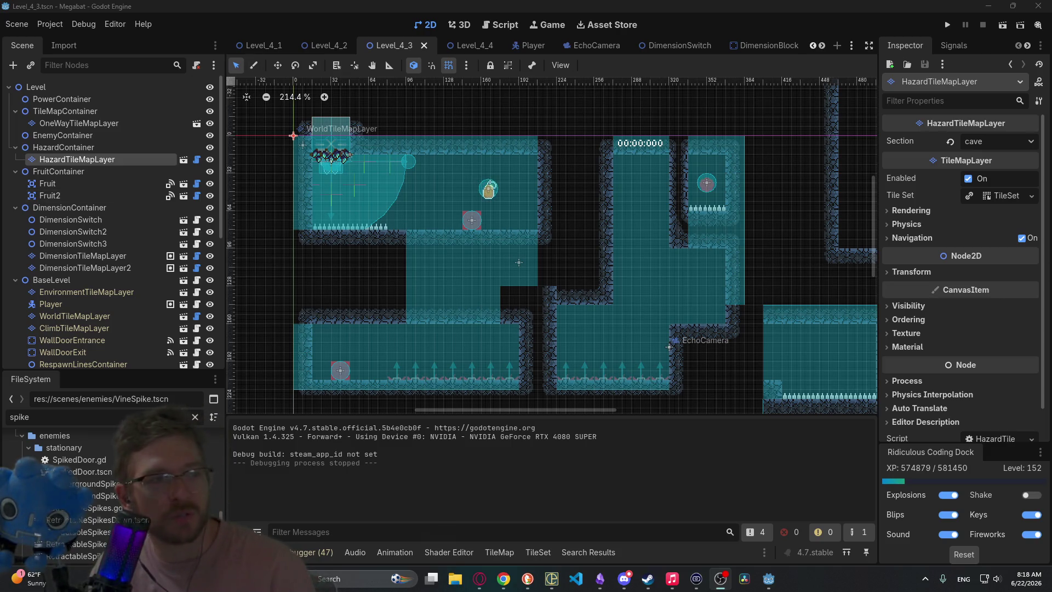
- Switch to the Microscape game running in Chrome
key("alt+Tab")
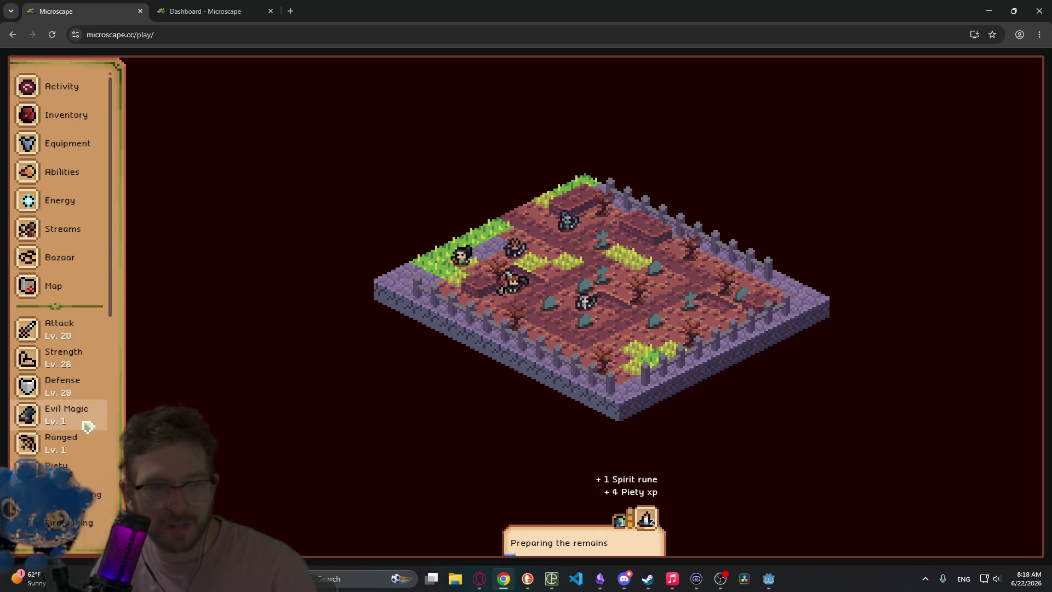
- Return from the Microscape play page to the Godot editor
key("alt+Tab")
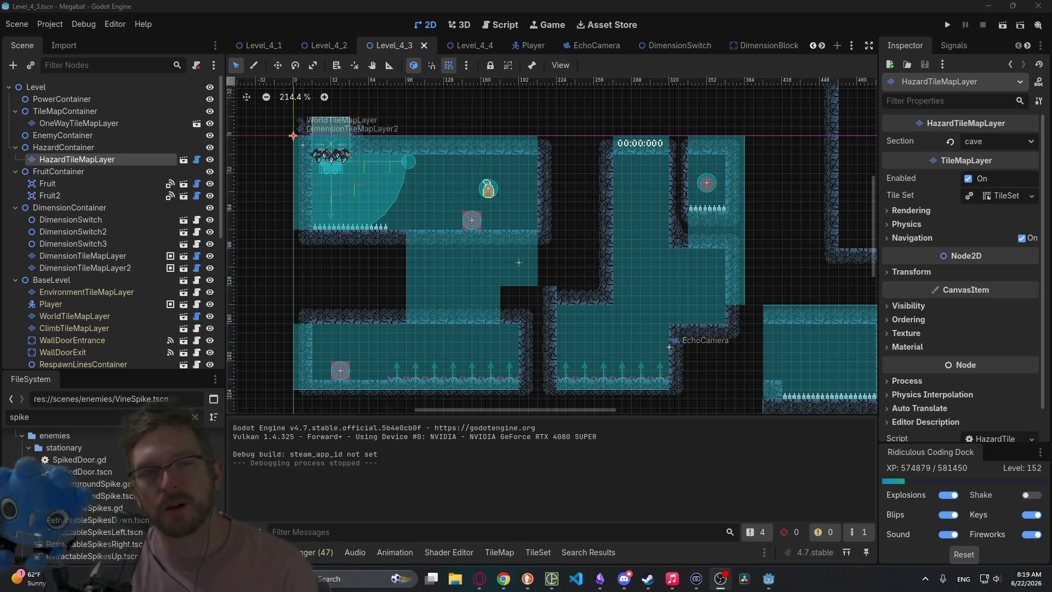
- Make Level_4_4 the active scene instead of Level_4_3
left_click(463, 46)
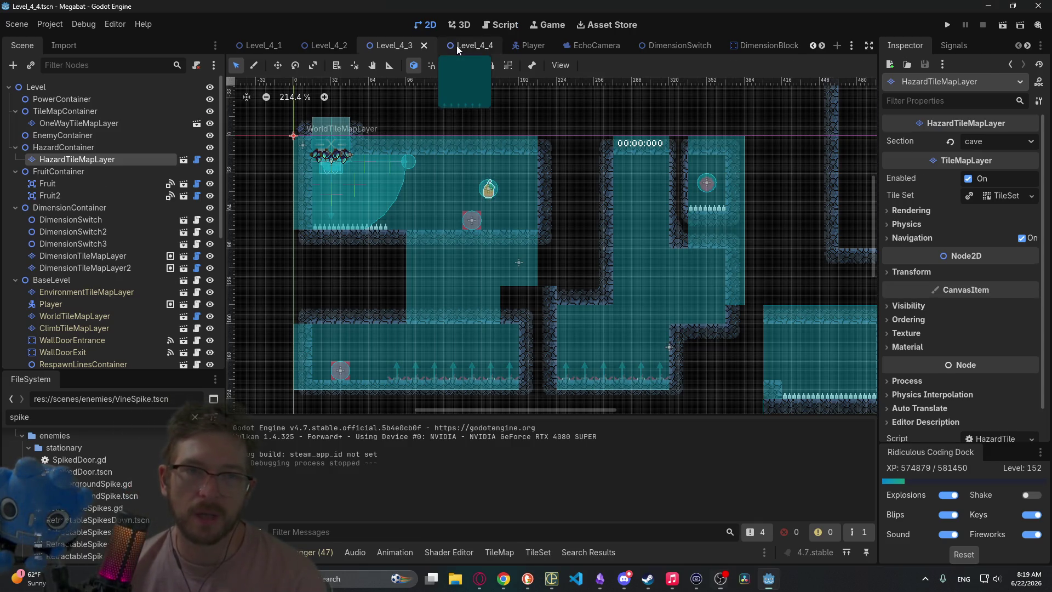
- Glance at the VineSpike.gd script, then return to the Level_4_4 2D view and check the browser
left_click(500, 25)
left_click(426, 26)
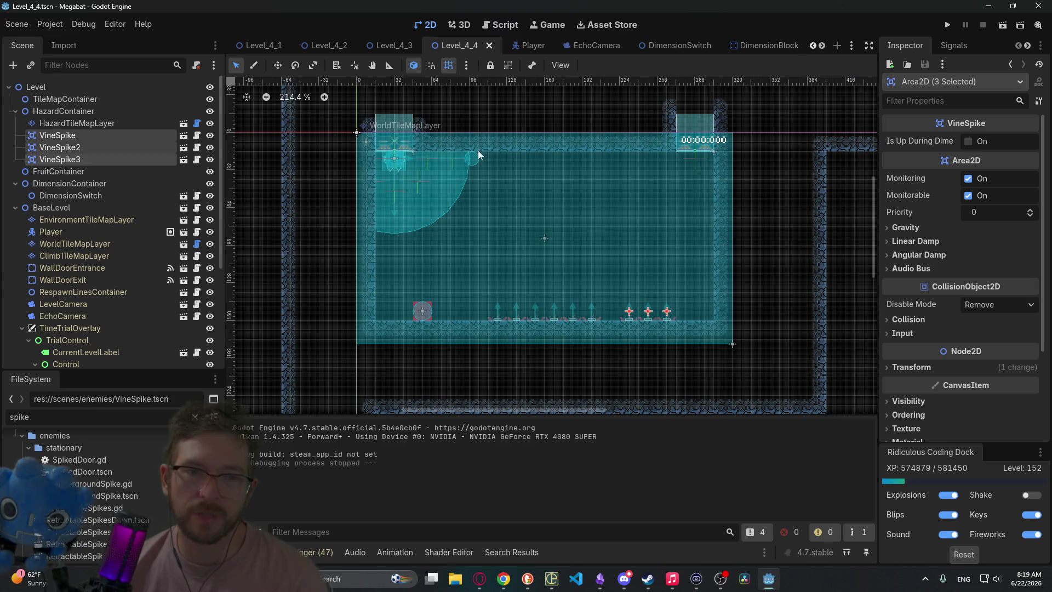
scroll(539, 258, "up", 2)
scroll(119, 236, "down", 5)
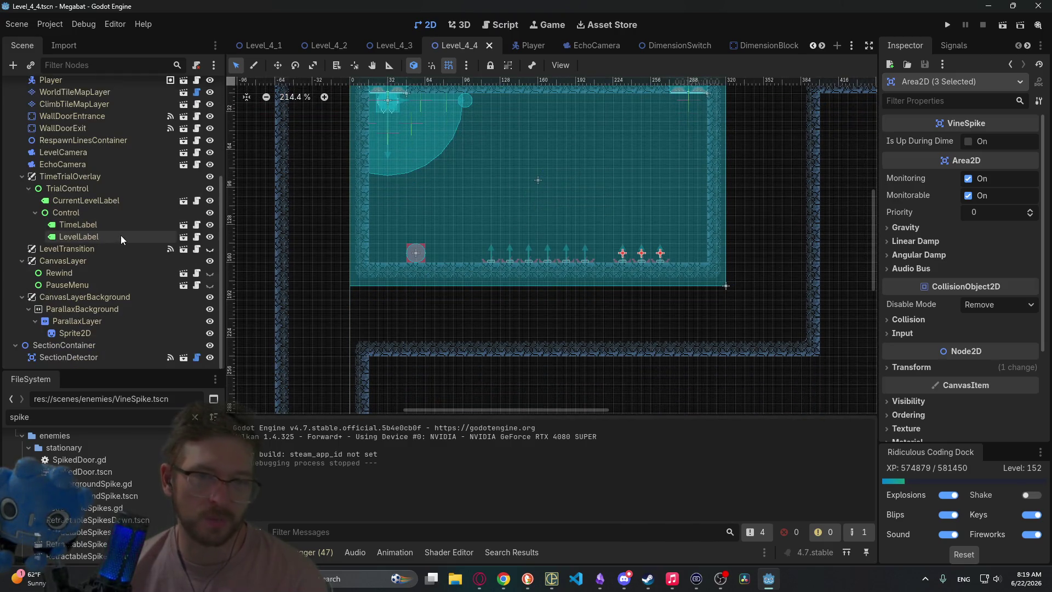
left_click_drag(742, 221, 668, 294)
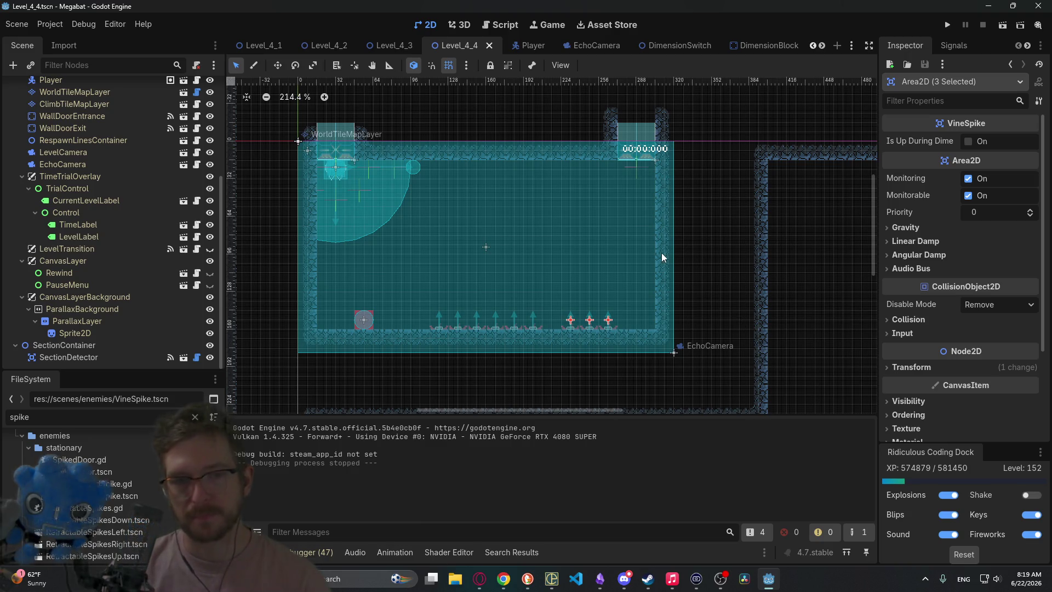
scroll(605, 297, "up", 1)
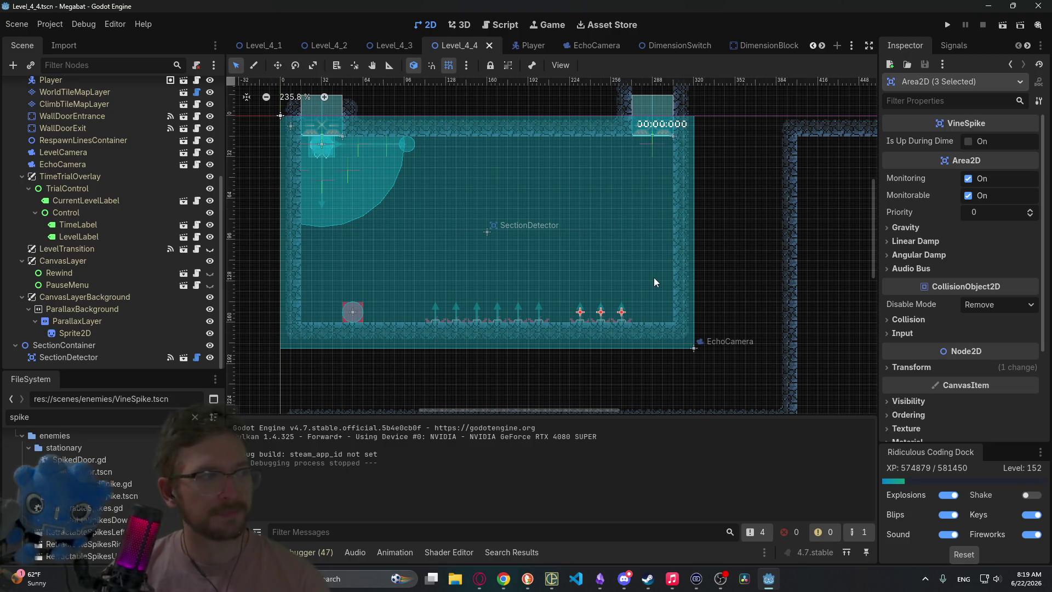
key("alt+Tab")
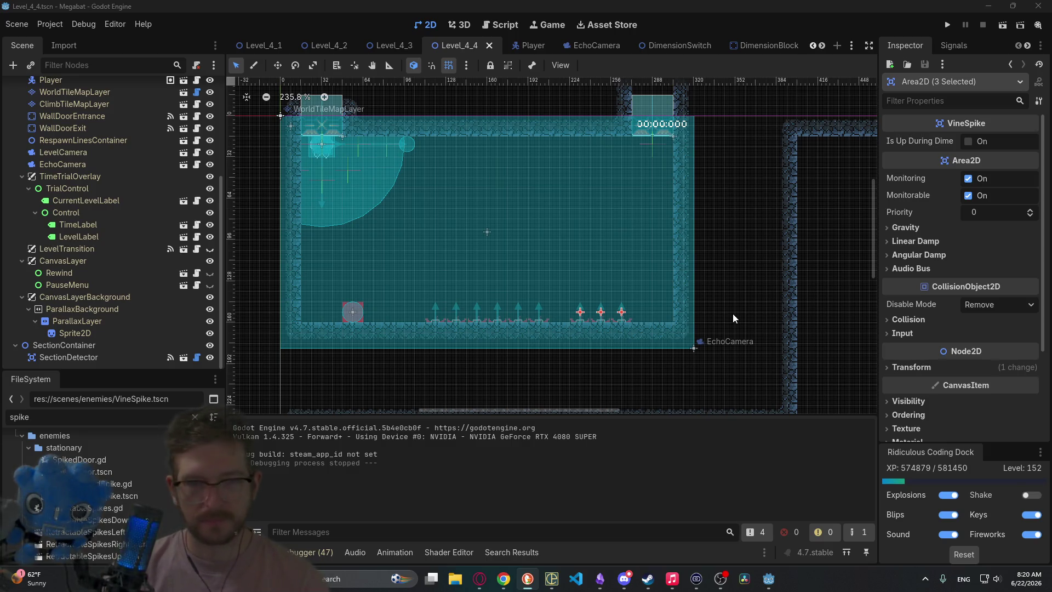
scroll(71, 165, "up", 5)
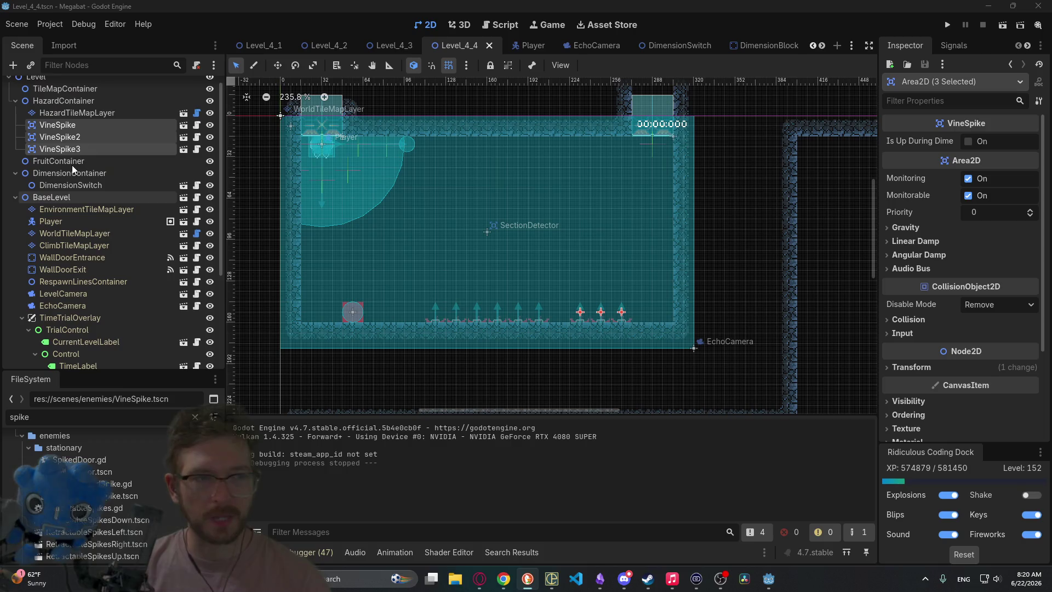
- Instance DimensionTileMapLayer.tscn under DimensionContainer, searching for 'dime'
right_click(97, 171)
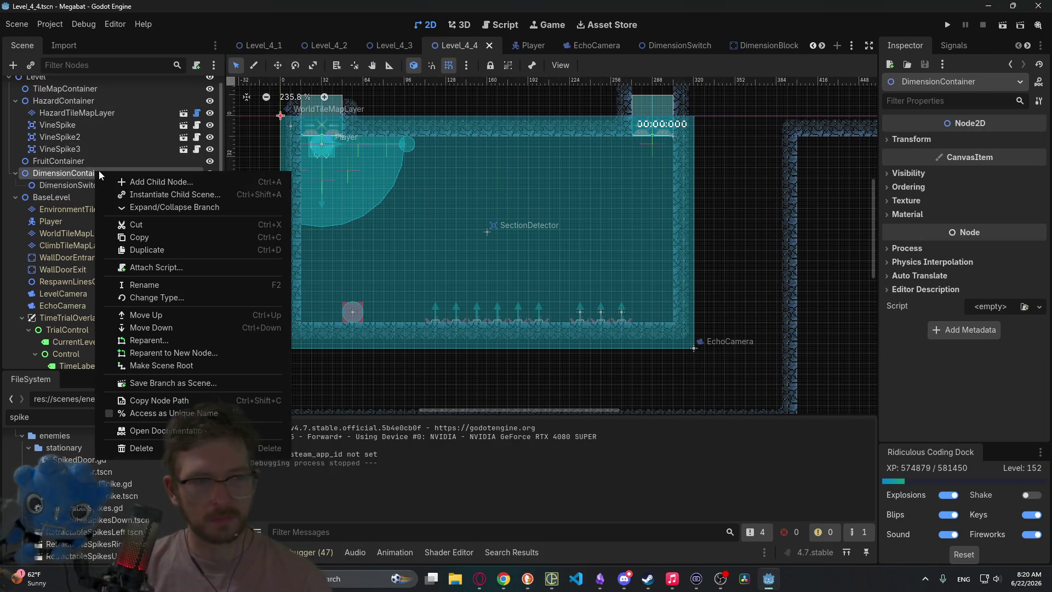
left_click(153, 196)
type("dime")
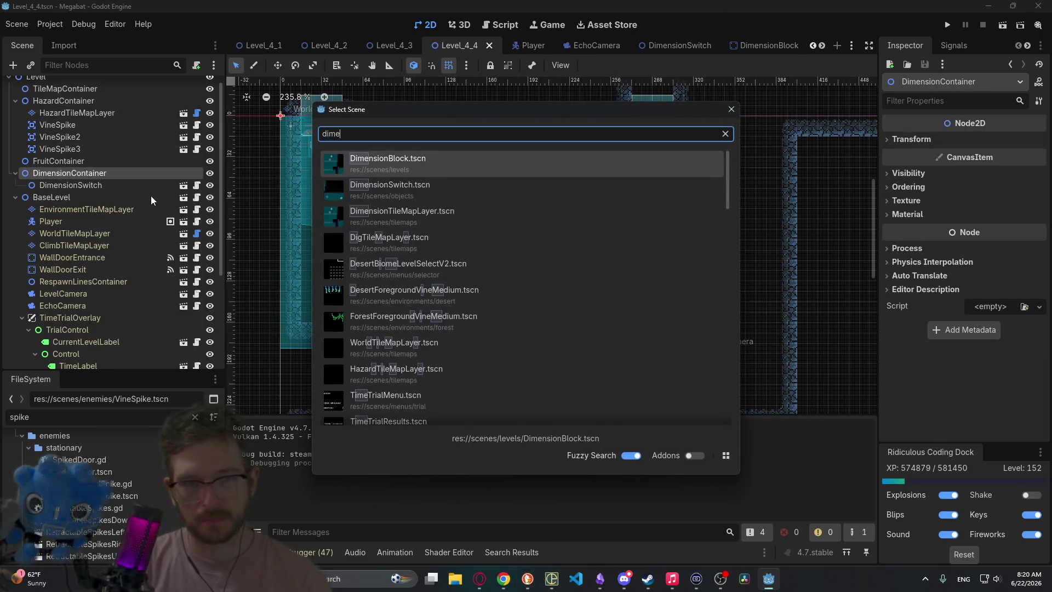
key("Down")
key("Down")
key("Up")
key("Down")
key("Return")
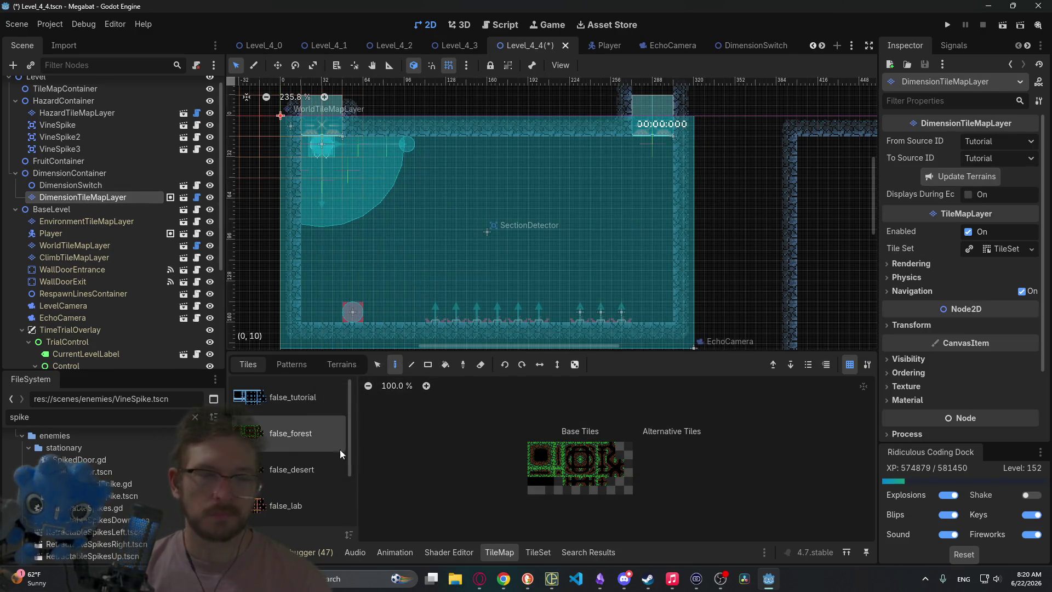
- Assign the false_cave tile source to the new DimensionTileMapLayer, then select WorldTileMapLayer
scroll(329, 464, "down", 2)
left_click(315, 500)
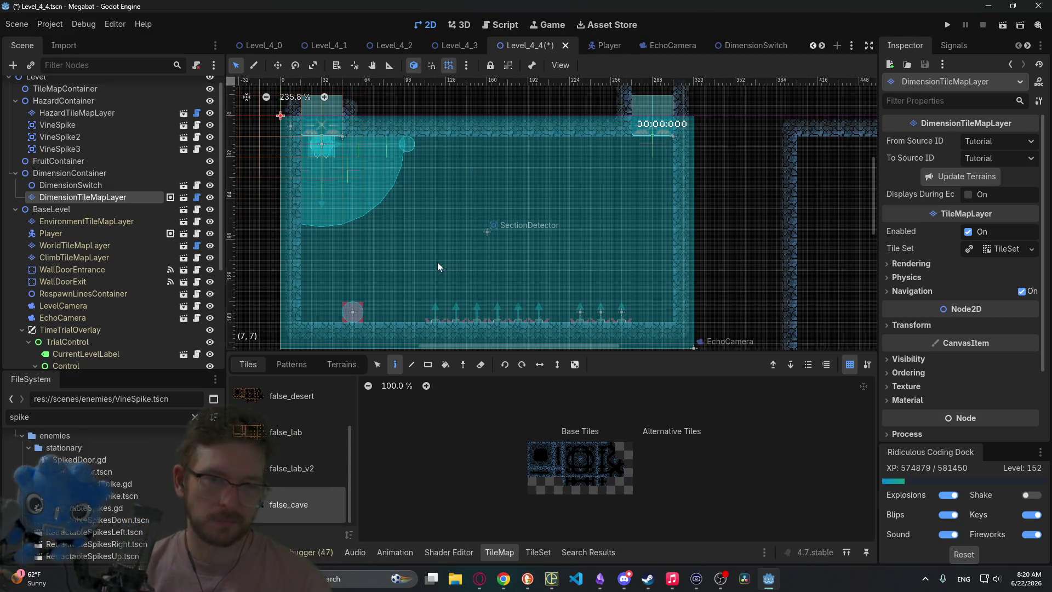
scroll(548, 241, "down", 1)
scroll(548, 242, "left", 1)
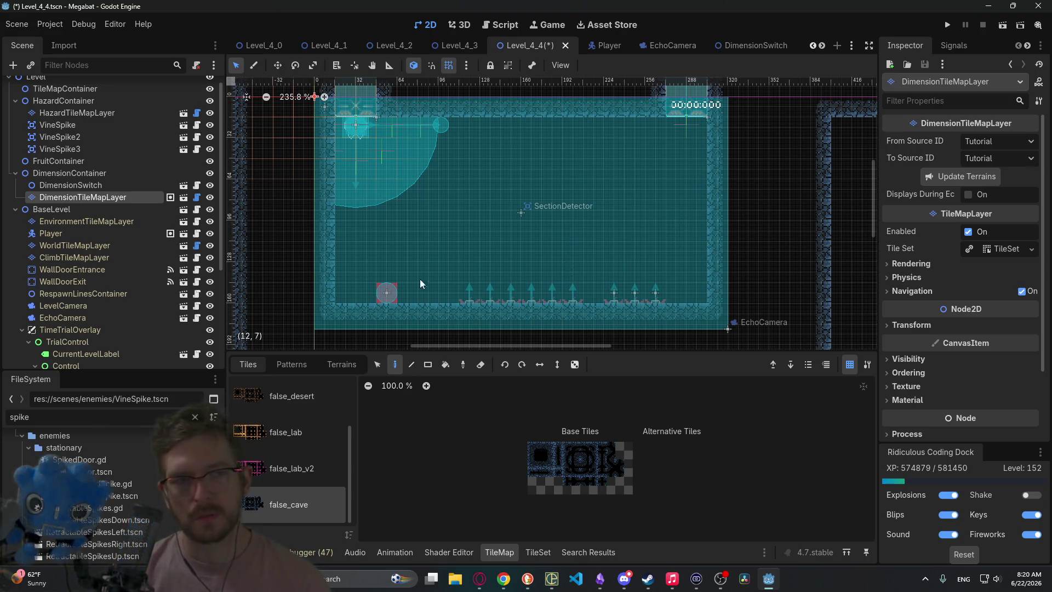
left_click(53, 245)
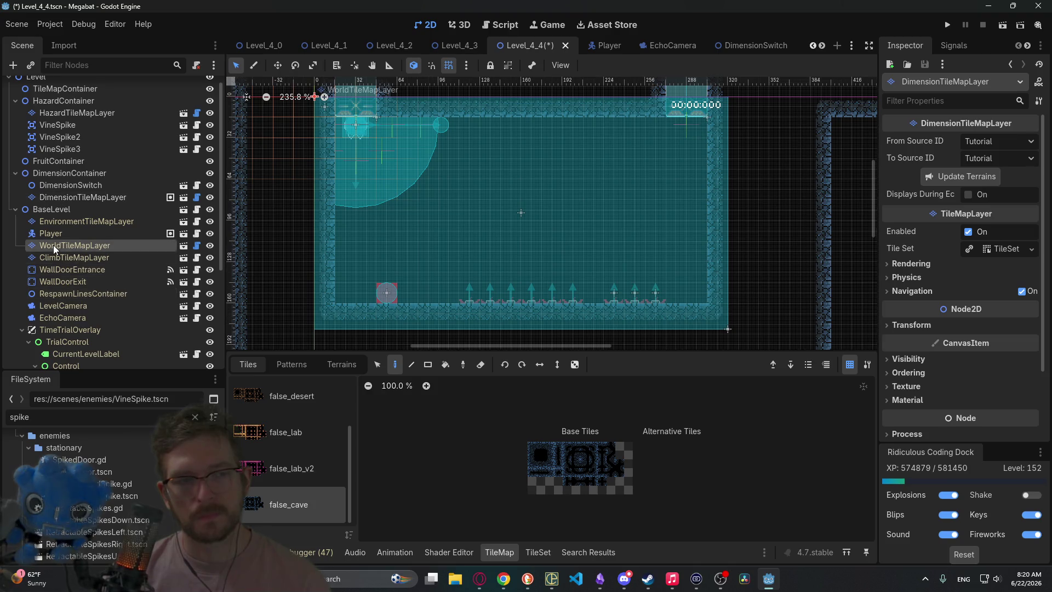
- Pick the CAVE tile source and select the CAVE terrain in Terrain Set 0
left_click(273, 495)
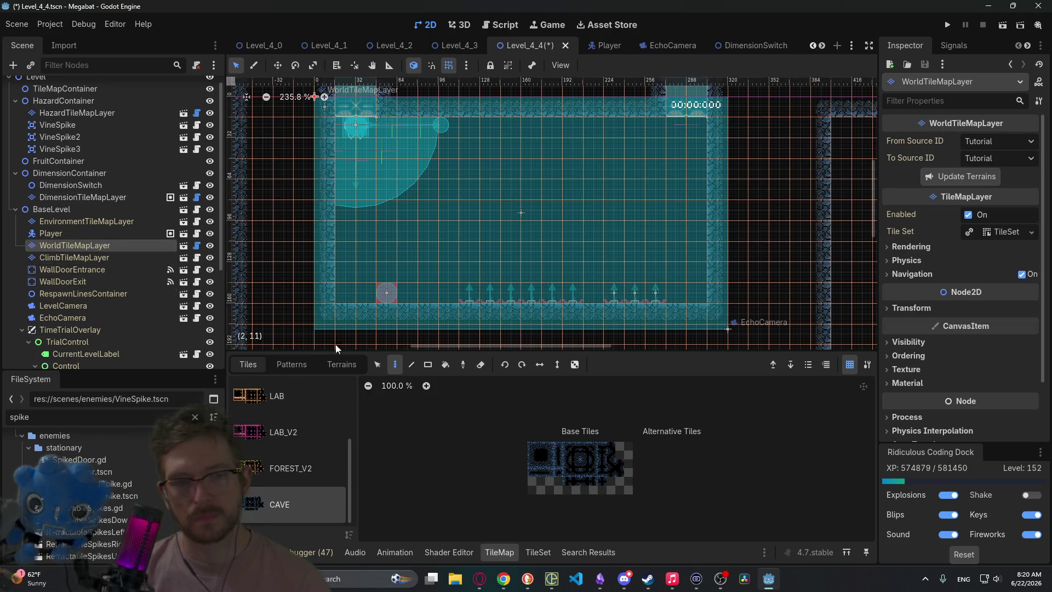
left_click(341, 366)
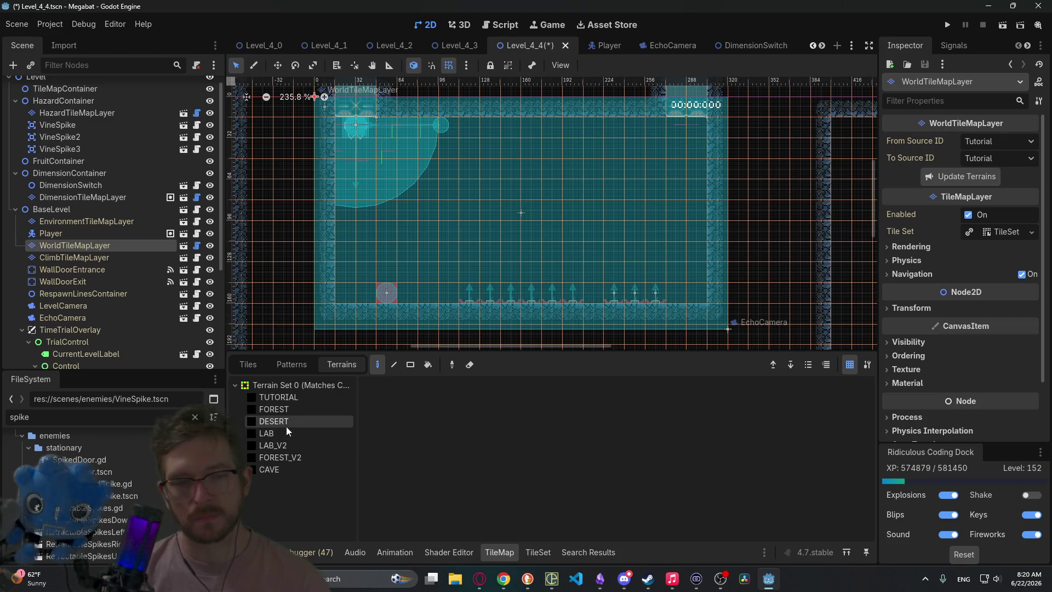
left_click(288, 467)
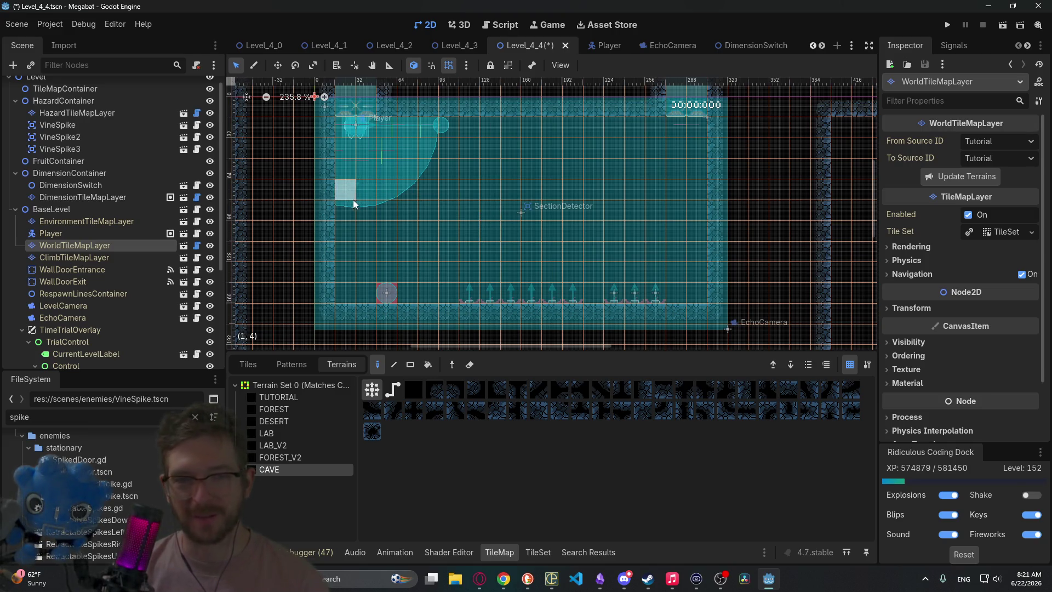
- Paint a CAVE-terrain rock pillar from the left wall down to the floor
left_click_drag(354, 199, 377, 216)
left_click(345, 227)
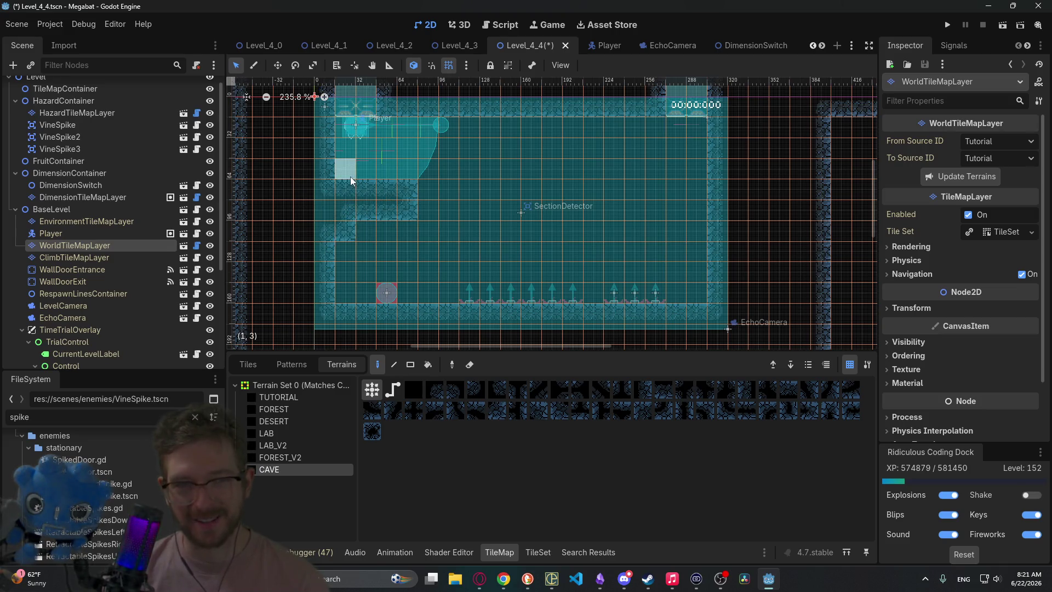
mouse_move(540, 218)
left_mouse_down()
mouse_move(358, 196)
mouse_move(485, 197)
left_mouse_up()
scroll(598, 207, "left", 4)
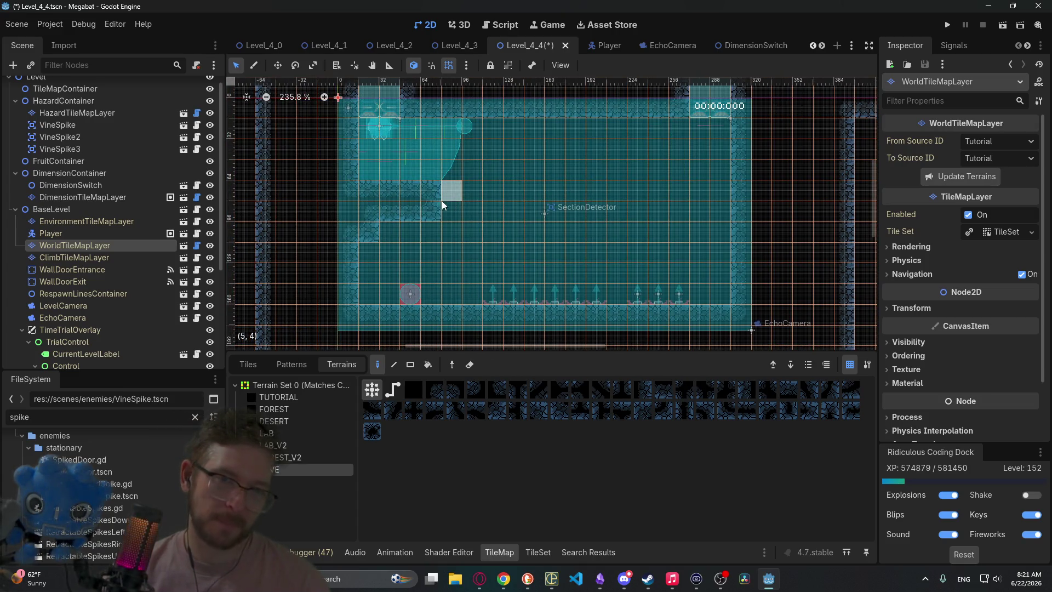
mouse_move(396, 194)
left_mouse_down()
mouse_move(419, 209)
mouse_move(459, 287)
mouse_move(470, 235)
left_mouse_up()
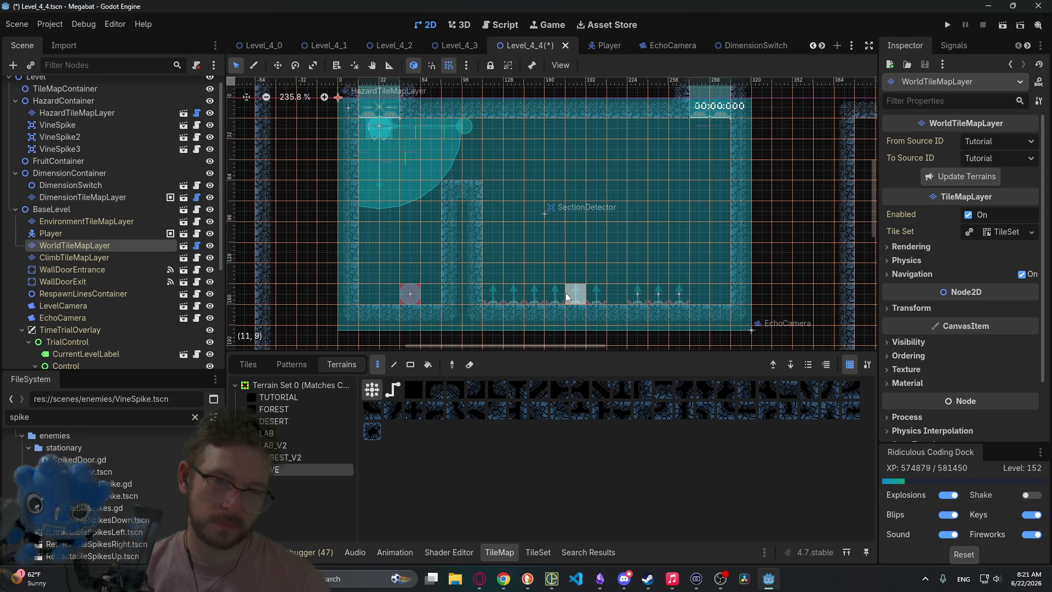
left_click(107, 187)
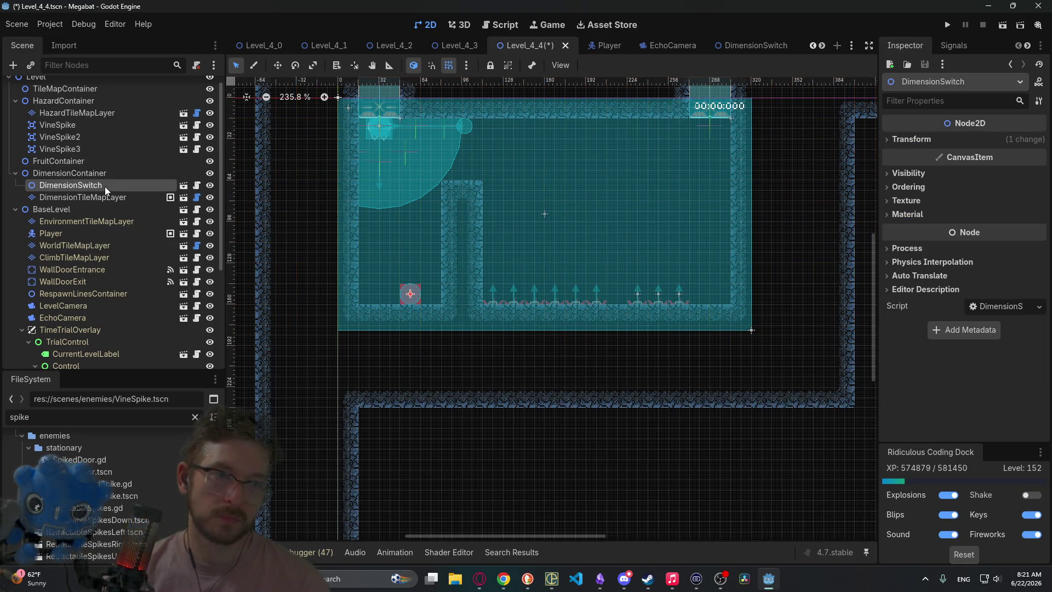
- Delete the three VineSpike nodes, VineSpike through VineSpike3
left_click(91, 126)
left_click(91, 150, "shift")
key("Delete")
key("Return")
- Erase the Spikes-terrain tiles along the floor on HazardTileMapLayer
left_click(69, 113)
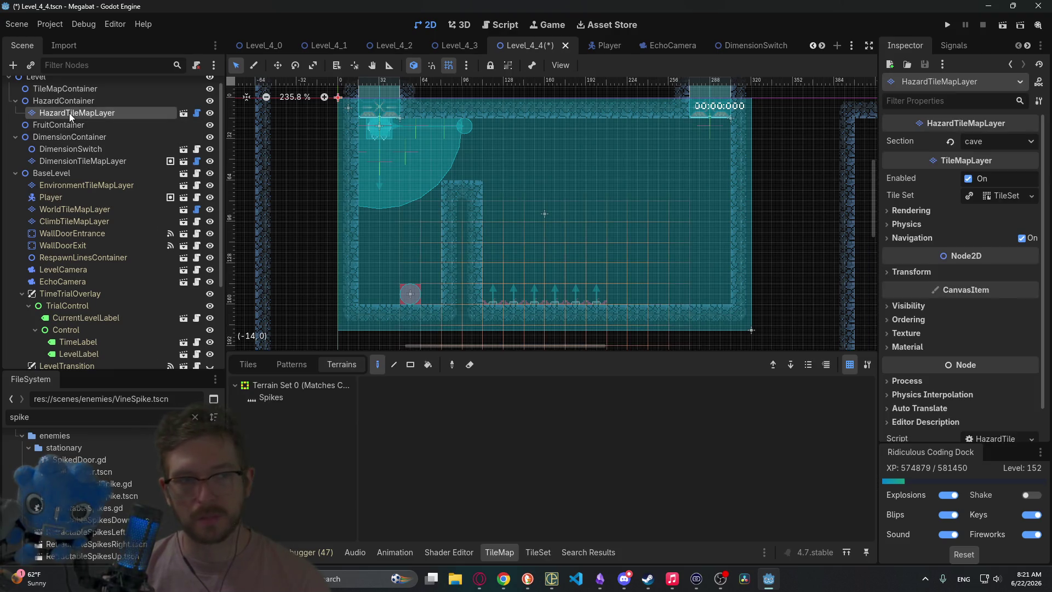
left_click(261, 396)
mouse_move(584, 296)
left_mouse_down()
mouse_move(483, 294)
mouse_move(577, 297)
left_mouse_up()
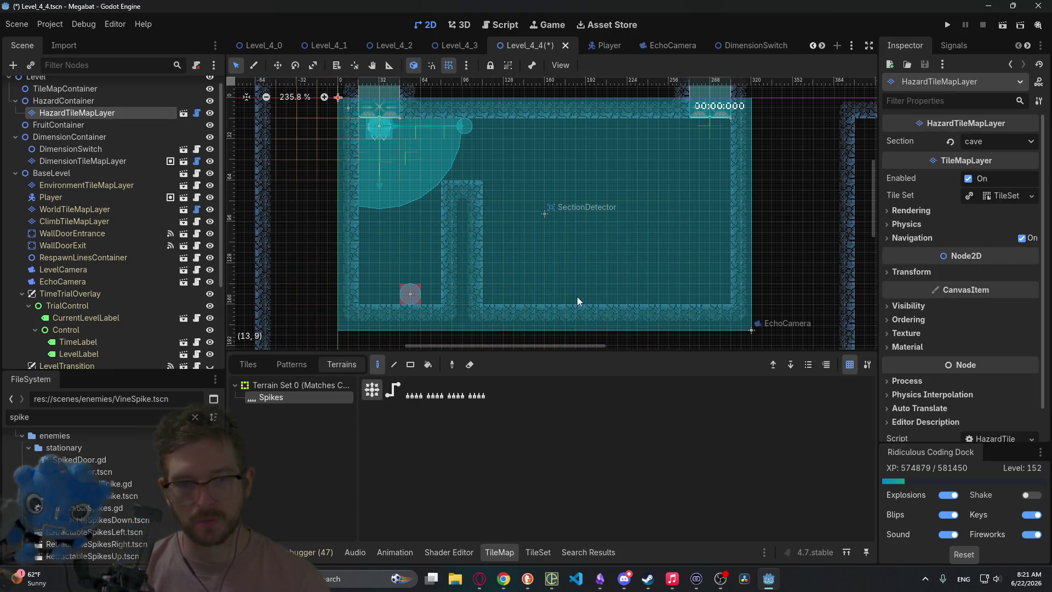
- Review the dimension and hazard layers, then choose DESERT terrain on WorldTileMapLayer
left_click(97, 149)
left_click(111, 160)
left_click(107, 114)
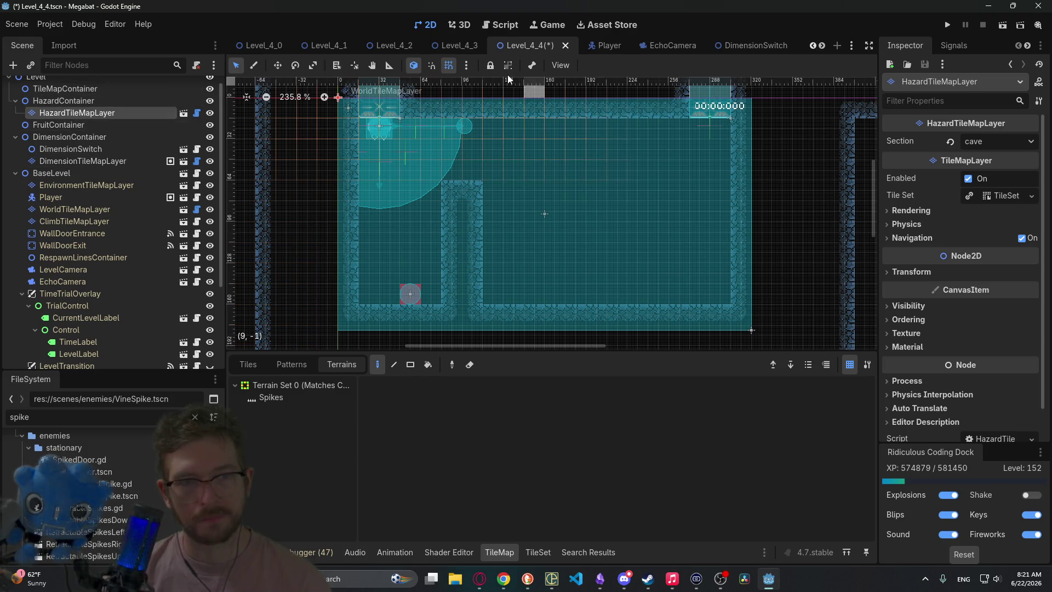
left_click(70, 163)
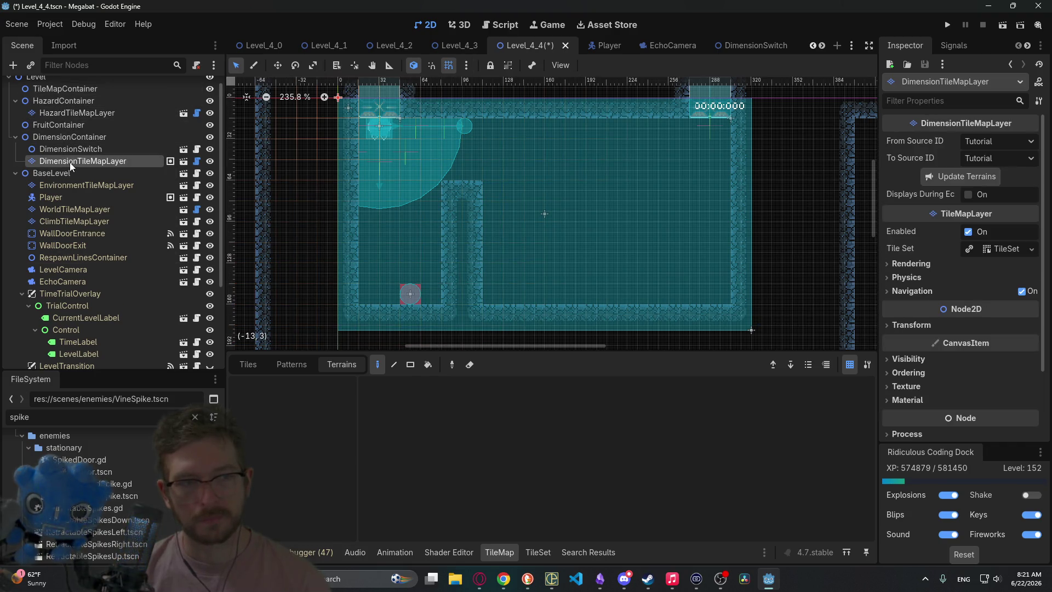
left_click(93, 149)
left_click(70, 163)
left_click(75, 107)
left_click(87, 117)
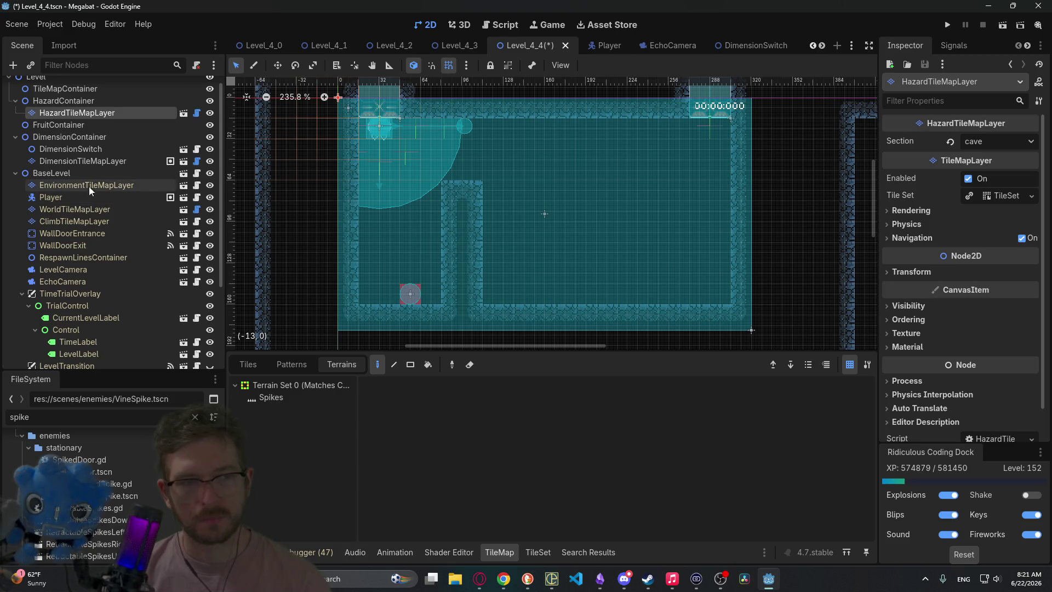
left_click(81, 209)
left_click(291, 426)
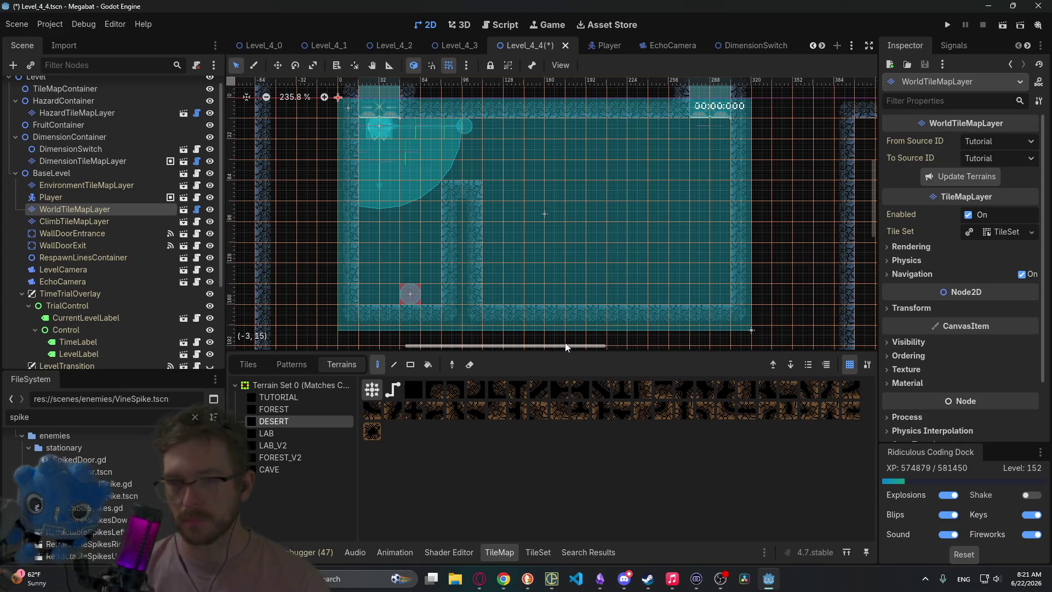
- Paint vertical CAVE wall strips, a ceiling tile and the bottom wall row into a rock outline
left_click_drag(491, 284, 487, 195)
left_click(285, 470)
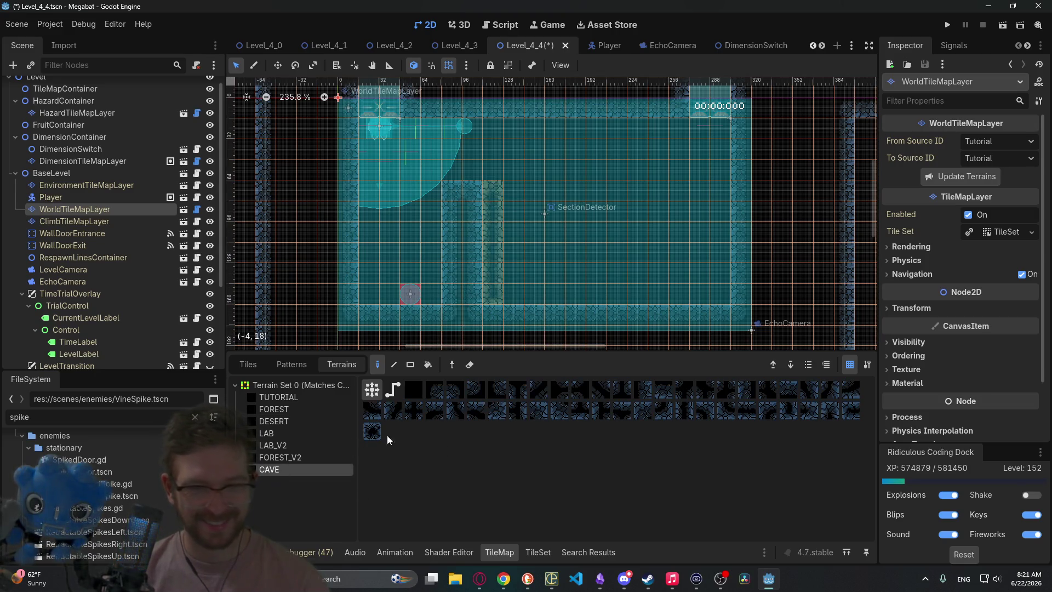
left_click_drag(492, 288, 488, 198)
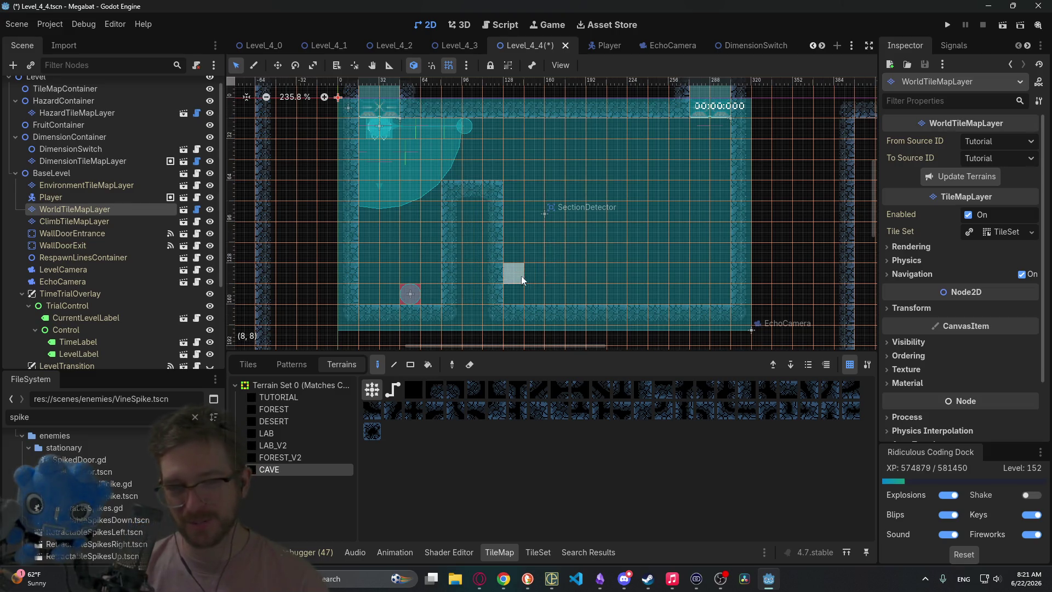
left_click_drag(640, 220, 593, 247)
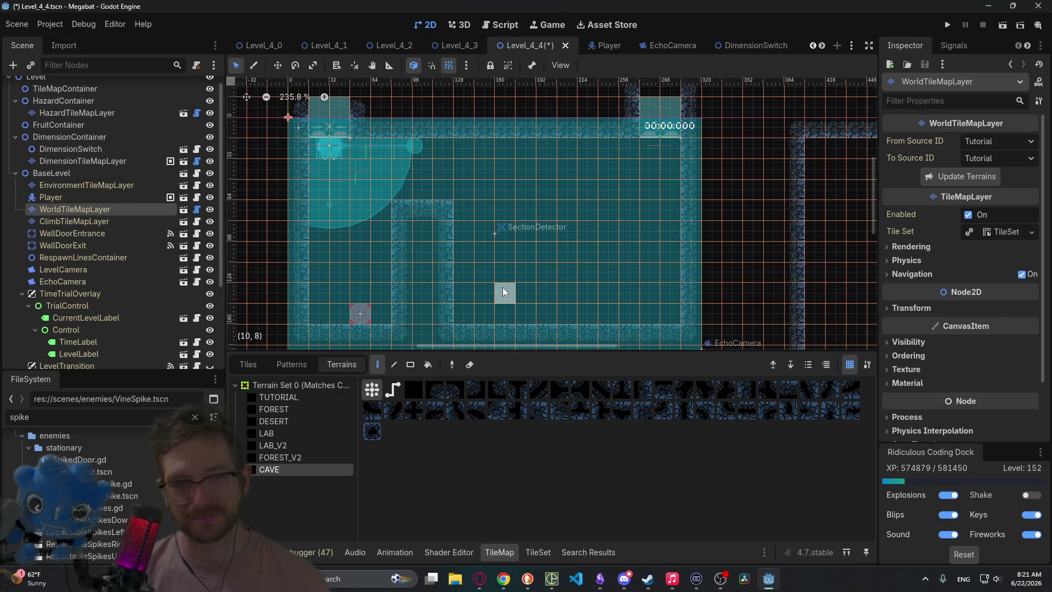
left_click_drag(502, 288, 521, 274)
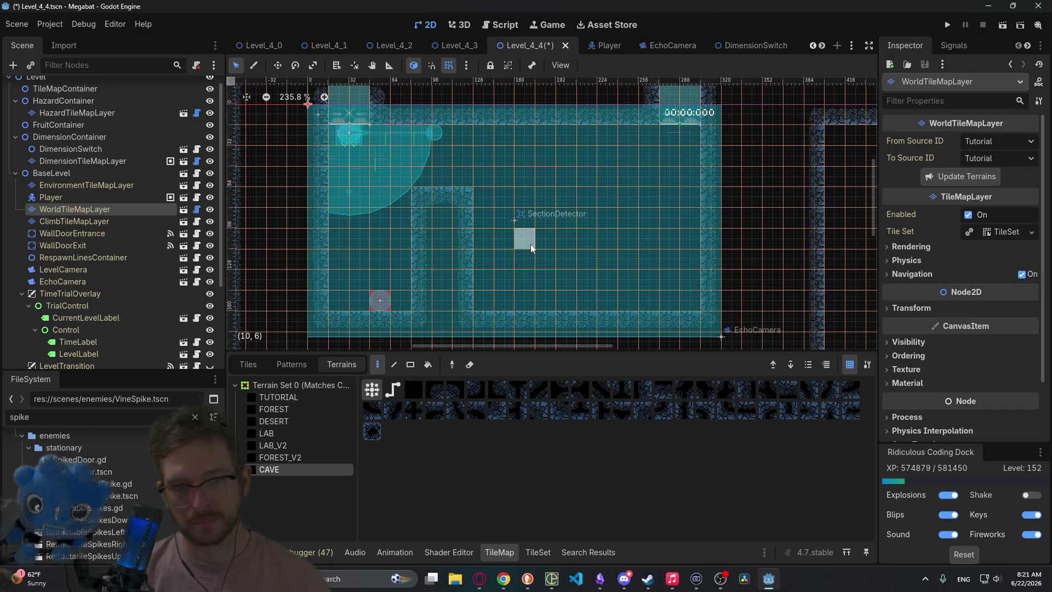
left_click_drag(437, 233, 426, 296)
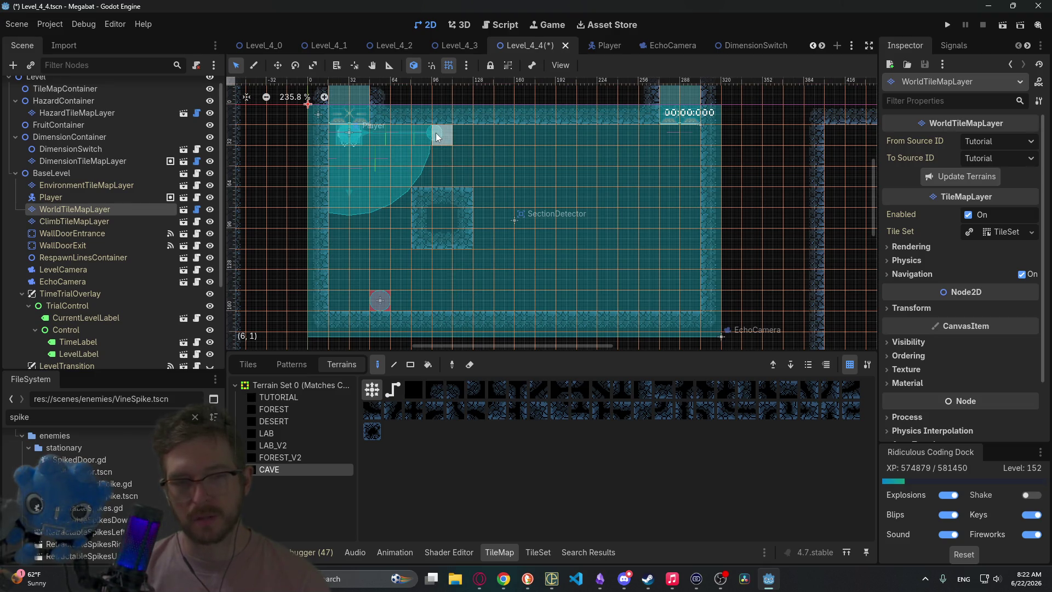
left_click(482, 192)
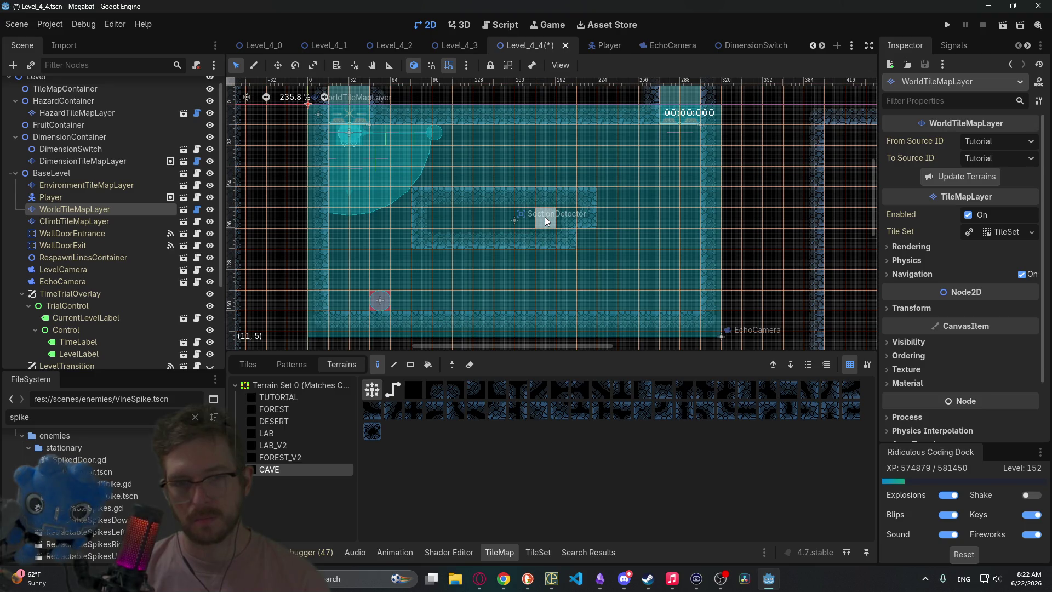
scroll(545, 215, "down", 1)
left_click_drag(668, 302, 361, 304)
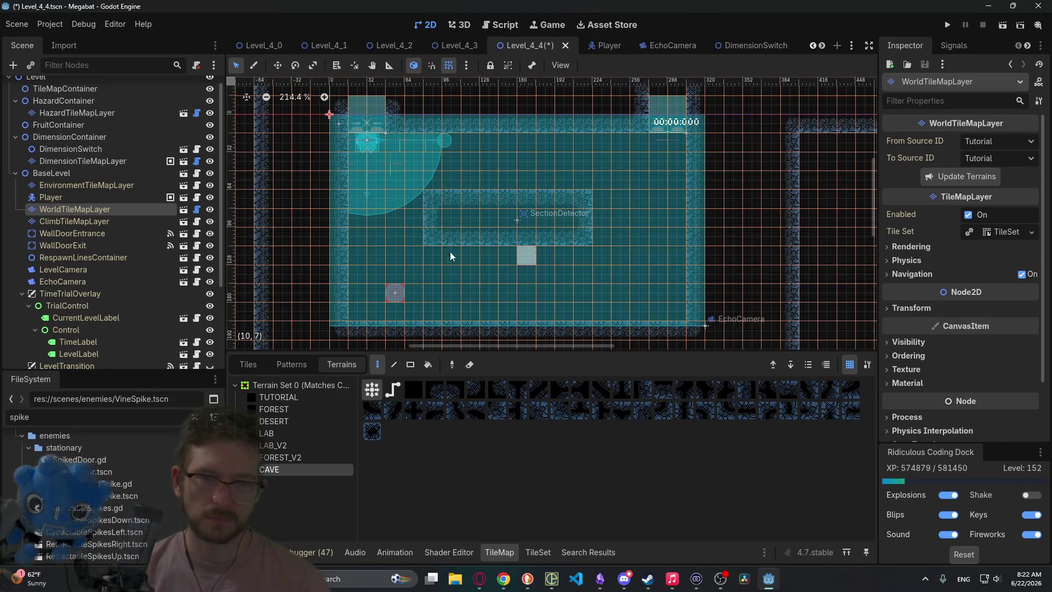
left_click(410, 365)
- Draw an 11x4 cave rock rectangle and a 1x2 block, widening the loop leftward
mouse_move(438, 199)
left_mouse_down()
mouse_move(629, 258)
mouse_move(618, 206)
left_mouse_up()
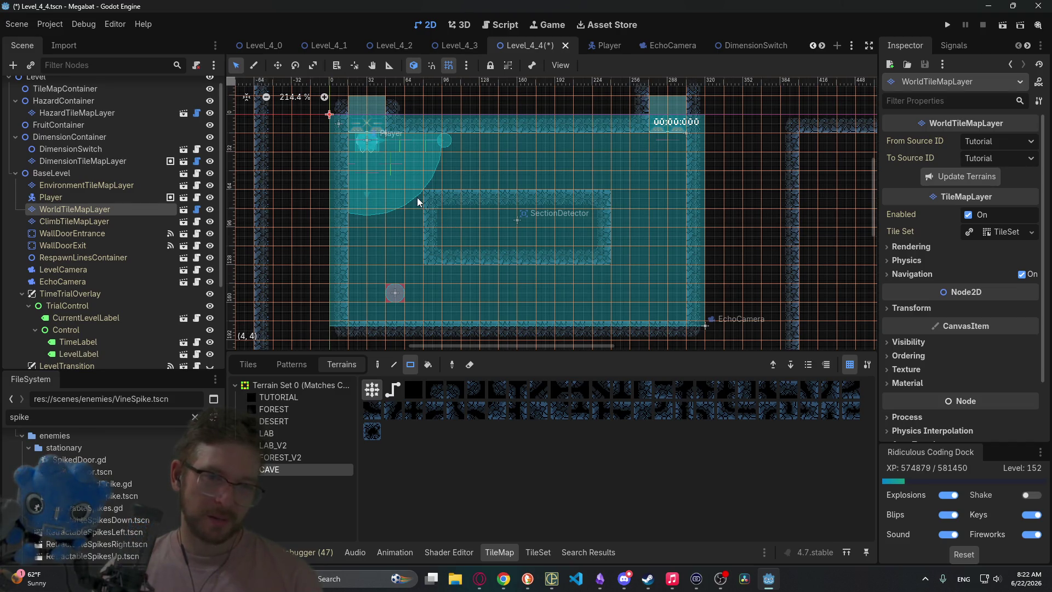
mouse_move(391, 206)
left_mouse_down()
mouse_move(425, 260)
mouse_move(414, 268)
left_mouse_up()
left_click_drag(408, 219, 426, 251)
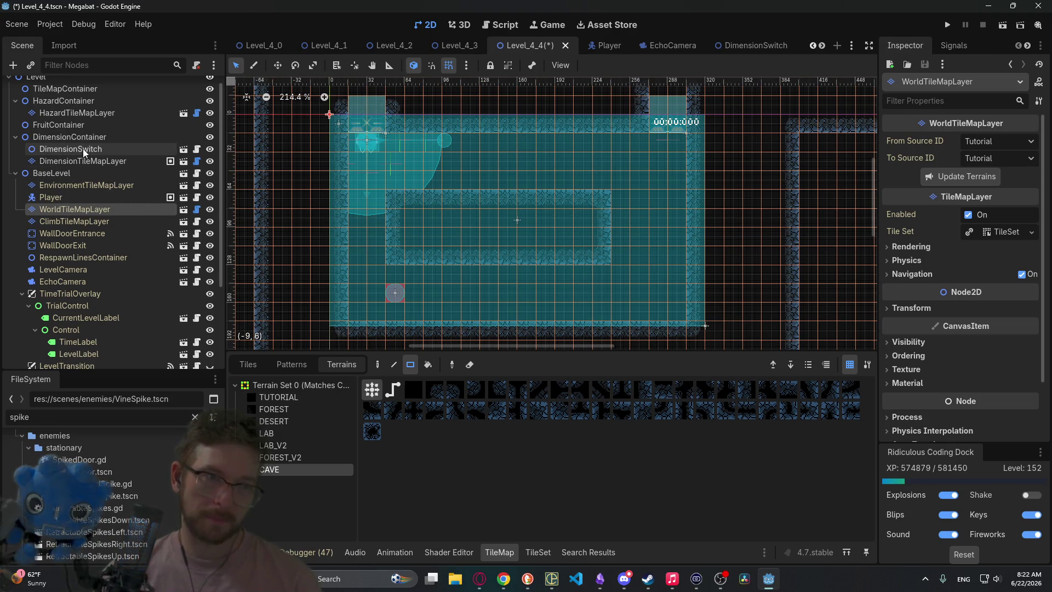
left_click(96, 160)
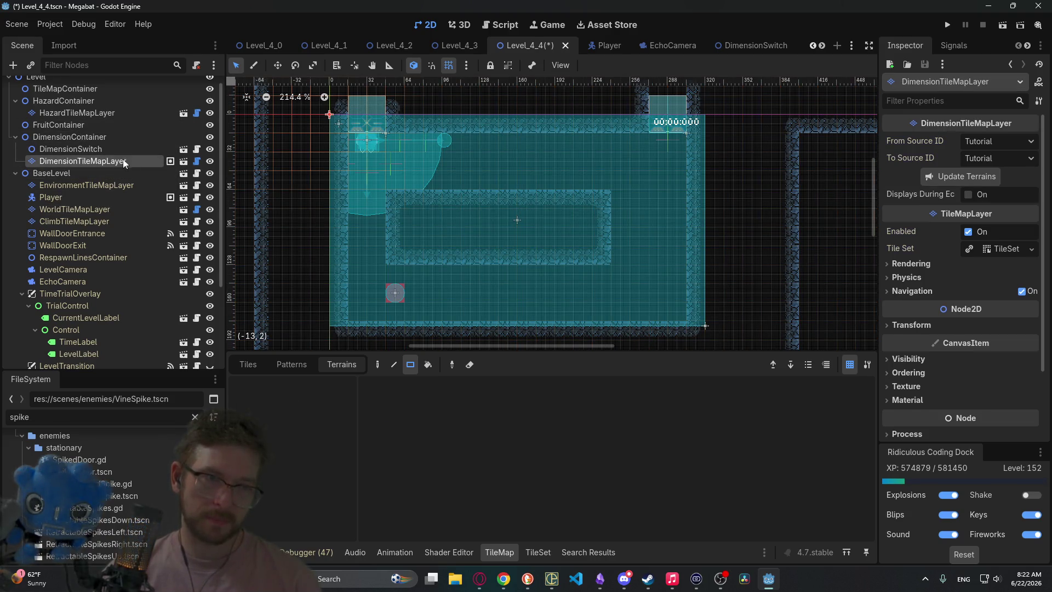
- Duplicate the dimension layer and rename the copy DimensionTileMapLayerRight
key("ctrl+d")
double_click(139, 171)
left_click(140, 171)
key("BackSpace")
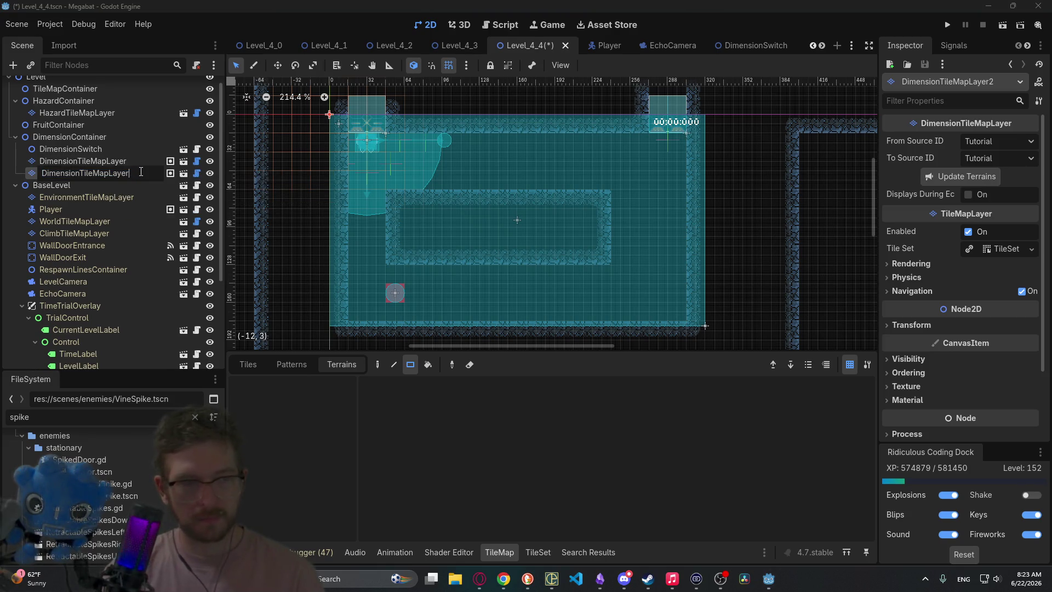
type("t")
key("Return")
- Duplicate it again and rename the second copy DimensionTileMapLayerLeft
key("ctrl+d")
double_click(155, 185)
left_click(155, 190)
key("BackSpace")
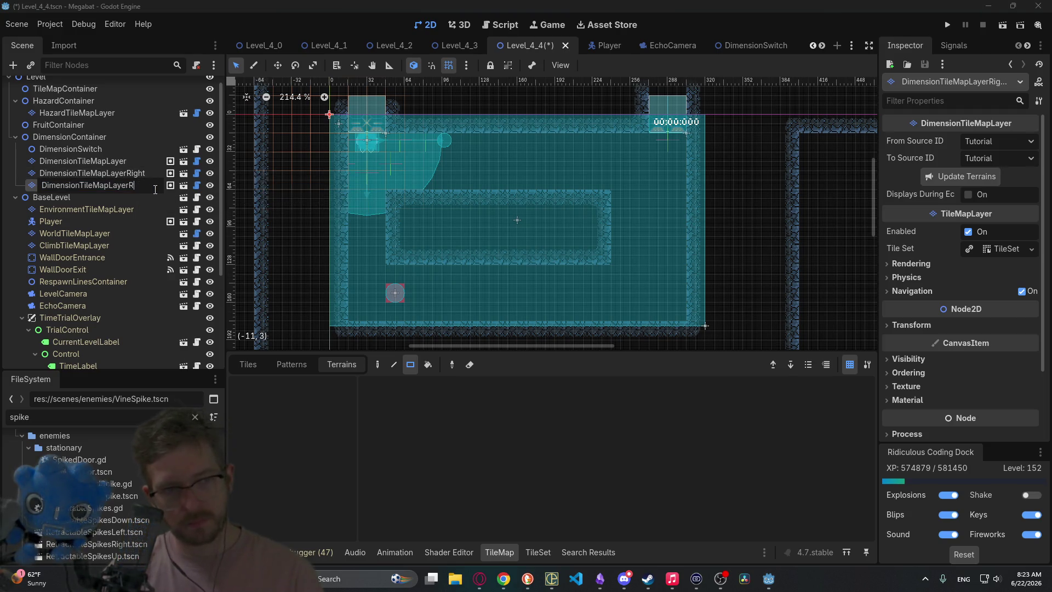
type("Left")
key("Return")
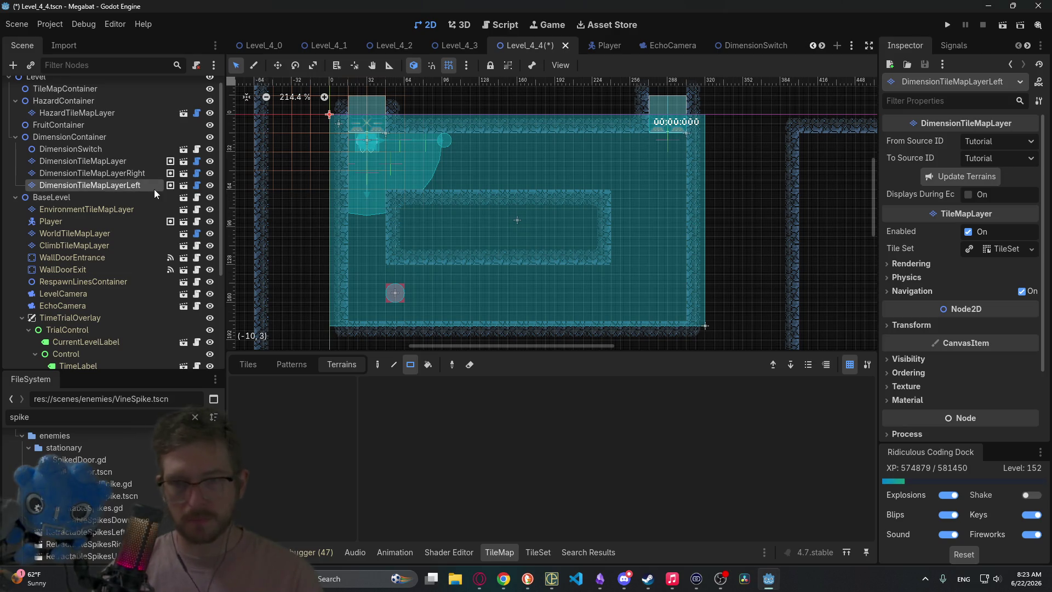
- Rotate DimensionTileMapLayerRight to 90° and DimensionTileMapLayerLeft to 270°
left_click(135, 174)
left_click(912, 325)
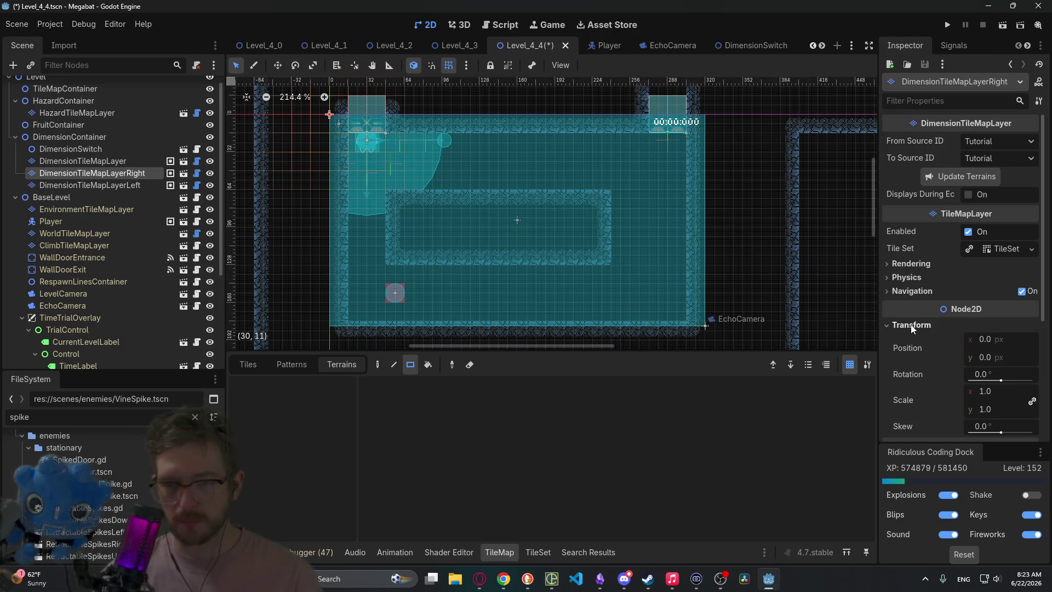
left_click(990, 372)
type("90")
key("Return")
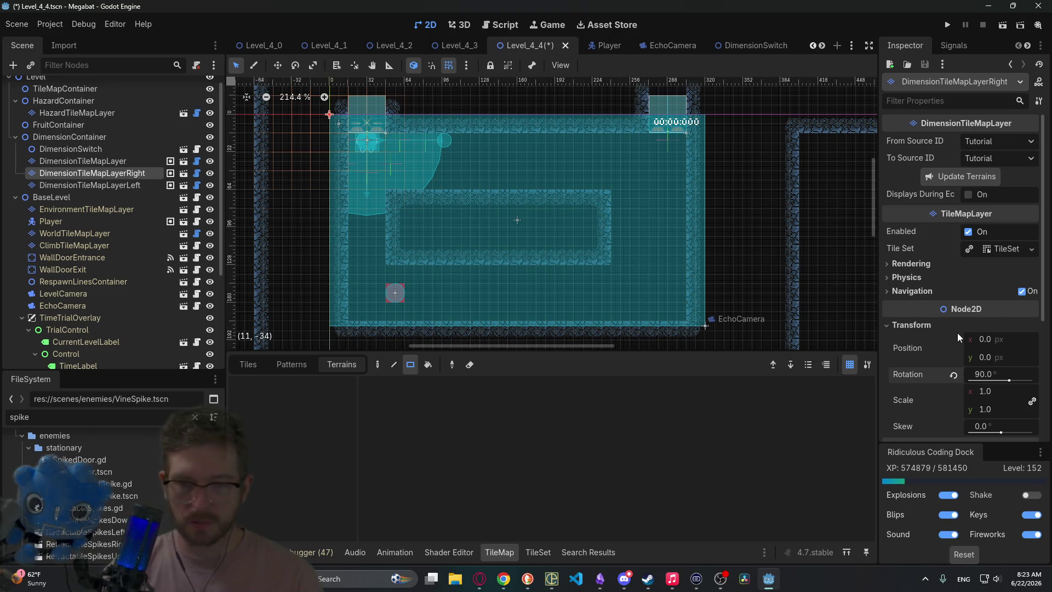
left_click(121, 186)
left_click(981, 325)
left_click(988, 373)
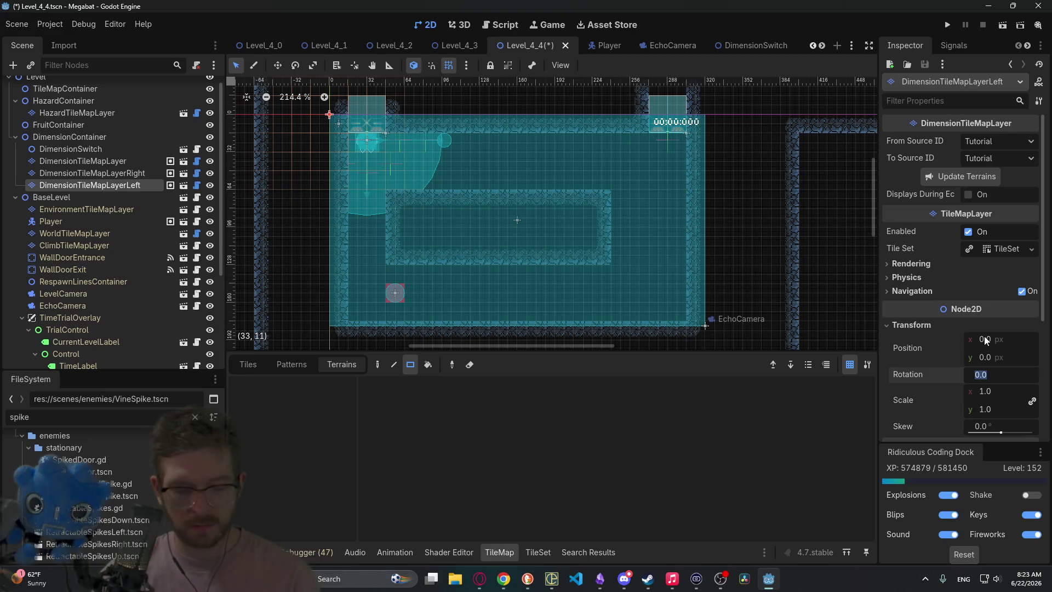
type("270")
key("Return")
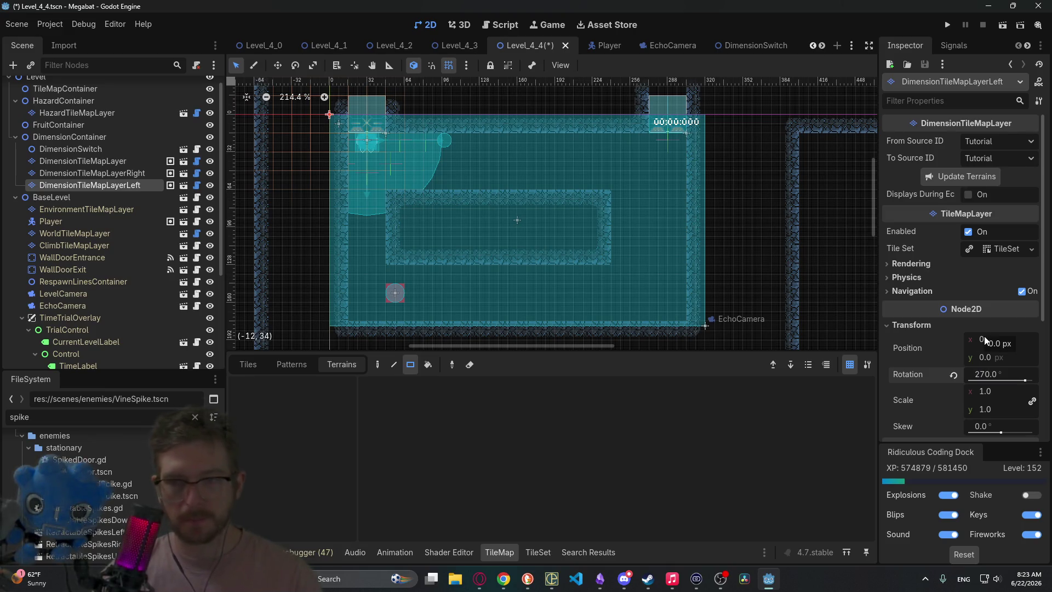
- Select DimensionTileMapLayerRight and browse its individual tile sources
left_click(137, 173)
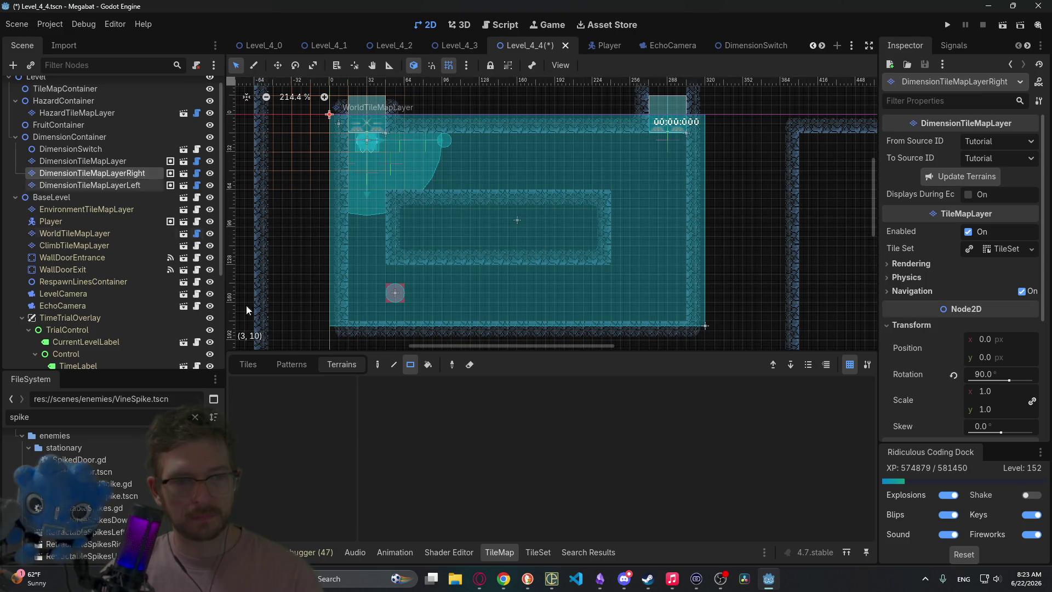
left_click(250, 365)
scroll(314, 494, "down", 2)
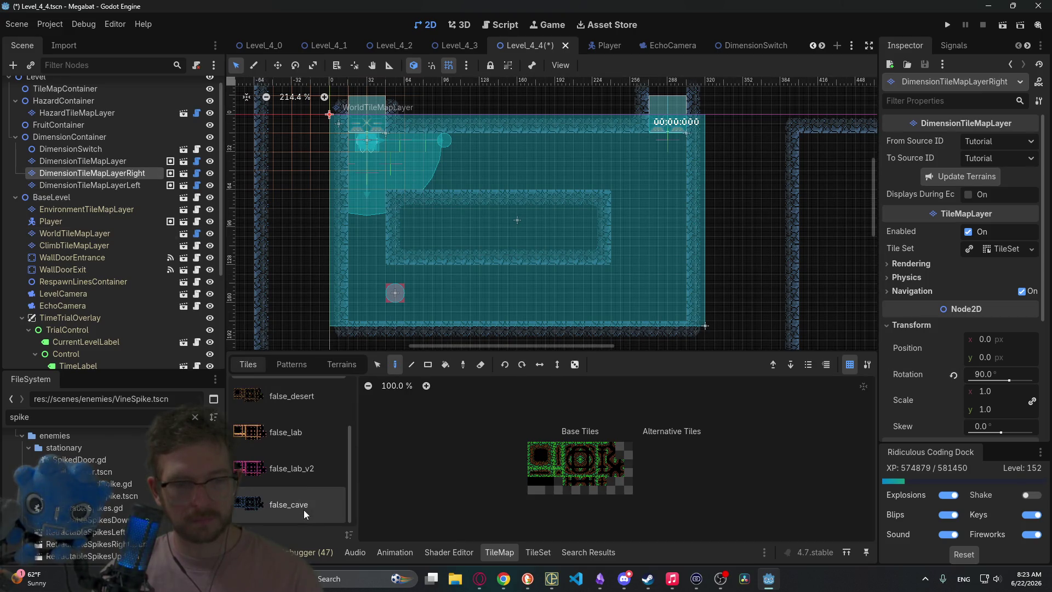
- Pick the false_cave tile source with filled-rectangle painting
left_click(303, 507)
left_click(428, 369)
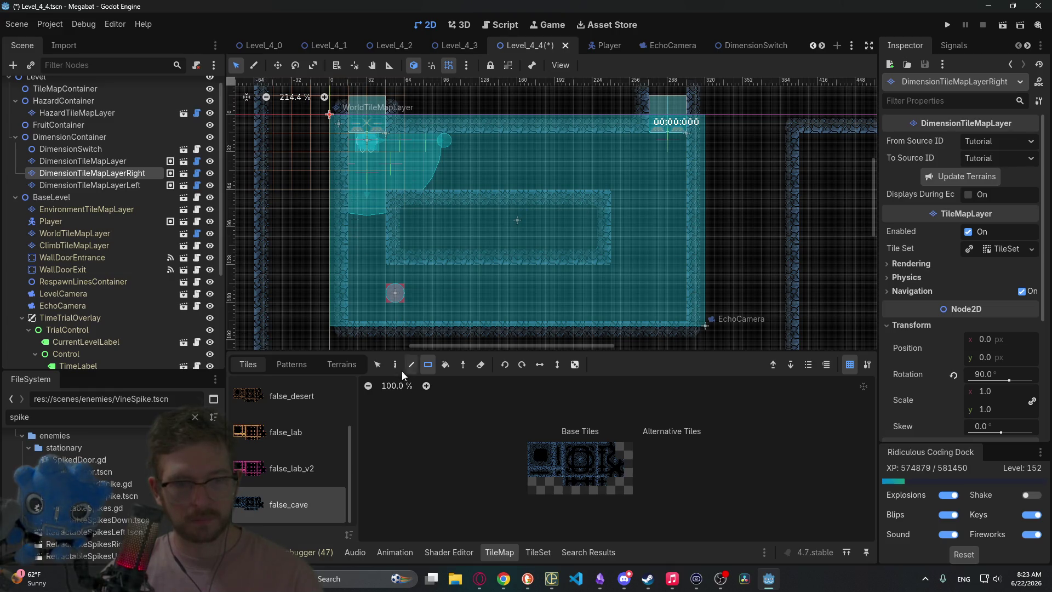
left_click(350, 364)
left_click(257, 365)
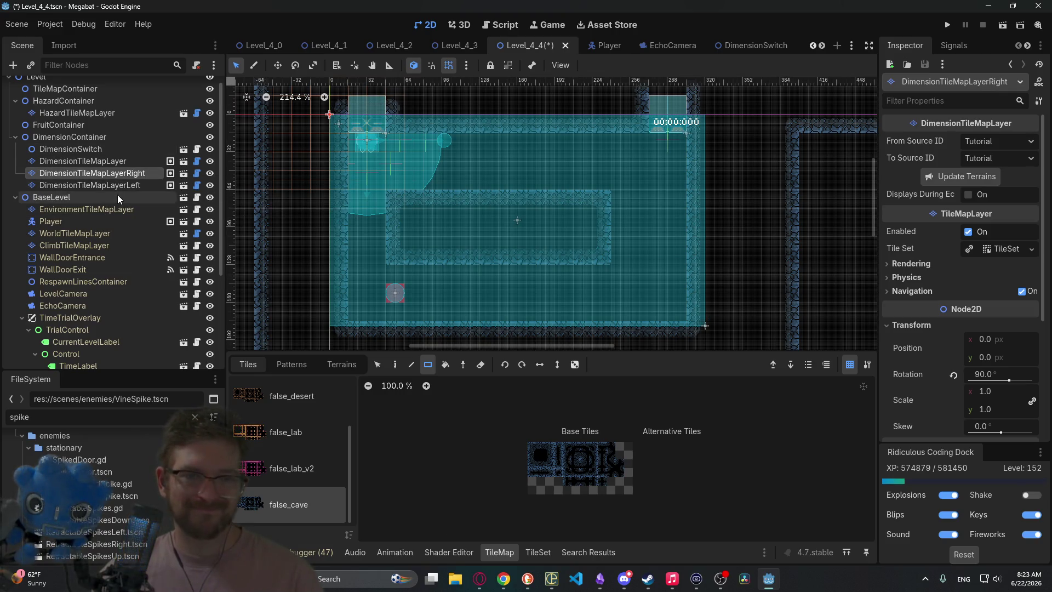
- Delete both rotated dimension layers
left_click(118, 186, "ctrl")
key("Delete")
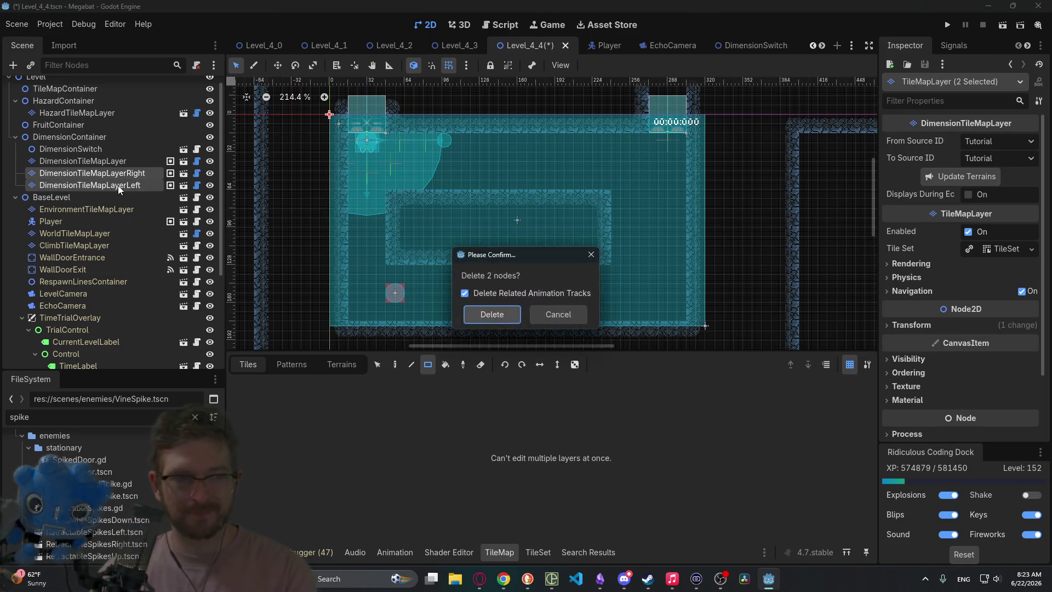
key("Return")
- Duplicate HazardTileMapLayer and rename the first copy HazardTileMapLayerRight
left_click(84, 110)
key("ctrl+d")
key("ctrl+d")
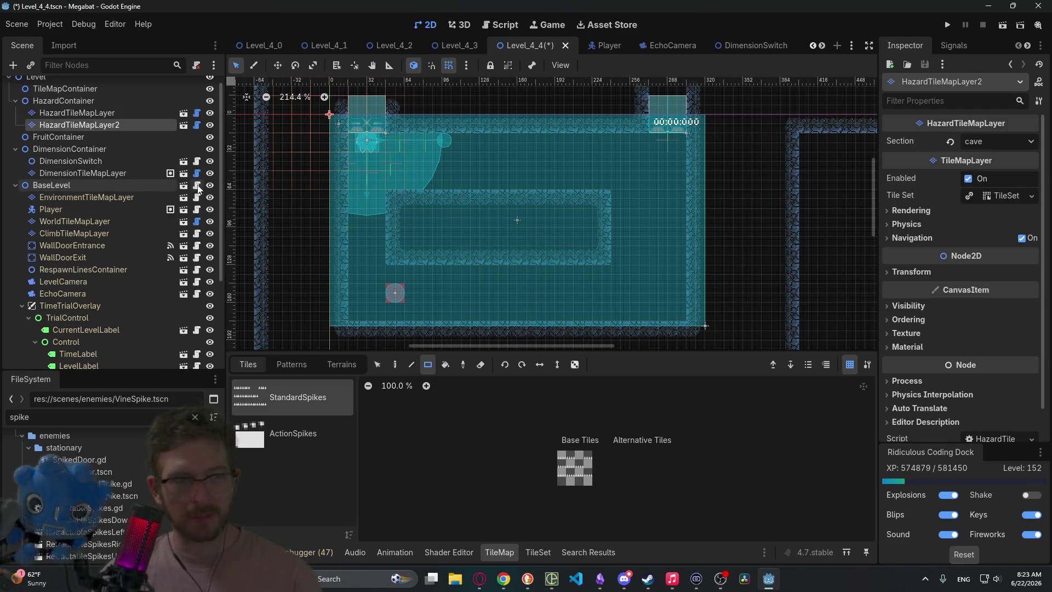
left_click(131, 125)
key("F2")
key("End")
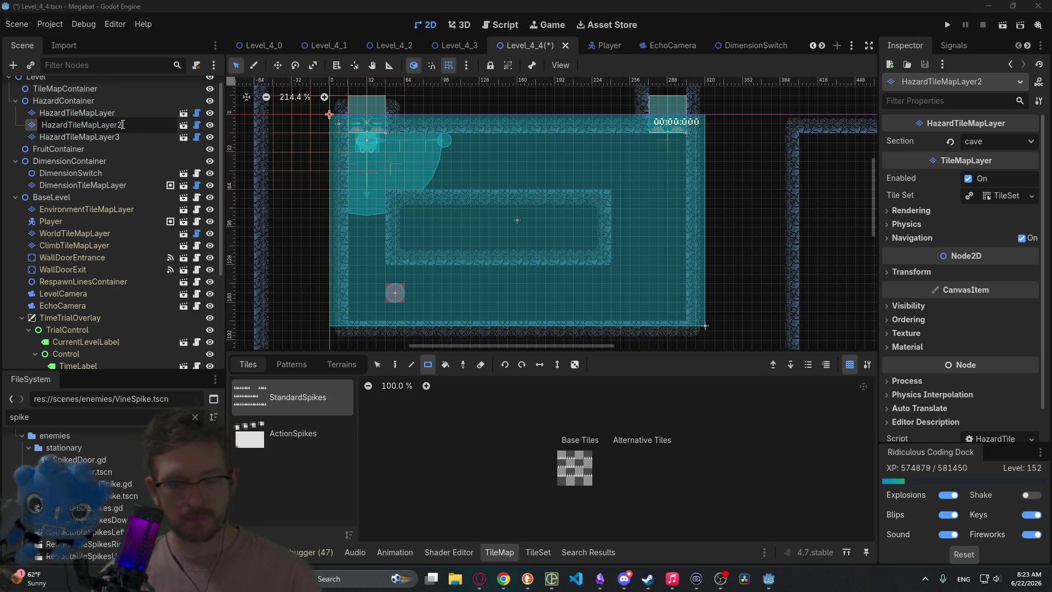
key("BackSpace")
type("Right")
key("Return")
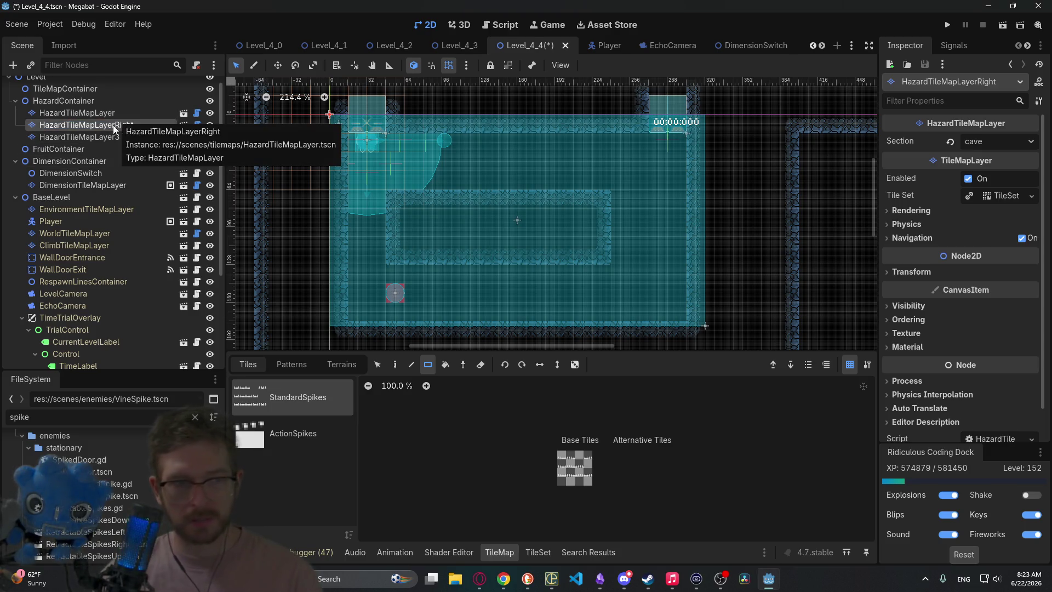
- Rename the second hazard copy HazardTileMapLayerLeft
left_click(121, 137)
key("F2")
key("BackSpace")
type("Left")
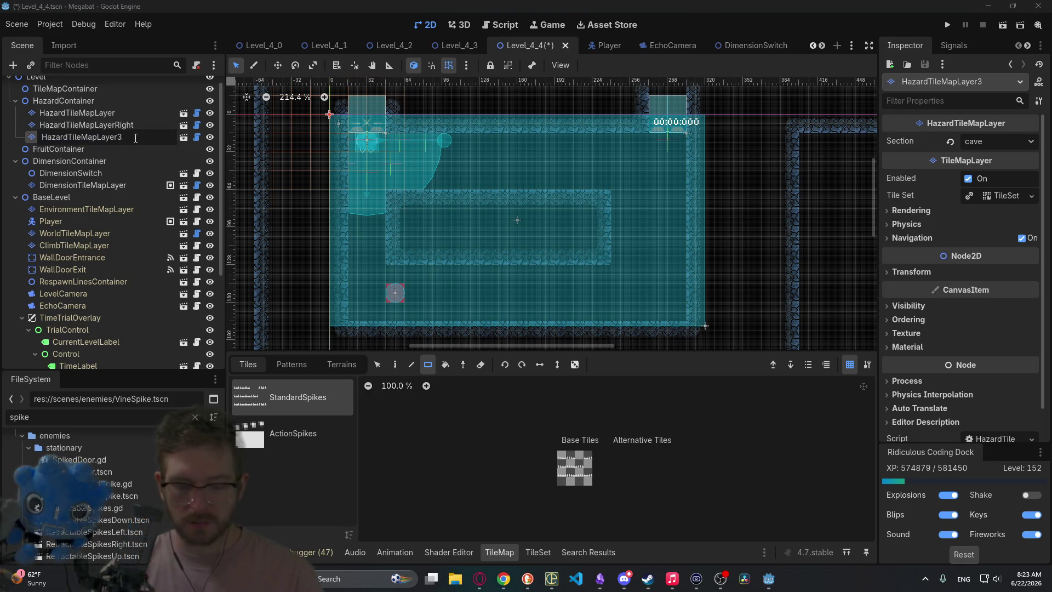
key("Return")
- Rotate HazardTileMapLayerRight to 90° and HazardTileMapLayerLeft to 270°
left_click(146, 126)
left_click(916, 271)
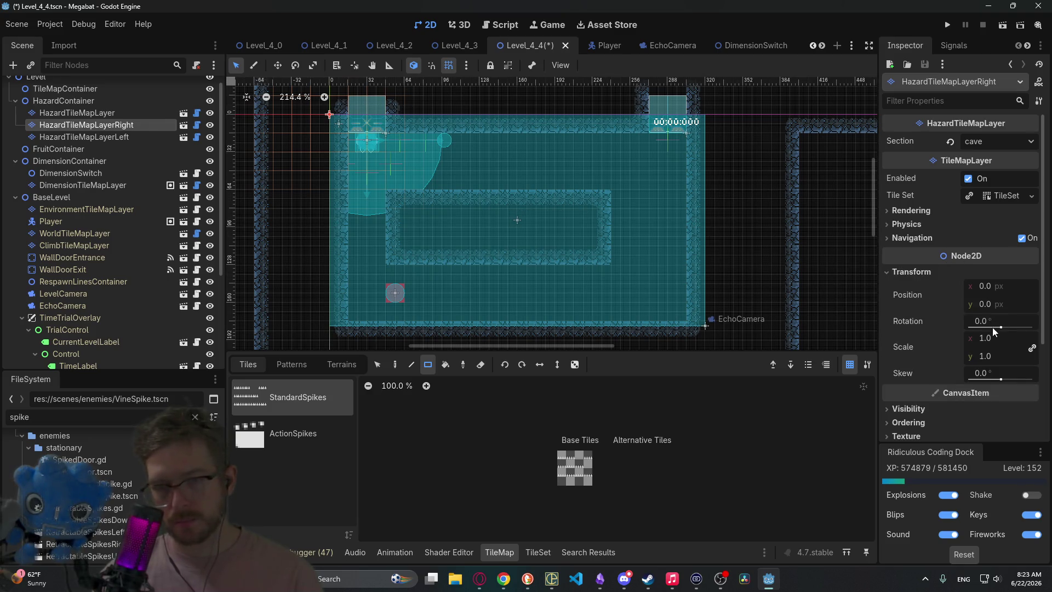
type("90")
key("Return")
left_click(84, 136)
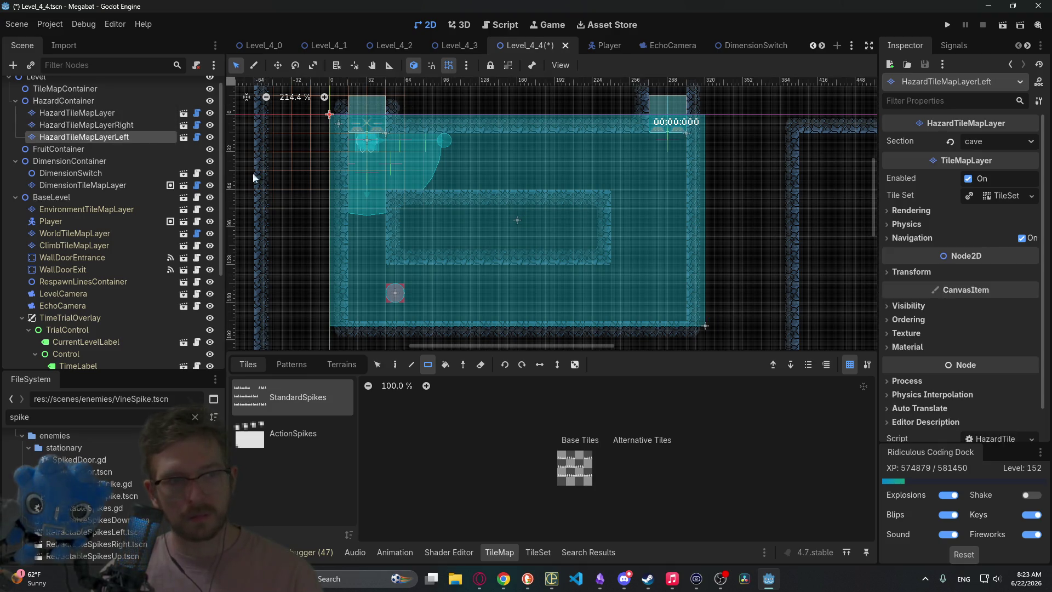
left_click(992, 323)
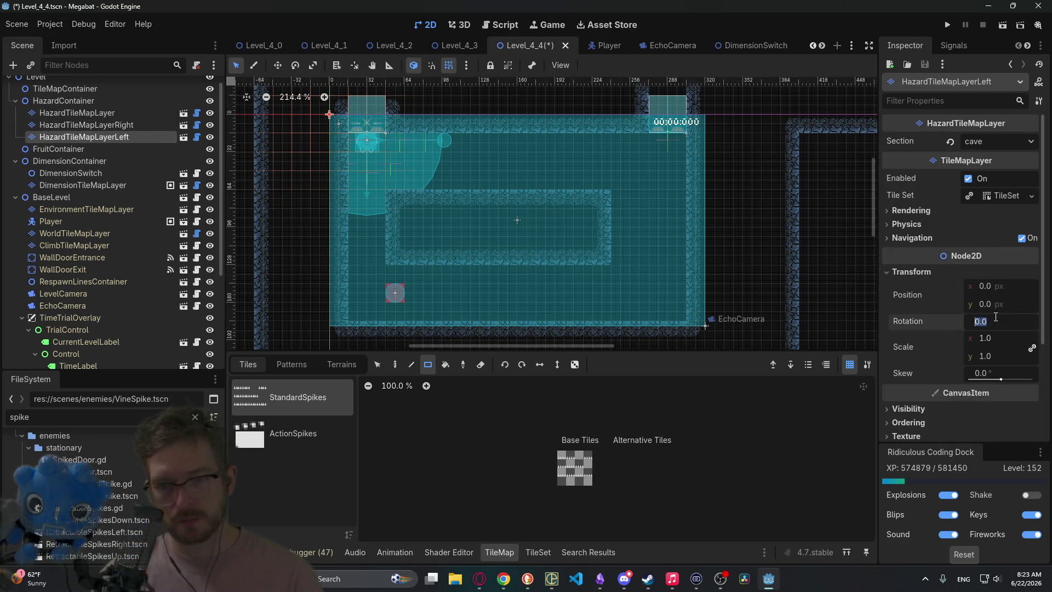
type("270")
key("Return")
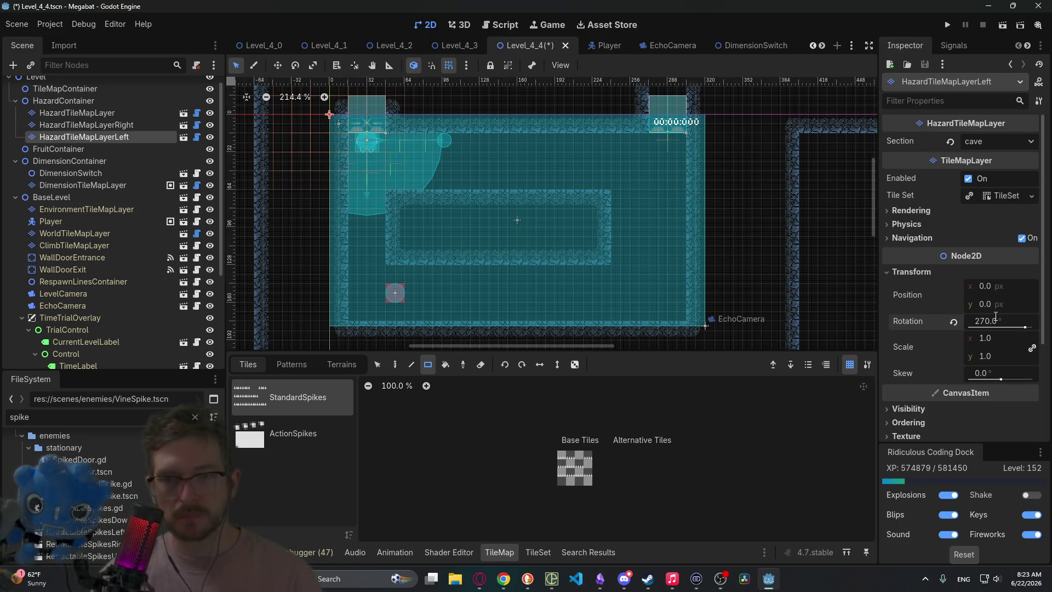
- Paint ActionSpikes VineSpike columns along the left wall on both hazard layers, then run the scene
left_click(139, 127)
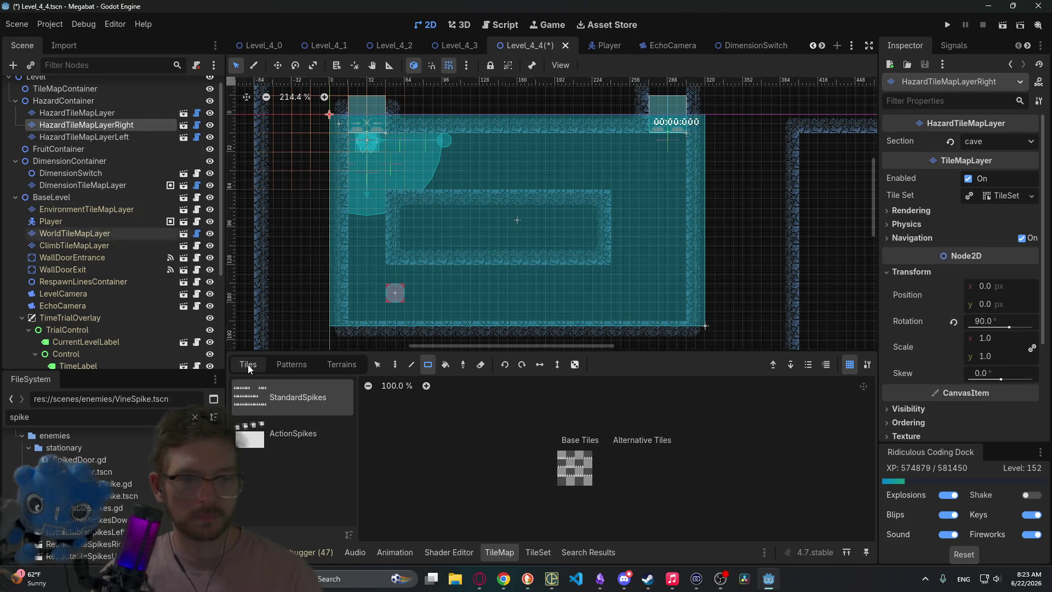
left_click(345, 364)
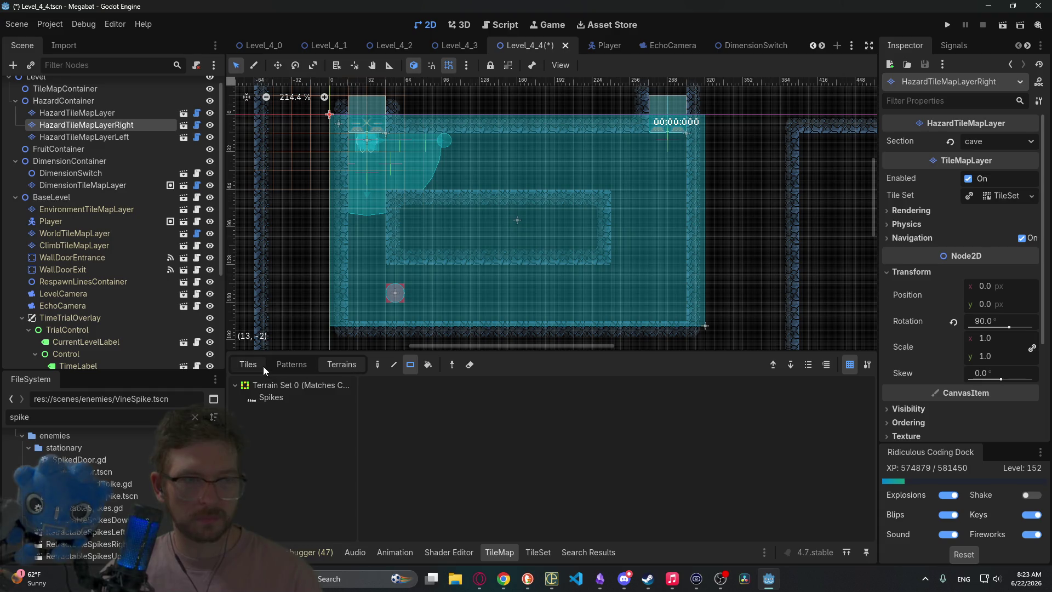
left_click(262, 366)
left_click(295, 437)
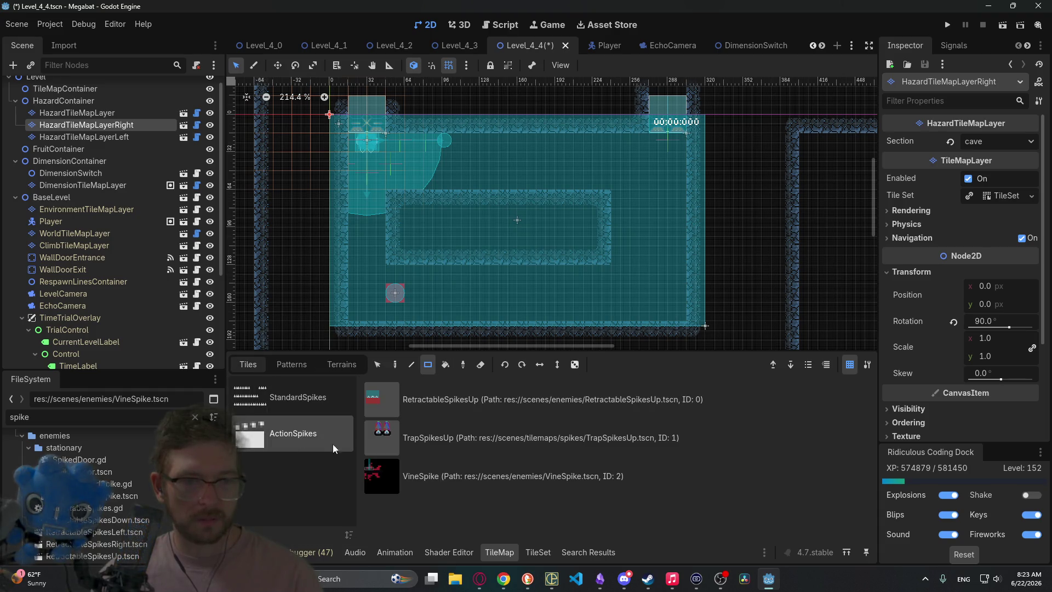
left_click(466, 478)
left_click_drag(353, 216, 358, 274)
left_click(82, 136)
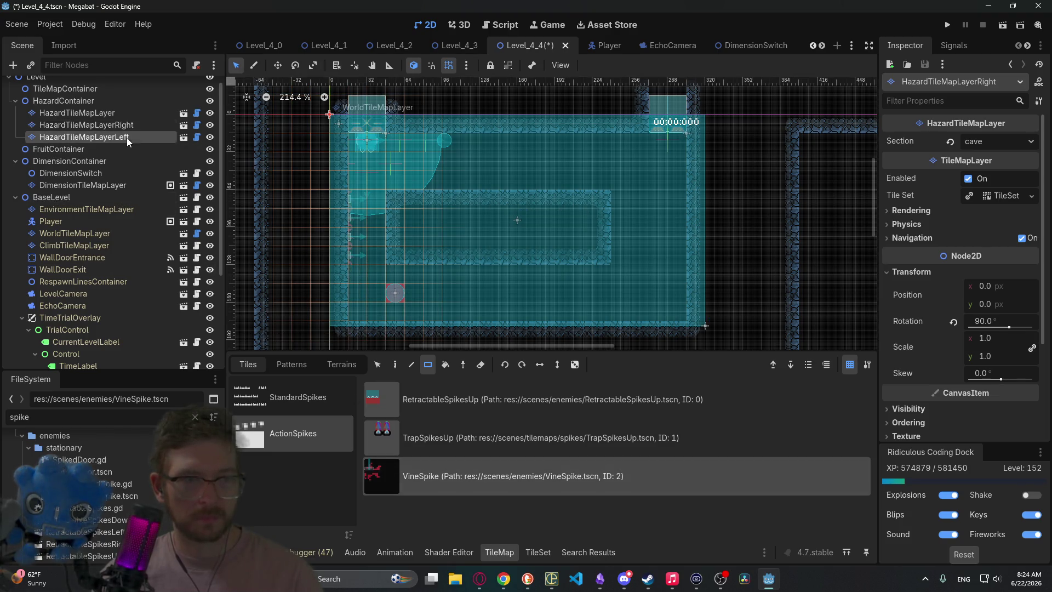
left_click_drag(366, 199, 378, 264)
left_click(1002, 25)
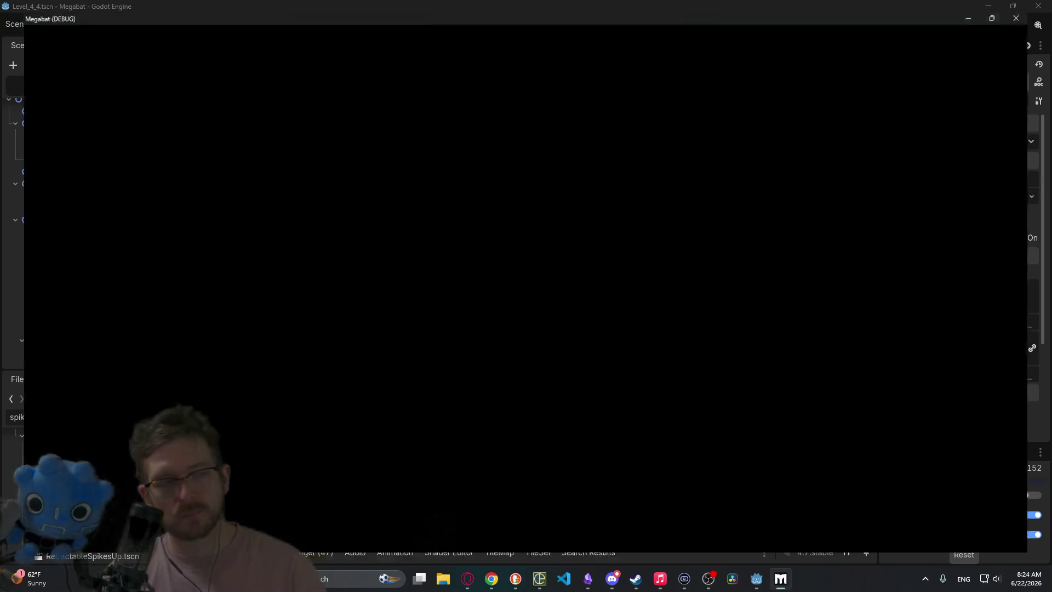
- Echolocate, walk the bat right and left along the floor, then close the Megabat window
key("space")
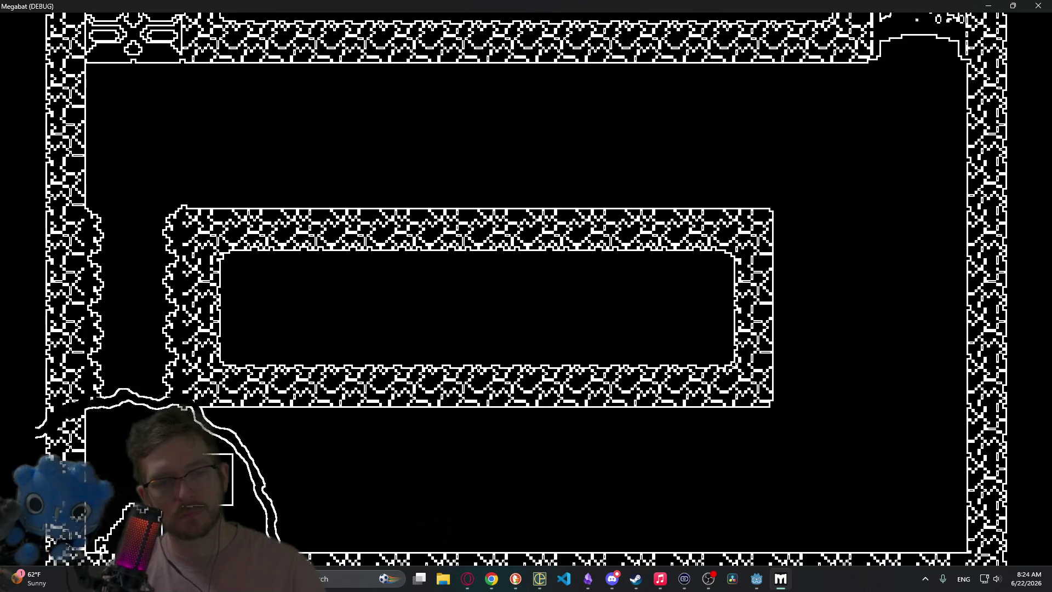
key("d")
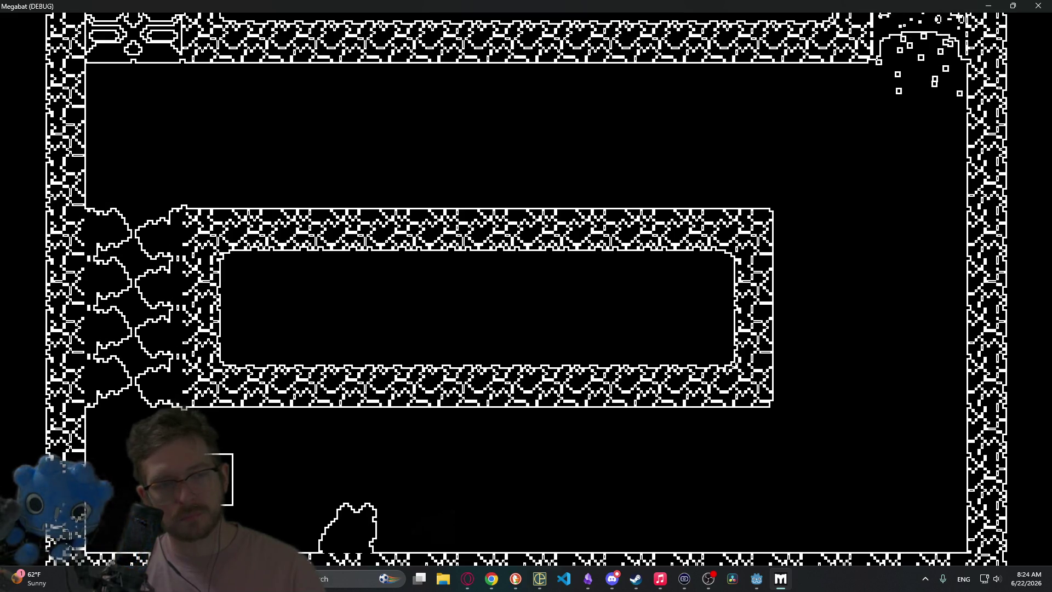
key("d")
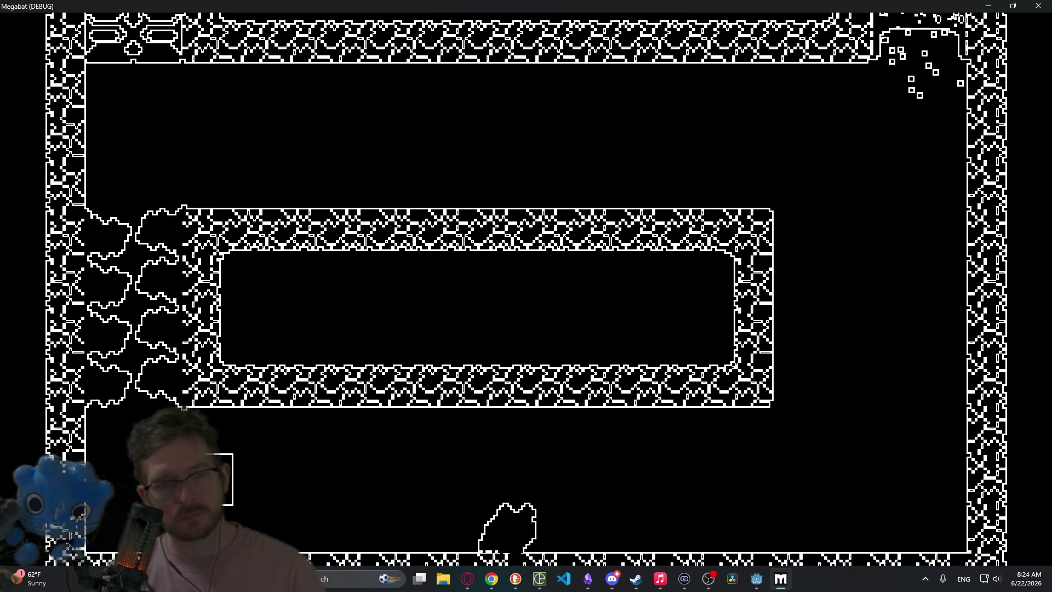
key("d")
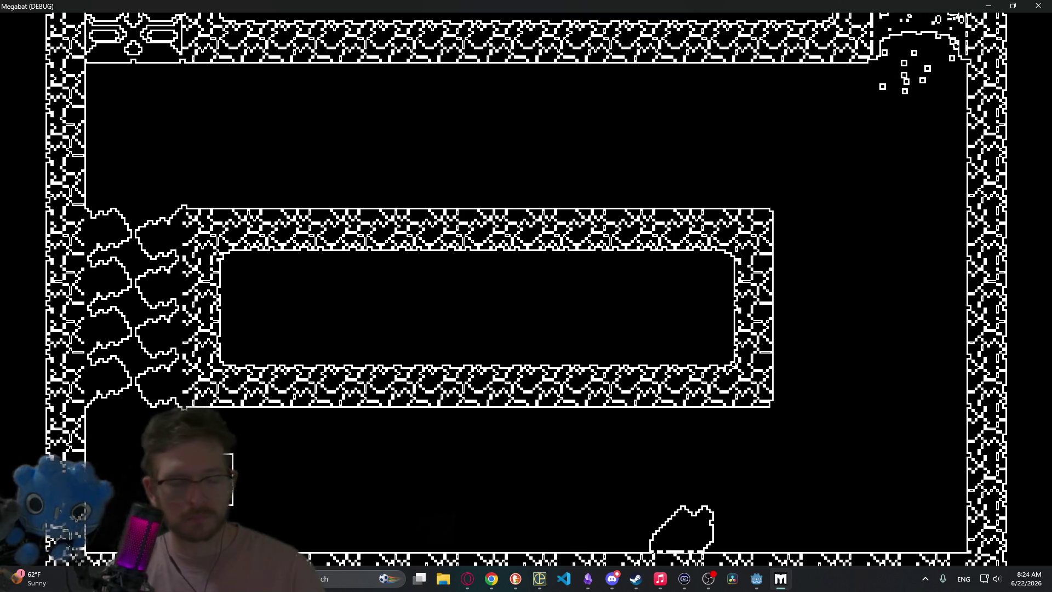
key("a")
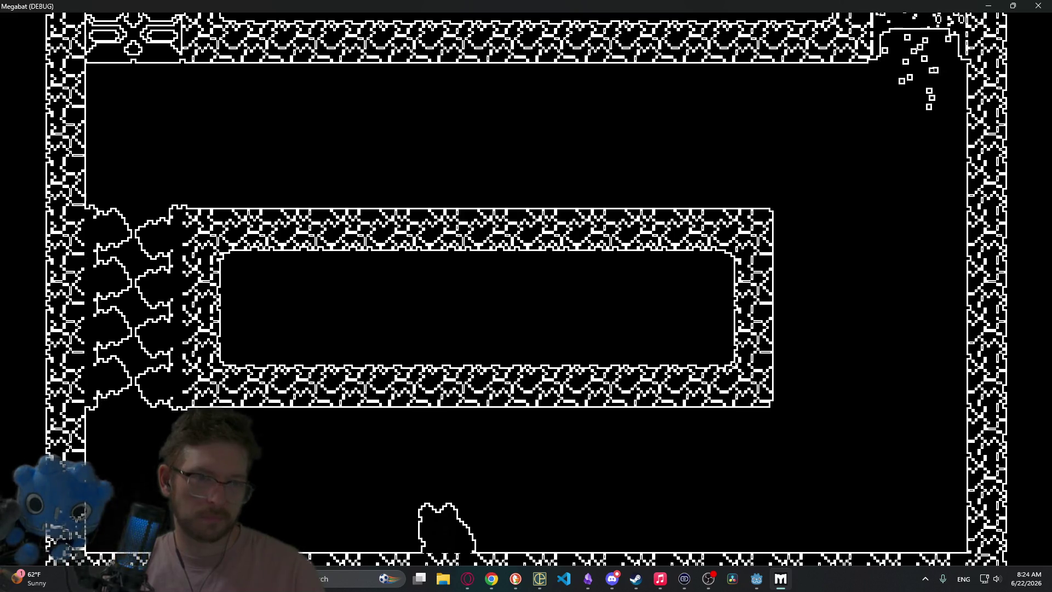
key("a")
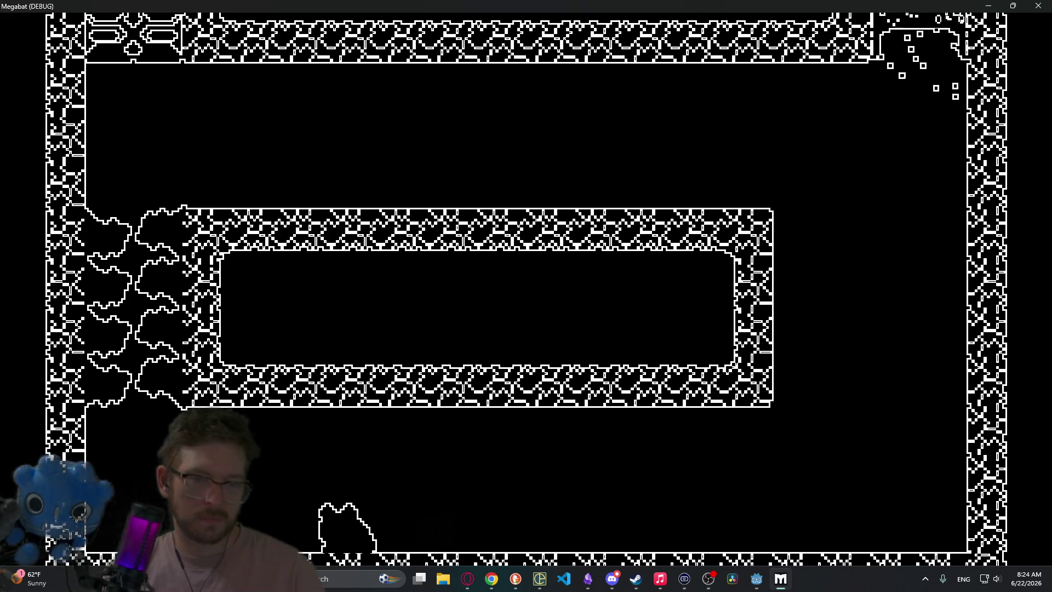
key("d")
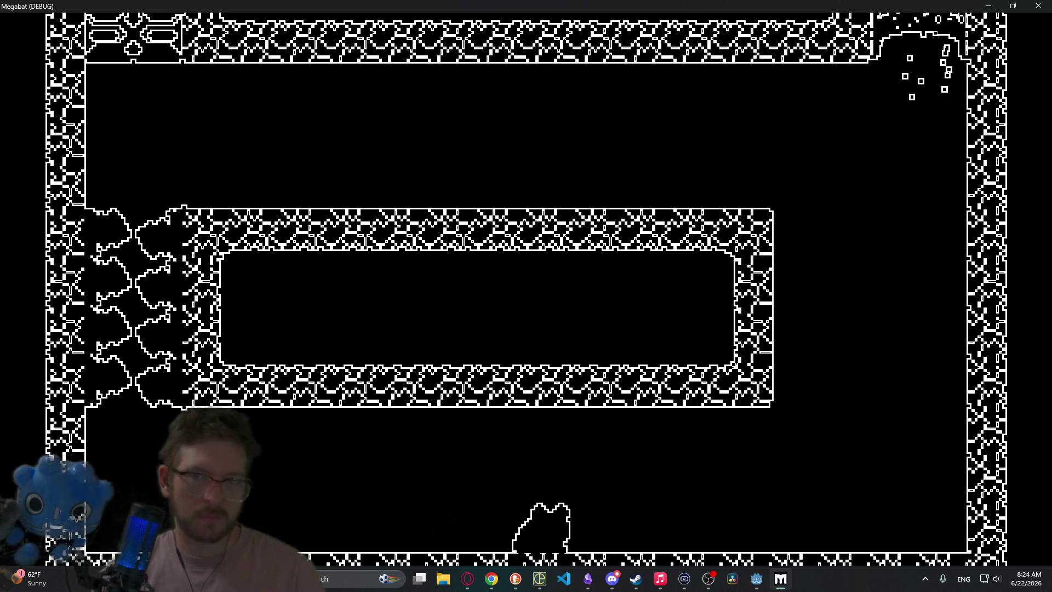
left_click(1038, 5)
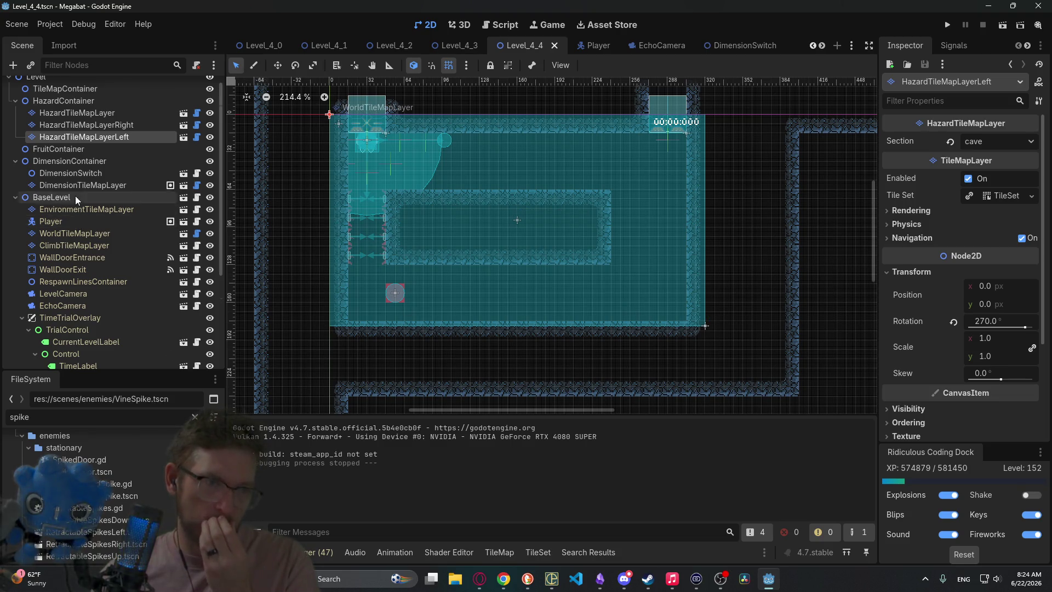
- Instantiate Fruit.tscn under FruitContainer and move it to the room's lower right
scroll(76, 198, "down", 5)
scroll(112, 251, "up", 5)
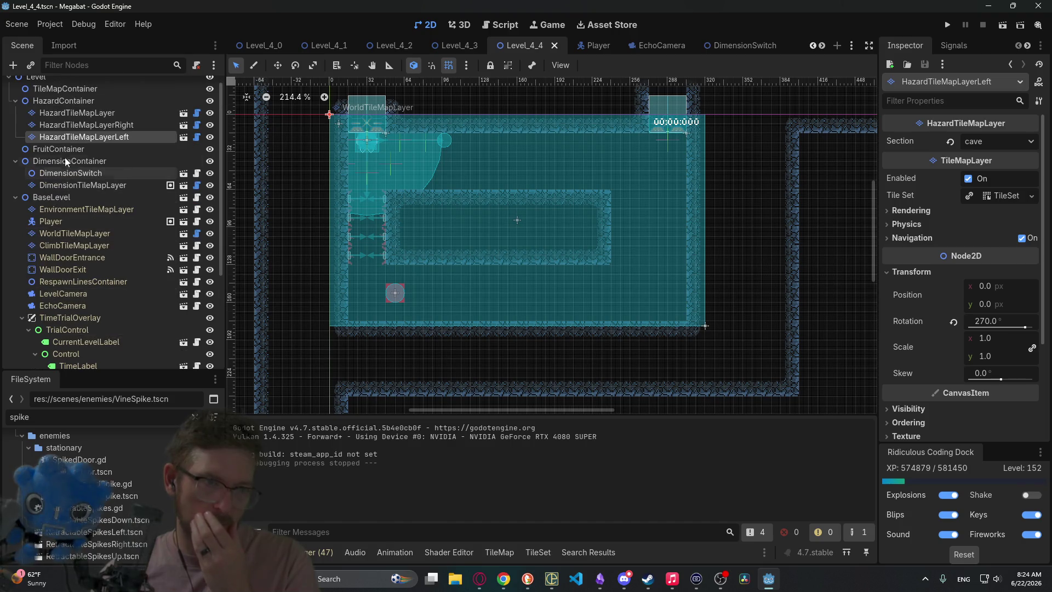
right_click(61, 148)
left_click(102, 169)
type("fruit")
key("Return")
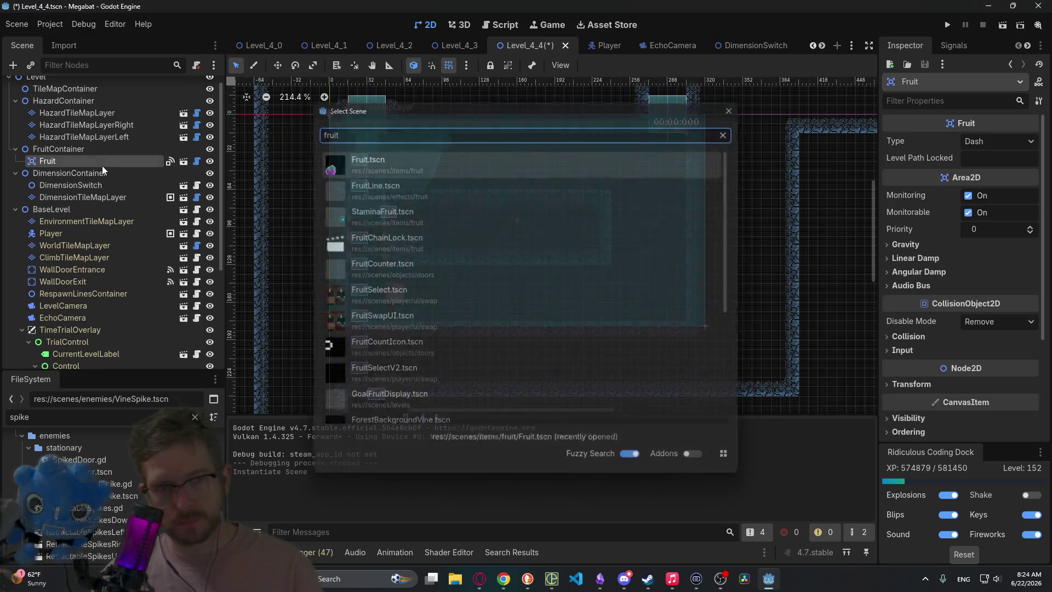
key("w")
left_click_drag(371, 235, 595, 286)
- Set the fruit's Type to Dig
left_click(982, 139)
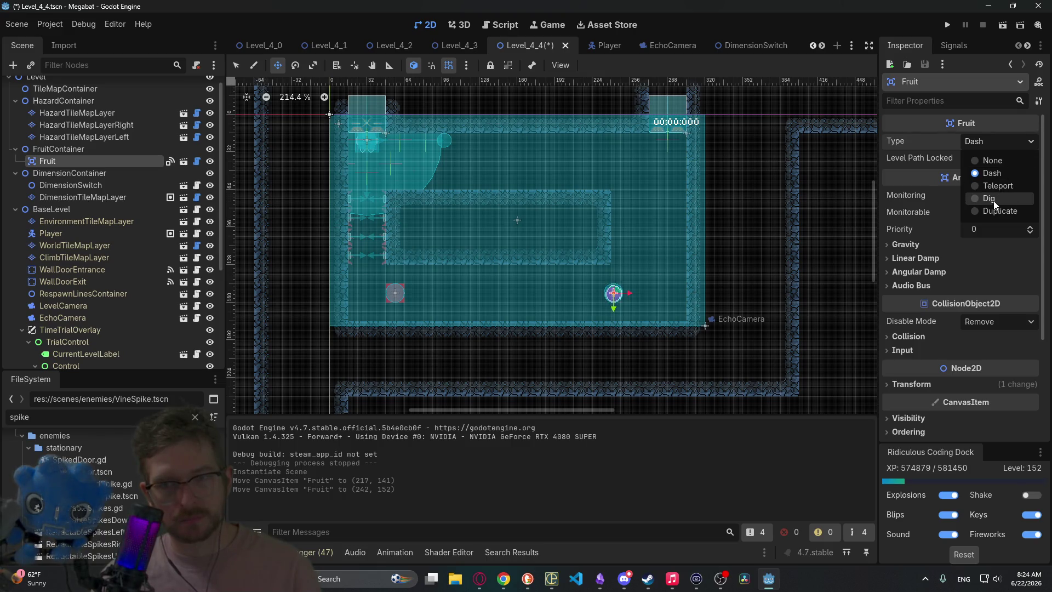
left_click(994, 200)
scroll(111, 183, "up", 1)
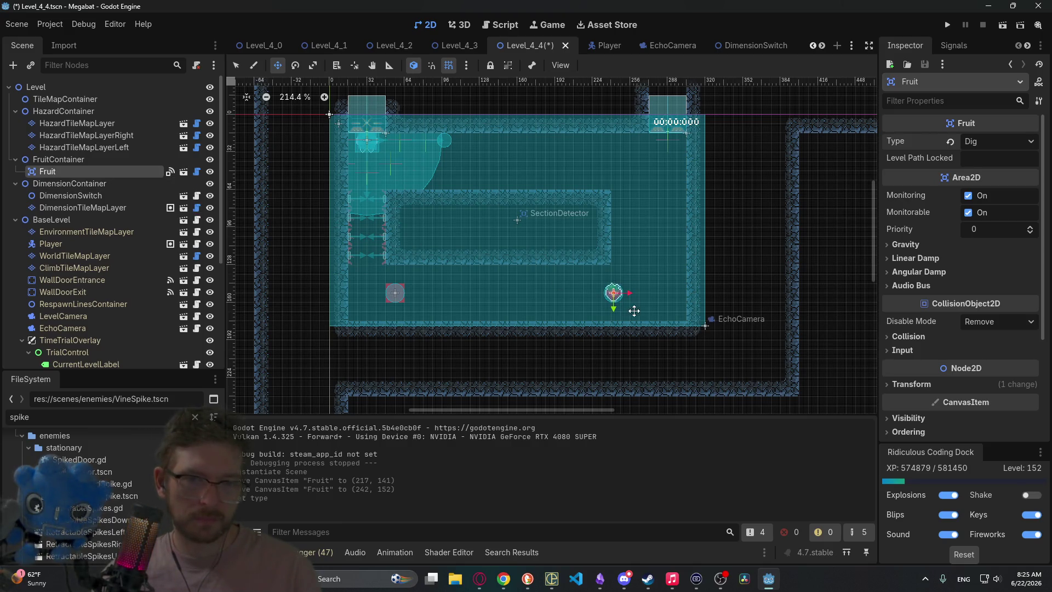
scroll(652, 291, "left", 2)
scroll(652, 291, "down", 1)
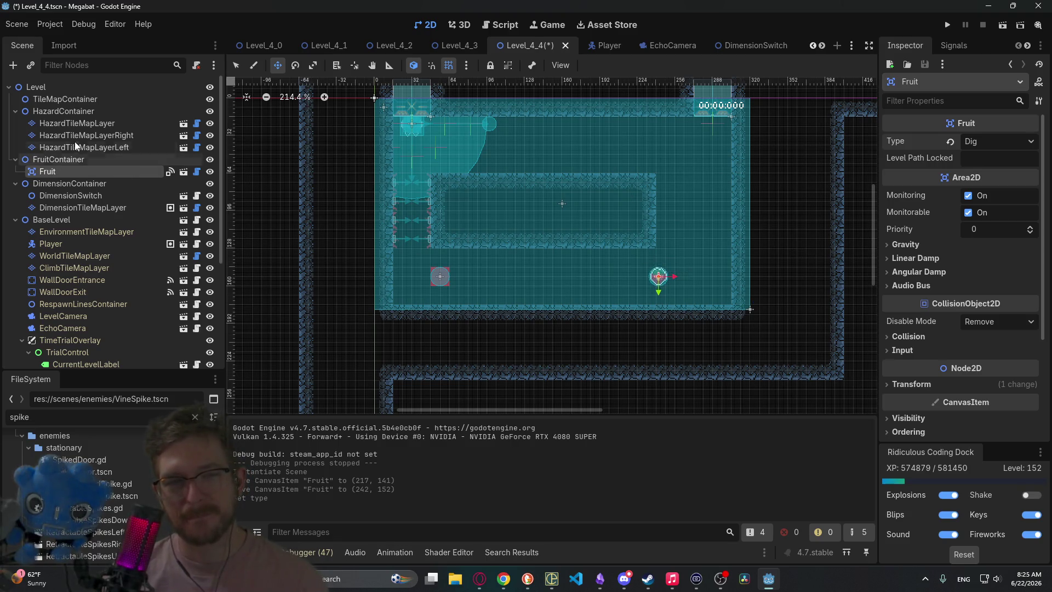
left_click(75, 253)
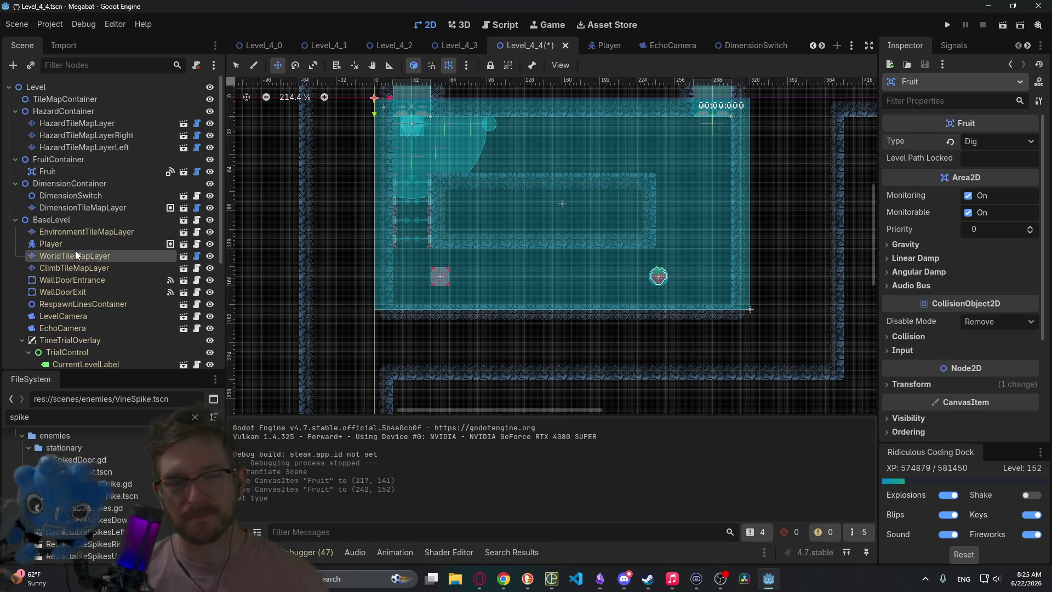
- Erase a gap in the middle of the central block on WorldTileMapLayer using CAVE terrain
left_click(75, 255)
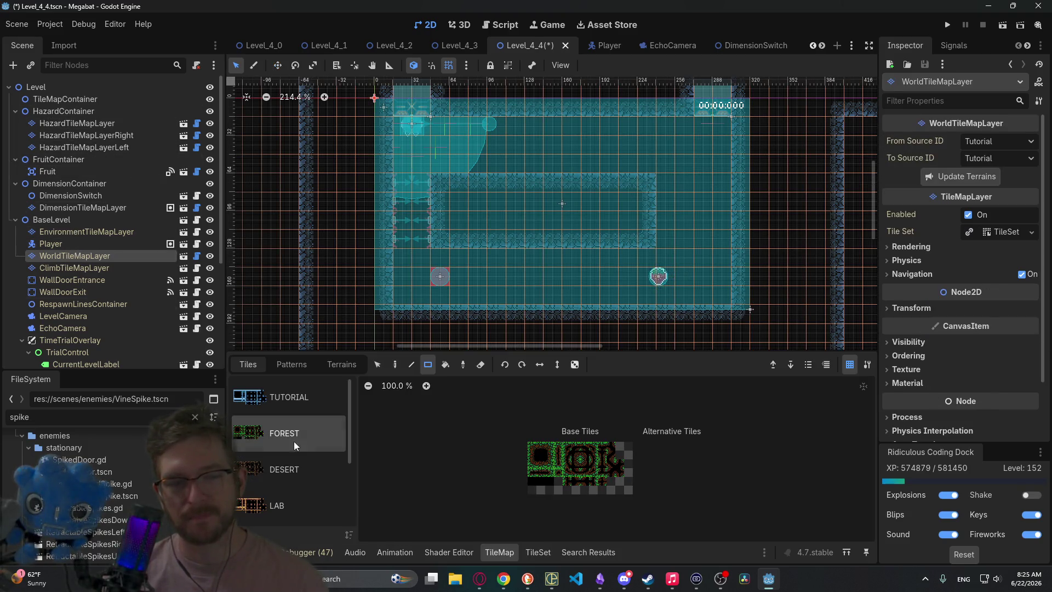
left_click(351, 370)
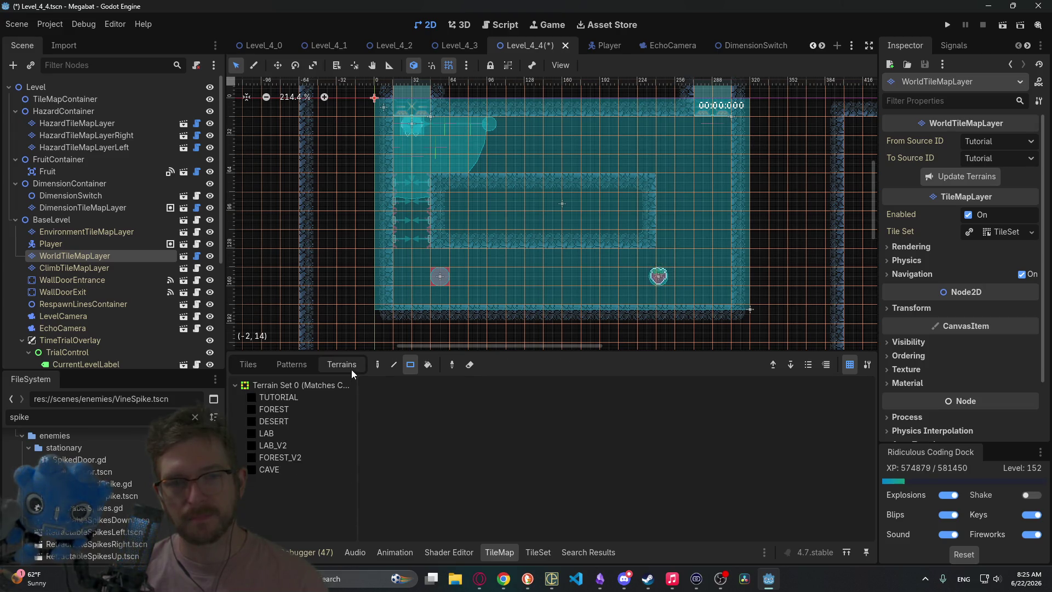
left_click(275, 469)
left_click_drag(532, 207, 572, 232)
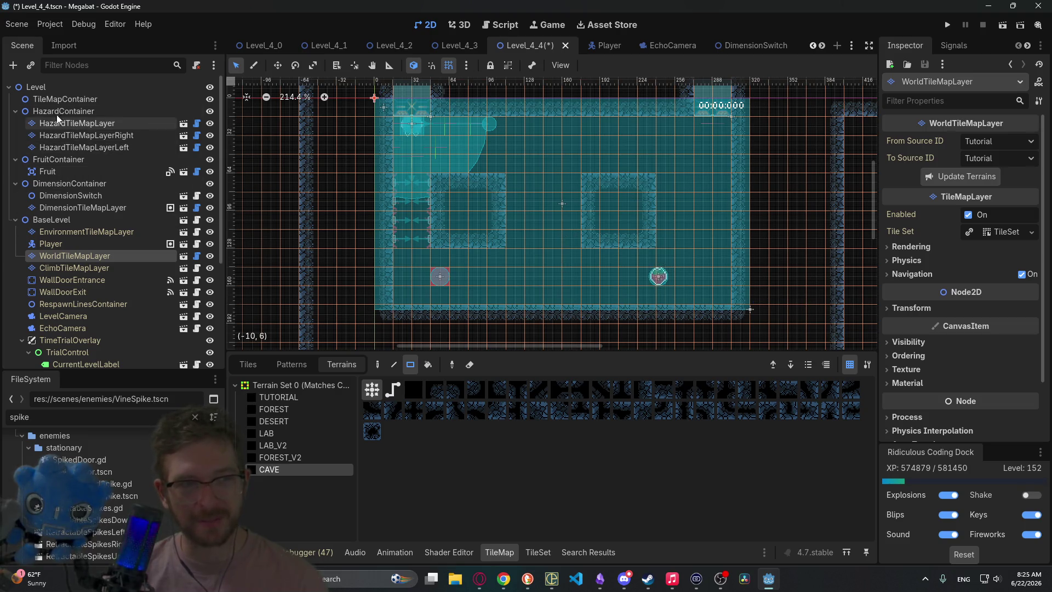
- Instantiate the DigTileMapLayer scene under TileMapContainer
left_click(64, 111)
left_click(58, 96)
right_click(58, 96)
left_click(111, 118)
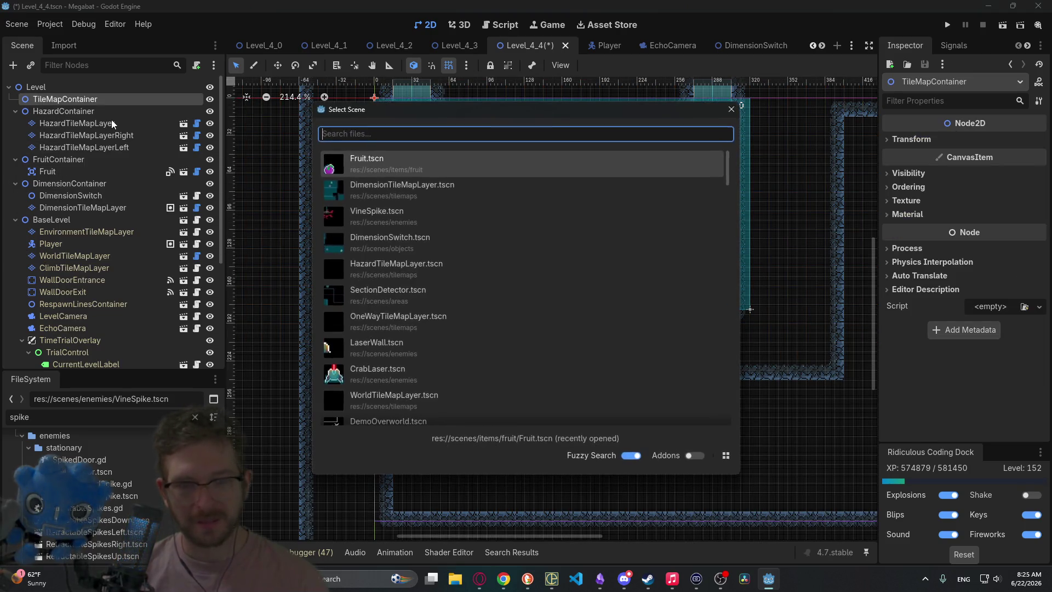
type("digcon")
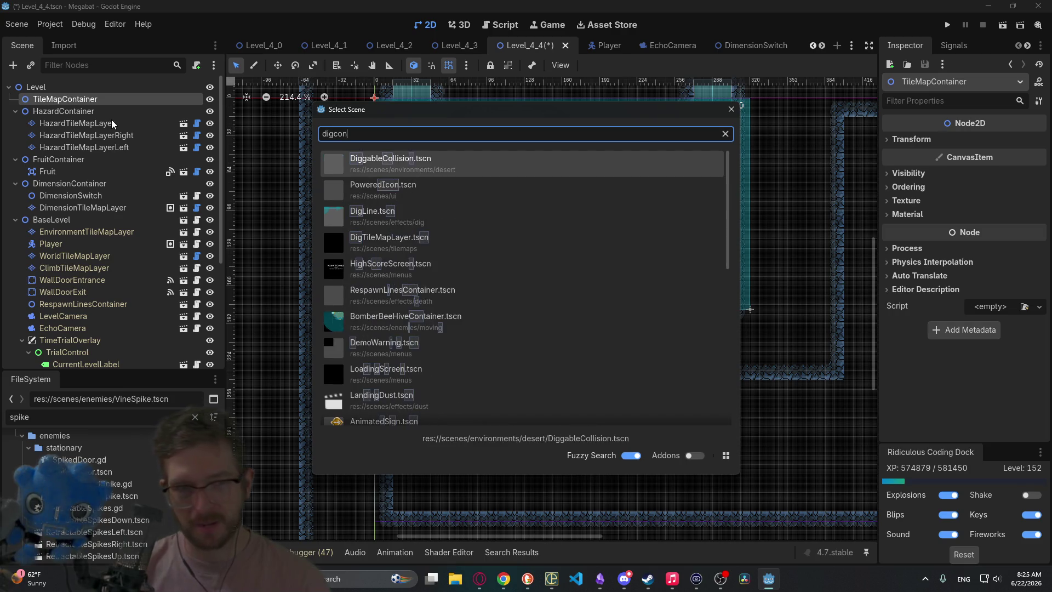
key("BackSpace")
key("BackSpace")
key("BackSpace")
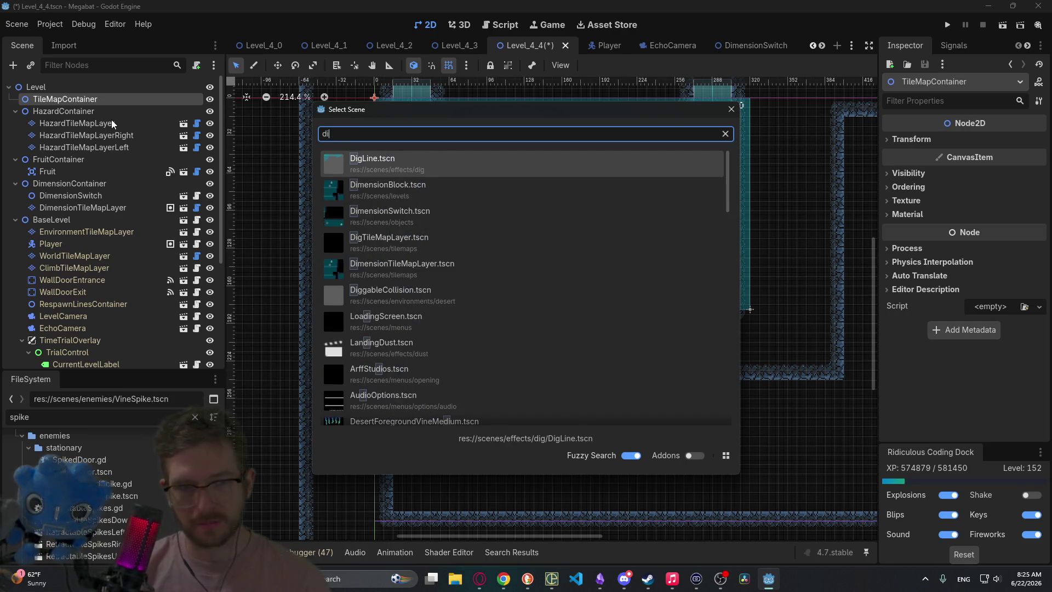
type("g c")
key("BackSpace")
key("BackSpace")
type("tilem")
key("Return")
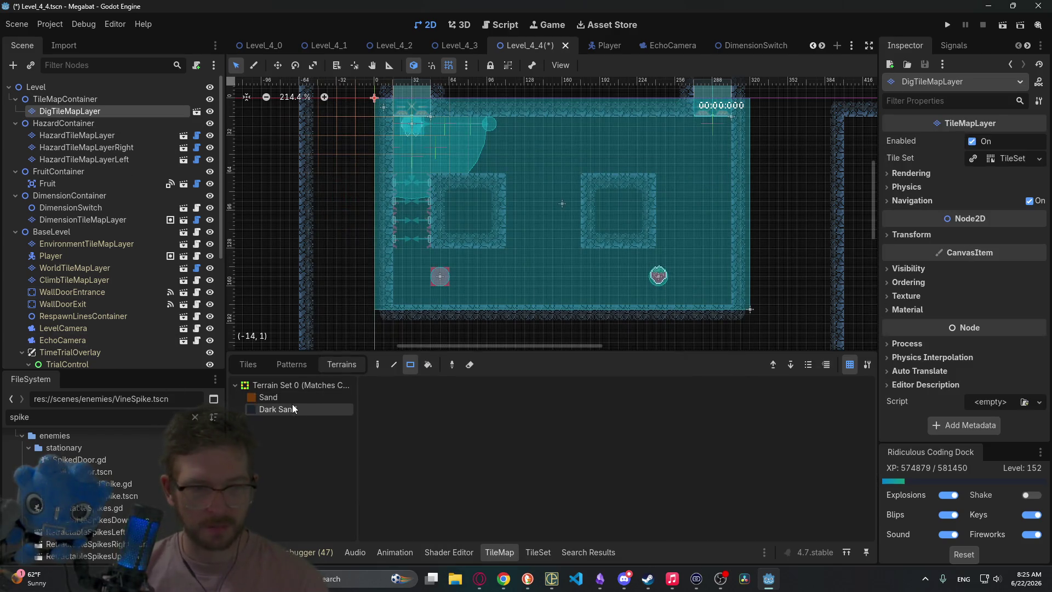
- Paint a Sand terrain block into the gap and run the level
left_click(292, 398)
left_click_drag(536, 206, 570, 230)
left_click(1003, 25)
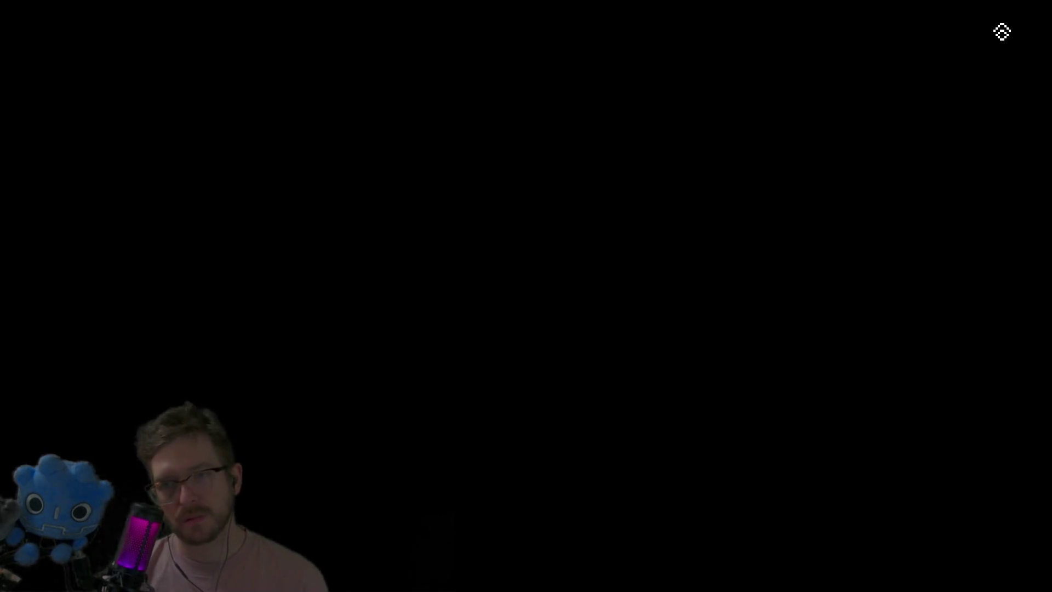
- Run the bat right and left along the floor, jumping up through the central gap
key("Right")
key("space")
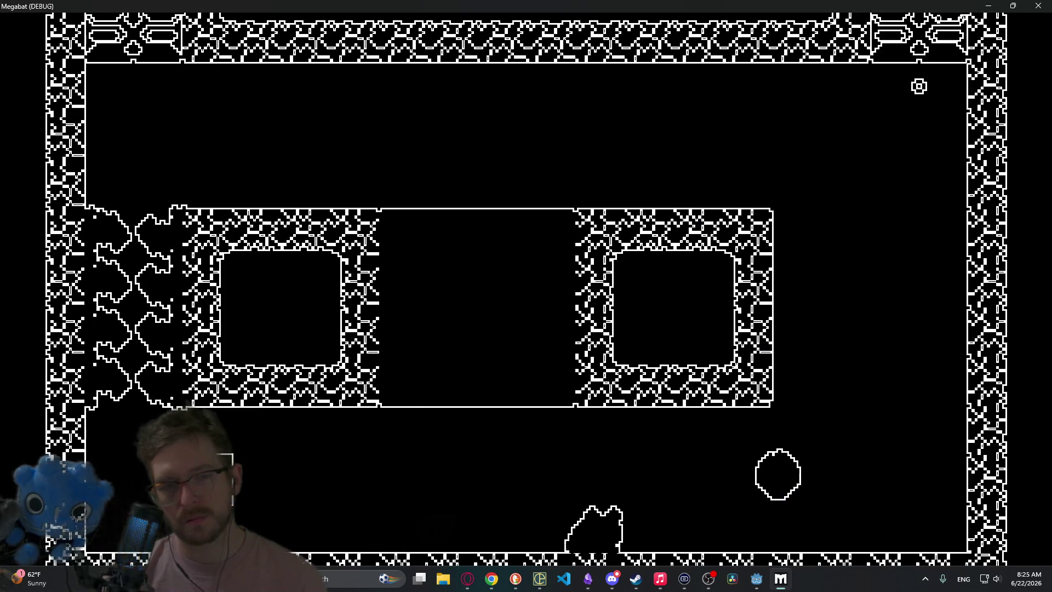
key("Right")
key("Left")
key("space")
key("Left")
key("Right")
key("space")
key("Left")
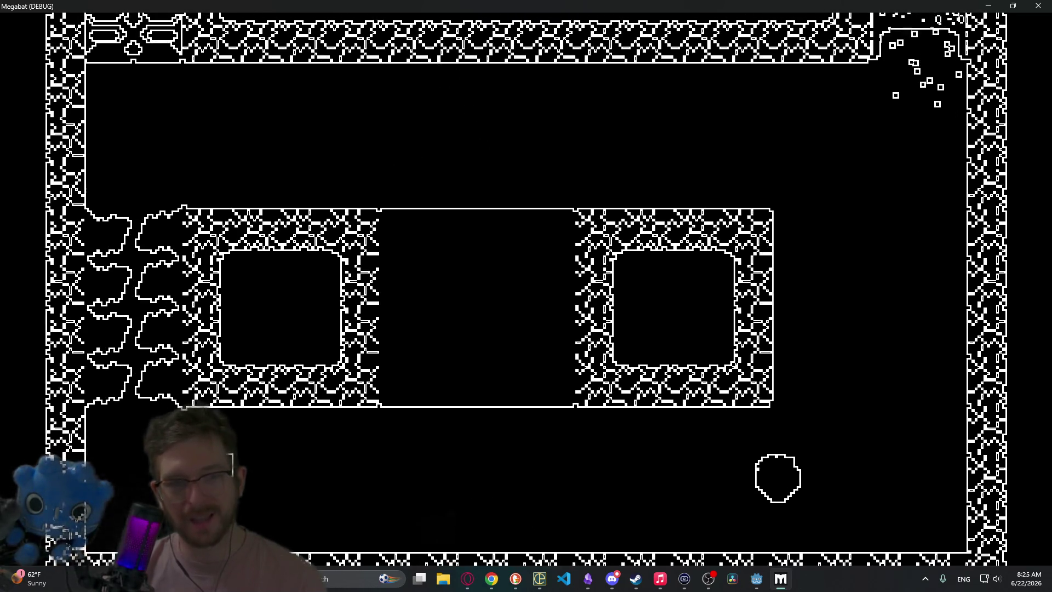
key("Right")
- Hop the bat across the floor and land it on the central platform's left edge
key("space")
key("space")
key("Left")
key("space")
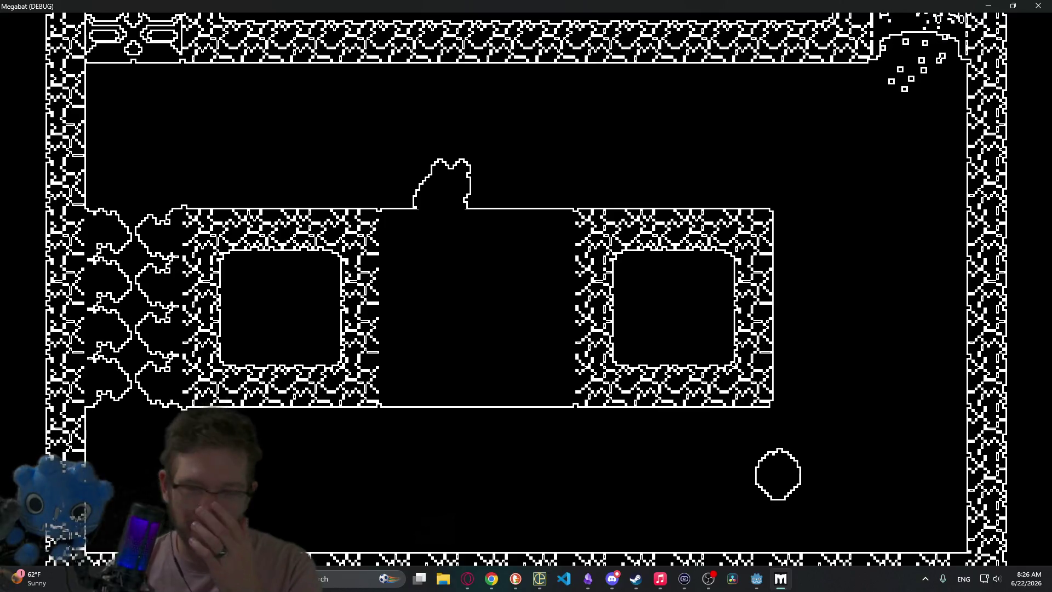
key("space")
key("Right")
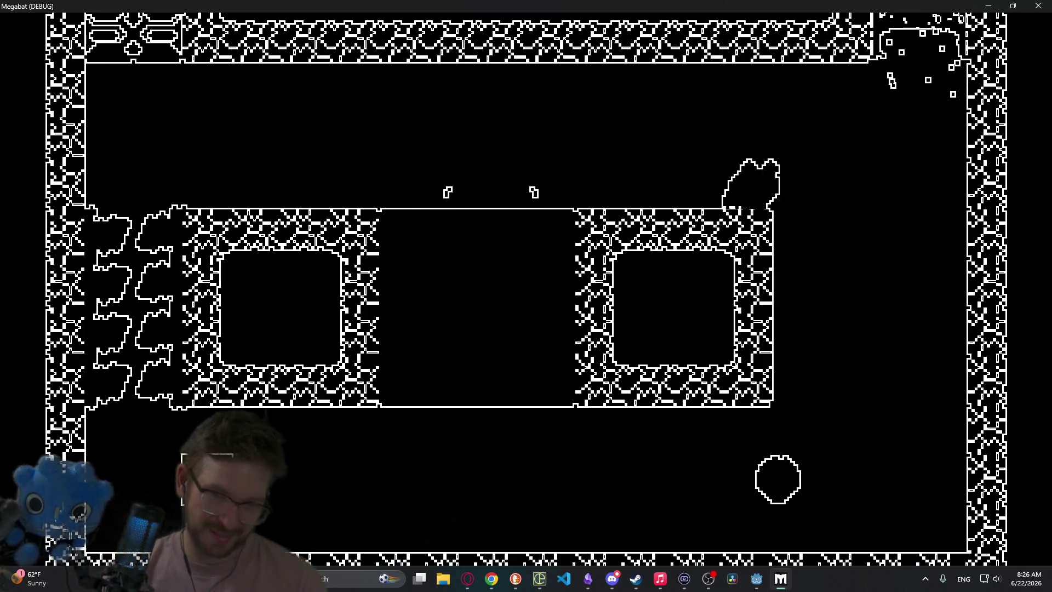
key("Left")
key("space")
key("space")
key("space")
key("Left")
key("Right")
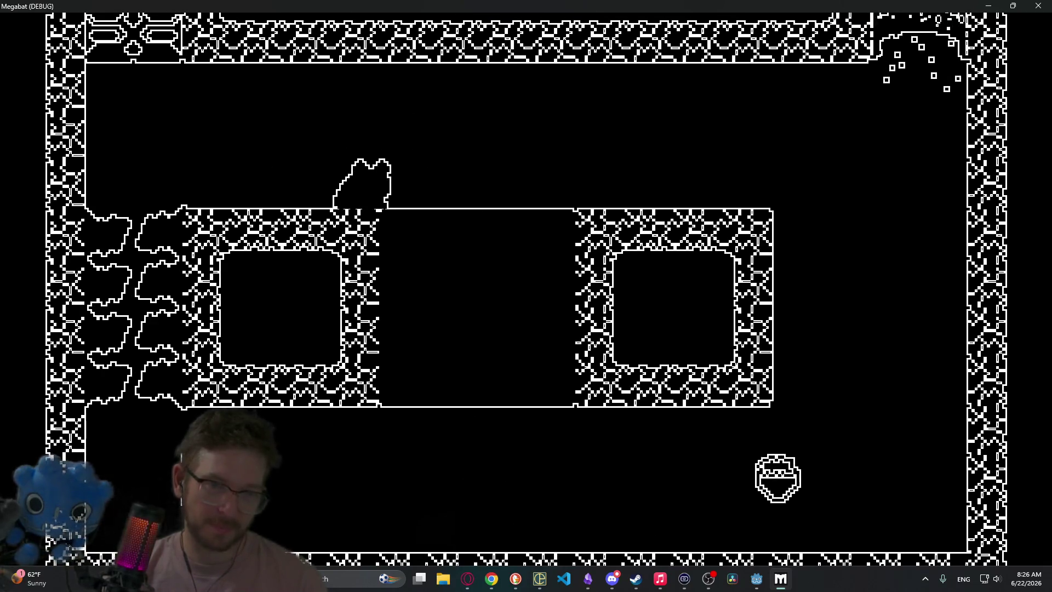
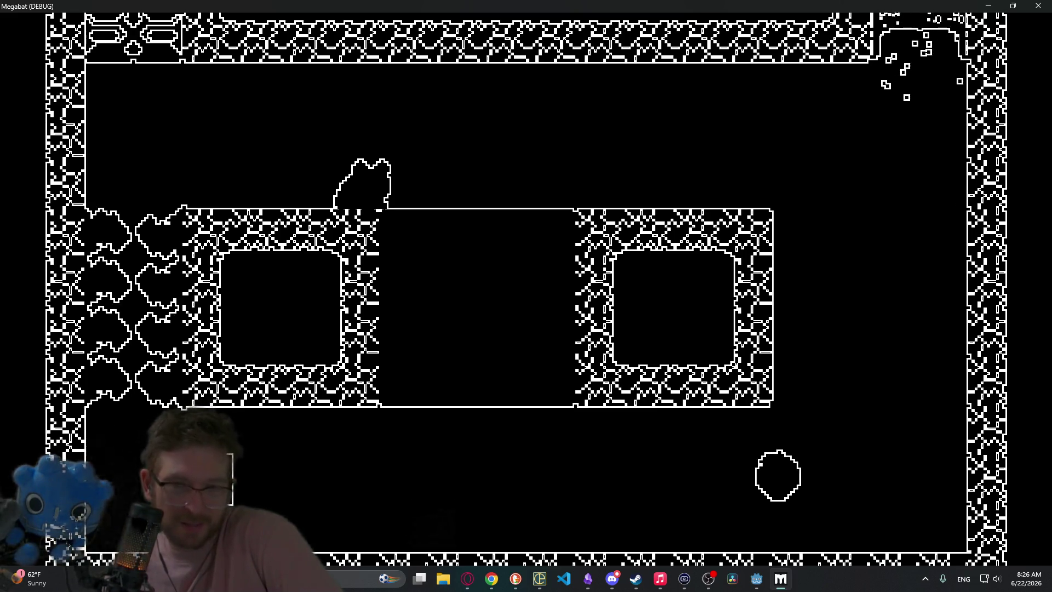
- Make the bat fly up and land, then stop the playtest with F8
key("space")
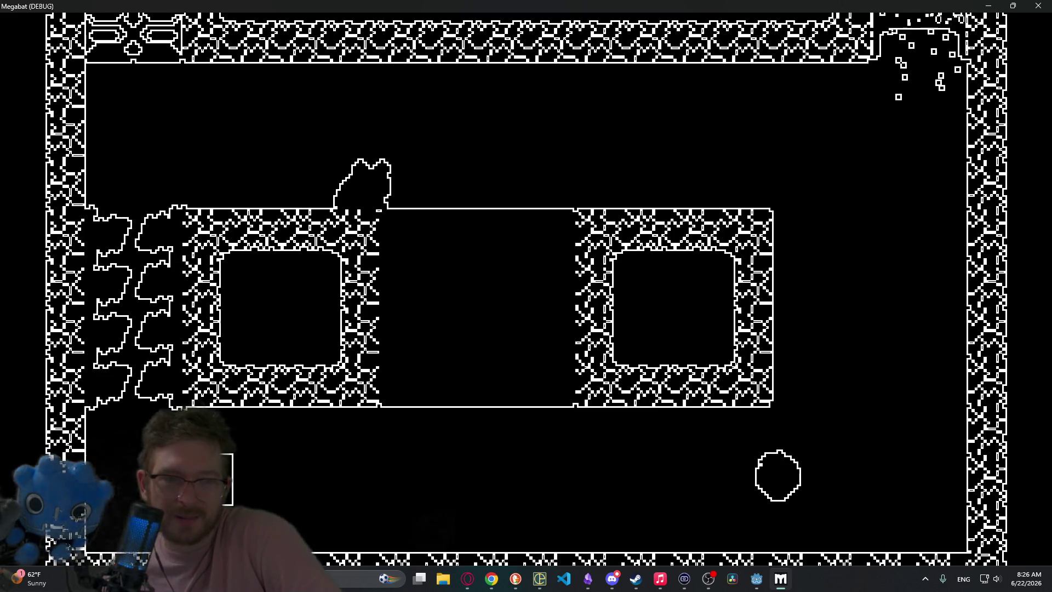
key("F8")
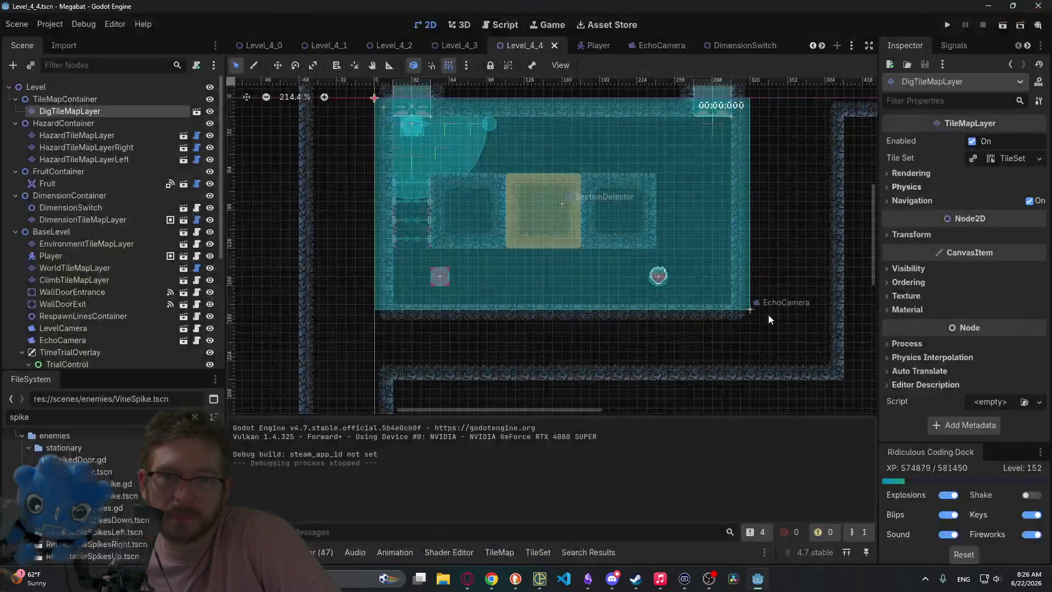
- Hide DigTileMapLayer, then save and playtest Level_4_4 without the yellow dig block
scroll(553, 255, "up", 2)
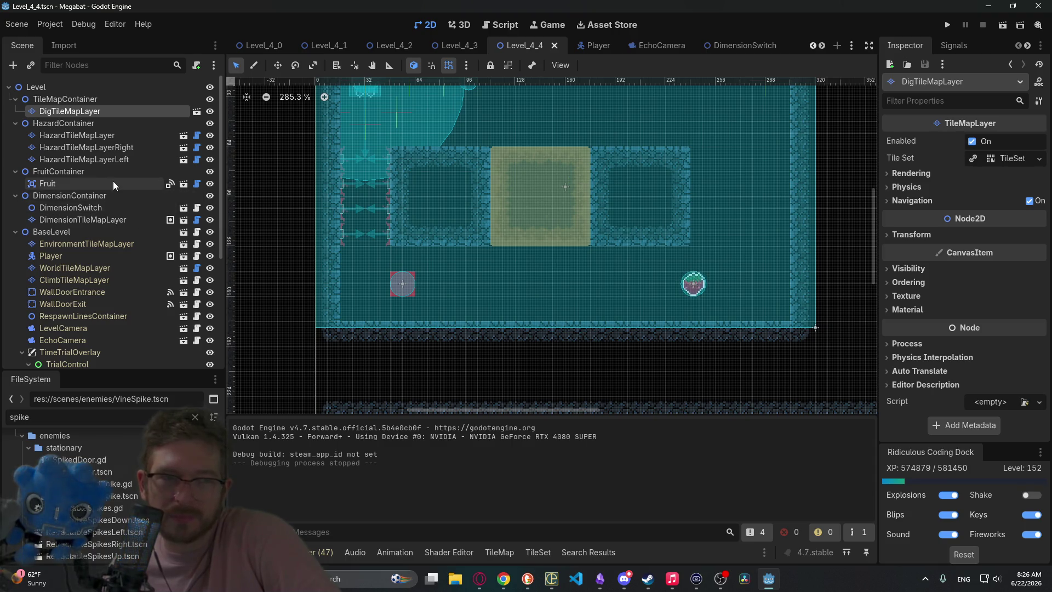
scroll(113, 184, "down", 5)
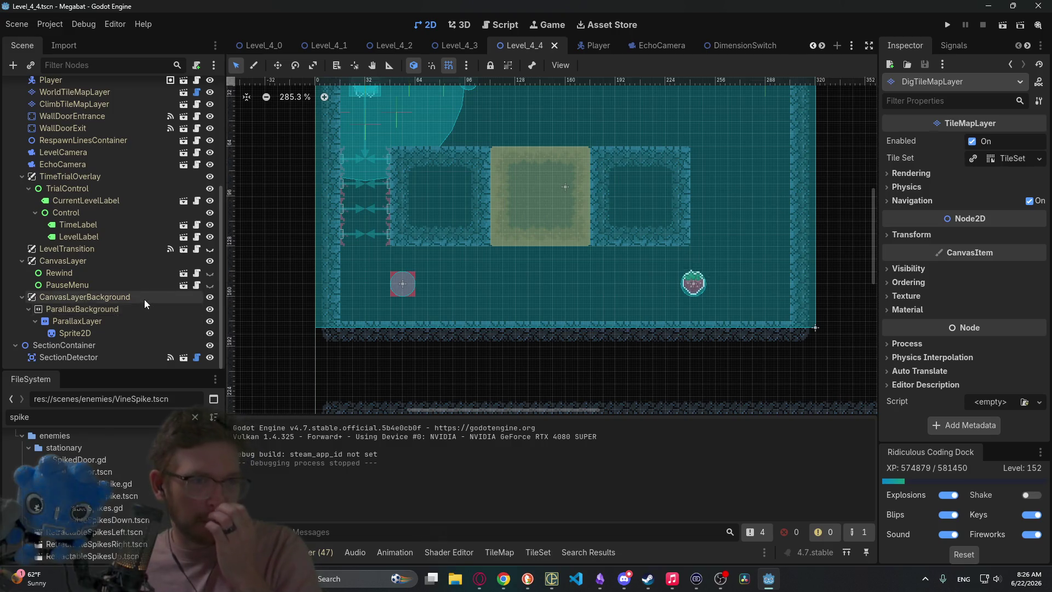
scroll(145, 291, "up", 5)
left_click(210, 111)
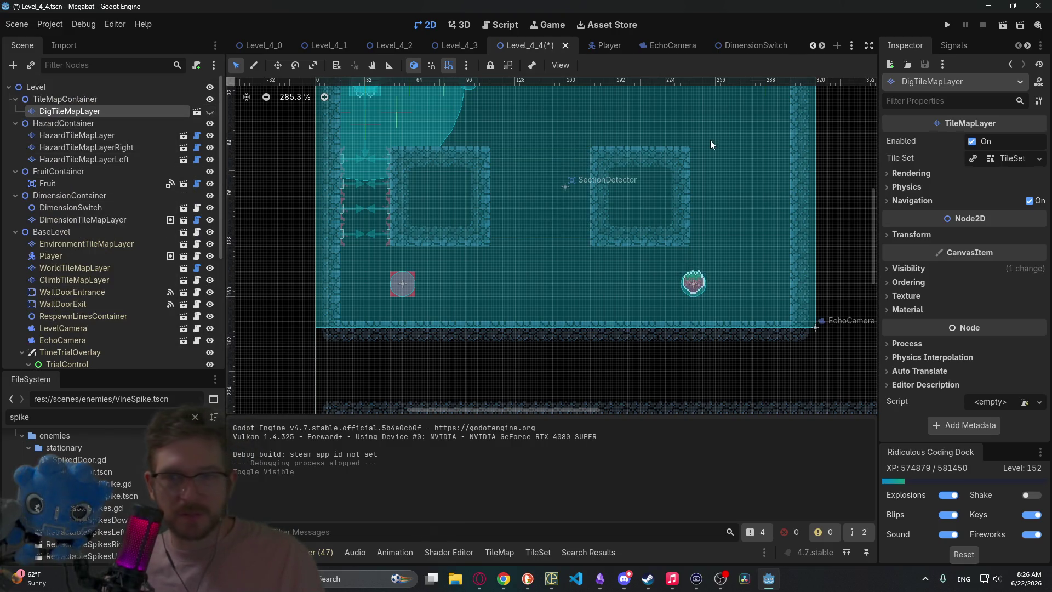
left_click(996, 23)
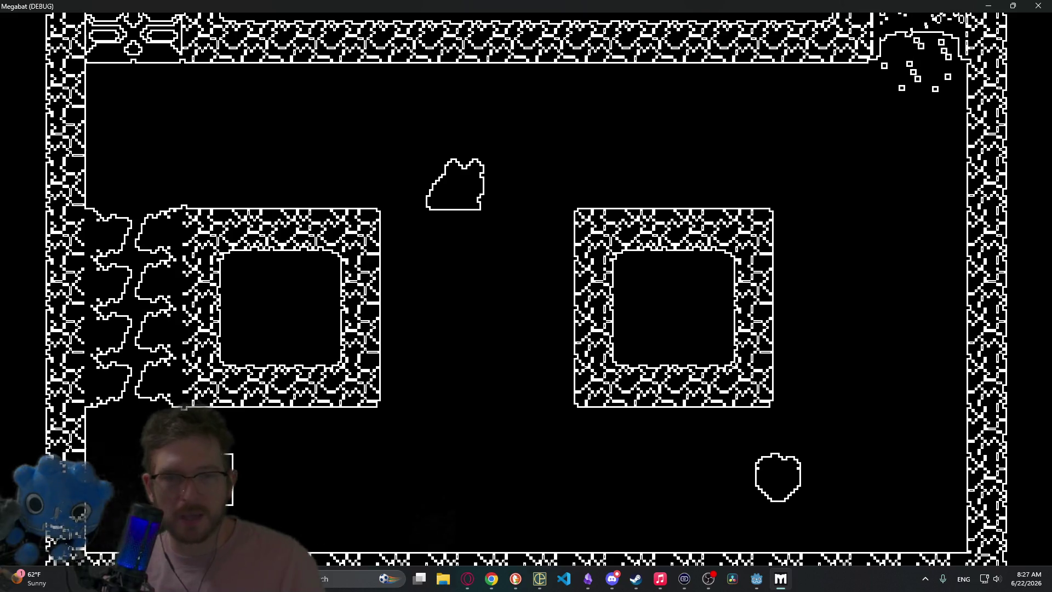
left_click(1045, 5)
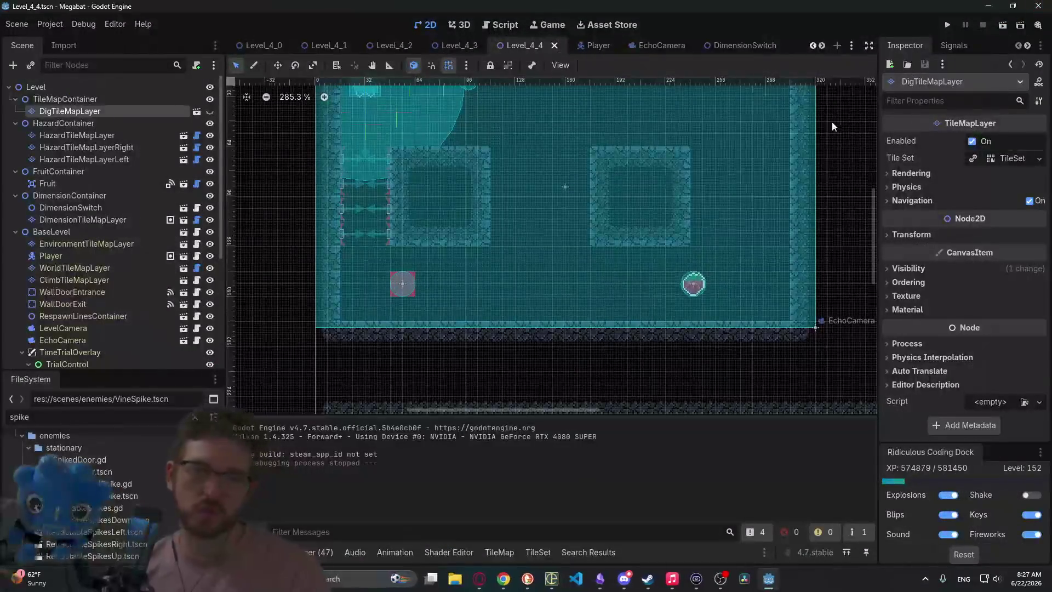
- Show DigTileMapLayer again, save, and undo the dig layer and terrain edits
left_click(209, 112)
key("ctrl+s")
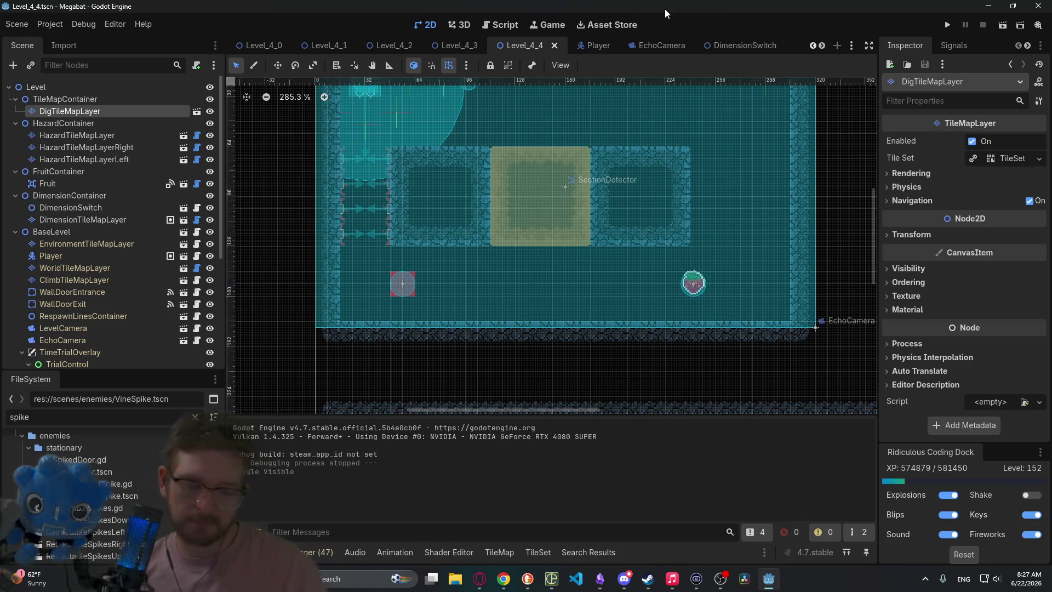
key("ctrl+z")
key("ctrl+z")
key("ctrl+z")
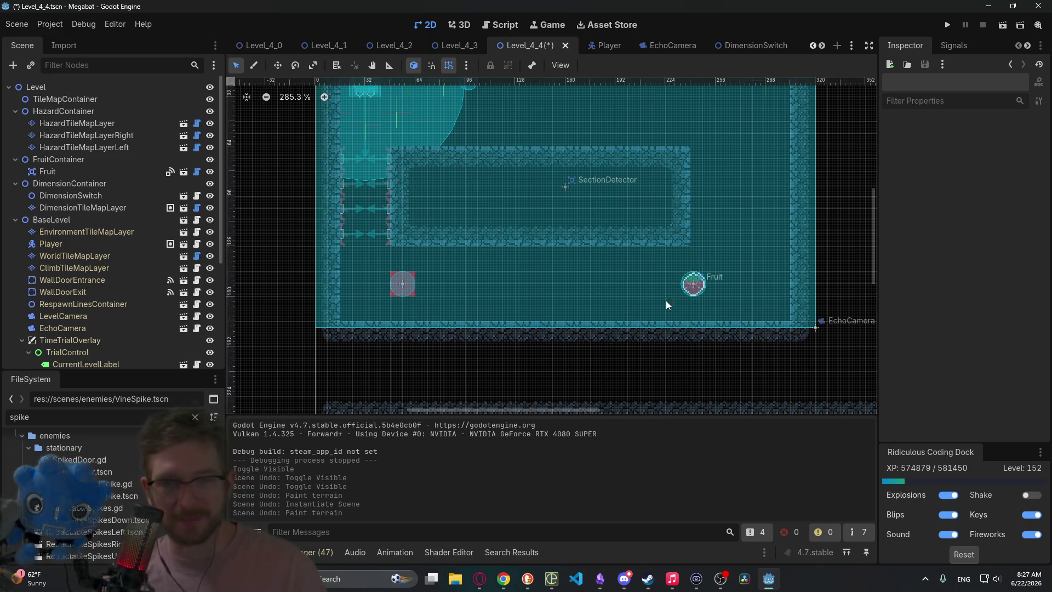
- Set the Fruit's Type to Teleport in the Inspector
left_click(53, 172)
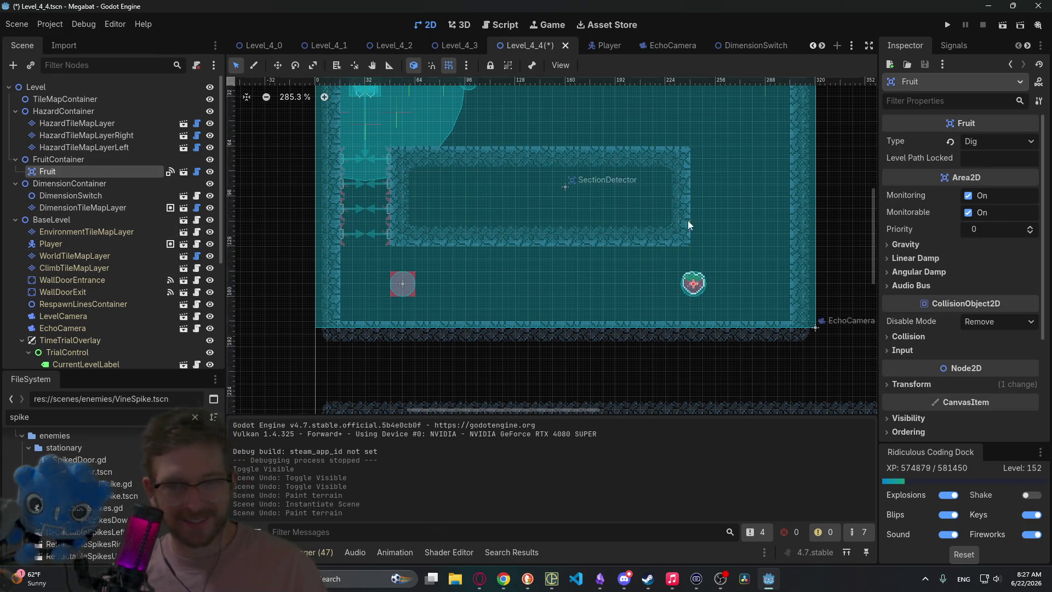
left_click(994, 146)
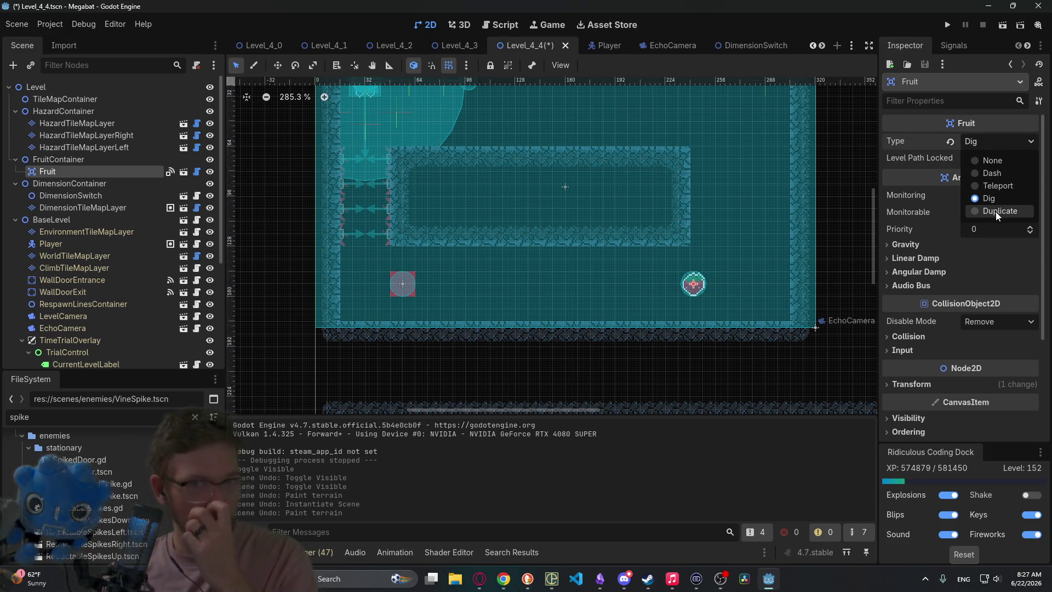
left_click(994, 182)
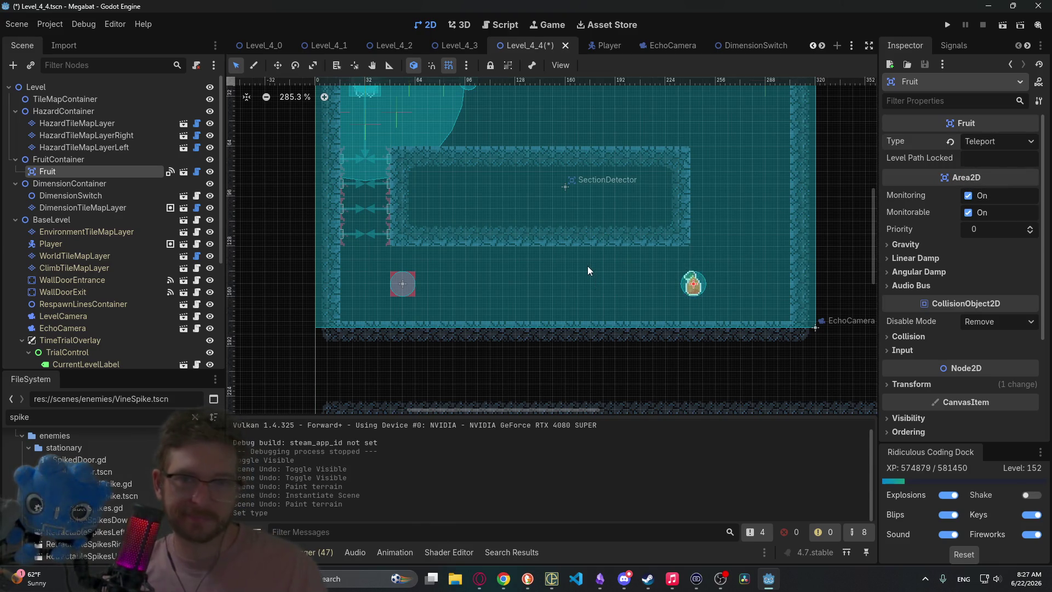
scroll(588, 271, "up", 3)
scroll(702, 275, "right", 3)
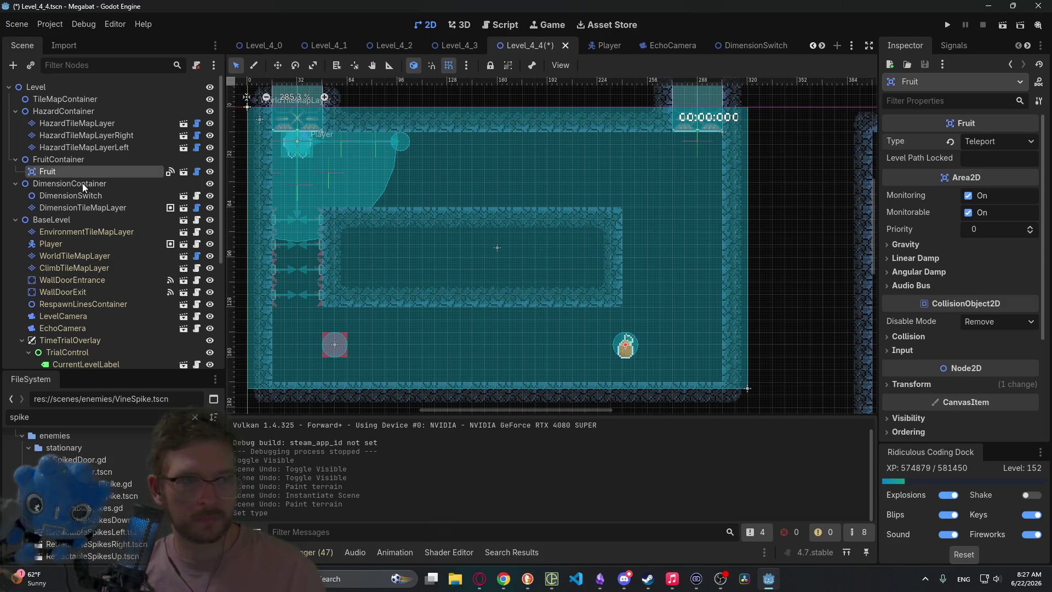
- Select WorldTileMapLayer and choose the CAVE terrain after previewing DESERT, LAB and LAB_V2
left_click(98, 256)
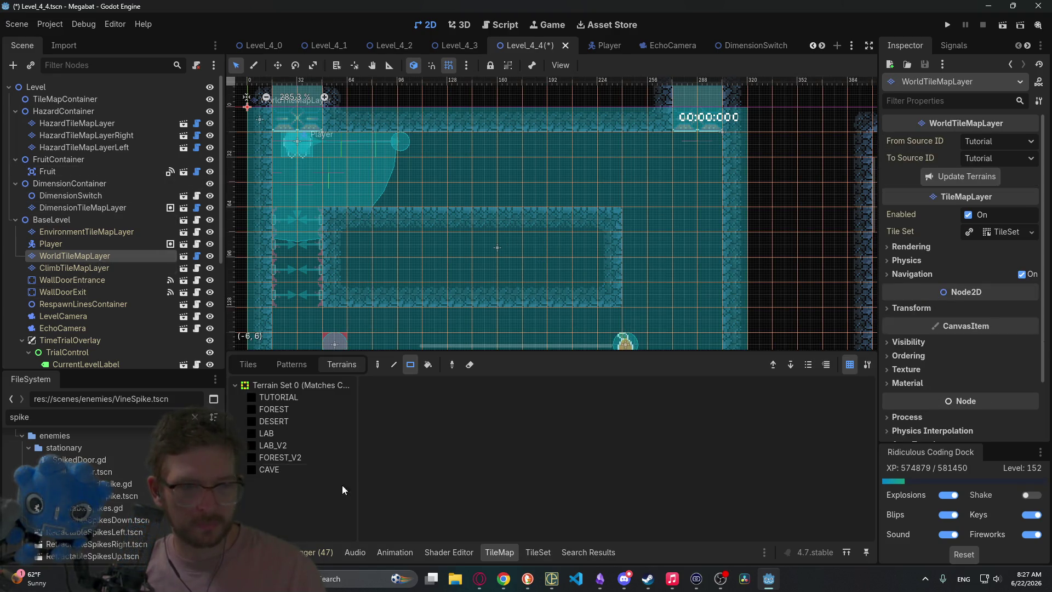
left_click(281, 422)
left_click(279, 433)
left_click(277, 445)
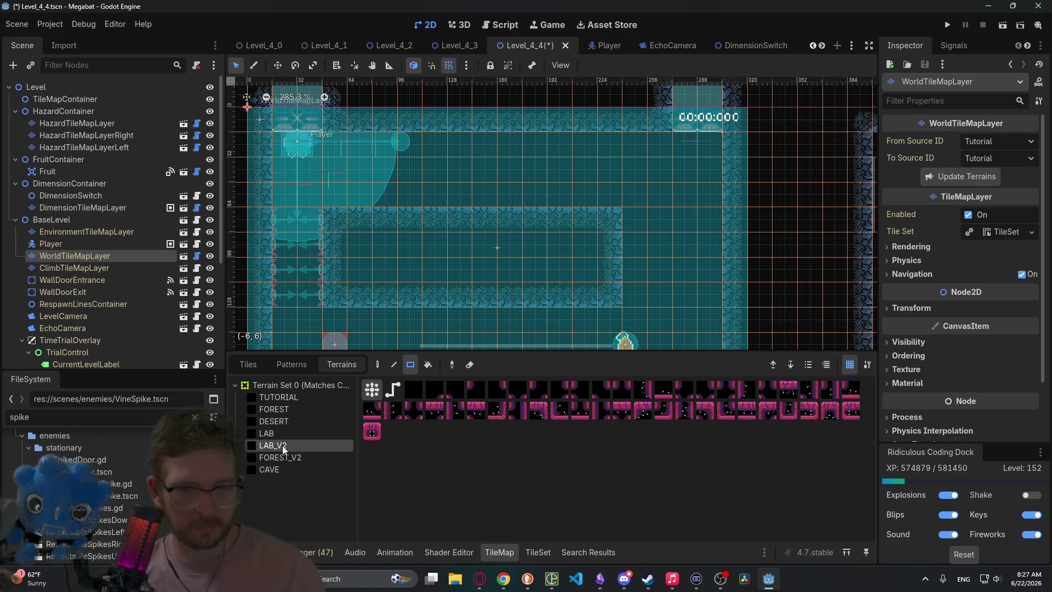
left_click(278, 470)
- Focus the view on WallDoorExit, undoing an accidental TrialControl move
mouse_move(581, 285)
left_mouse_down()
mouse_move(594, 296)
mouse_move(446, 413)
left_mouse_up()
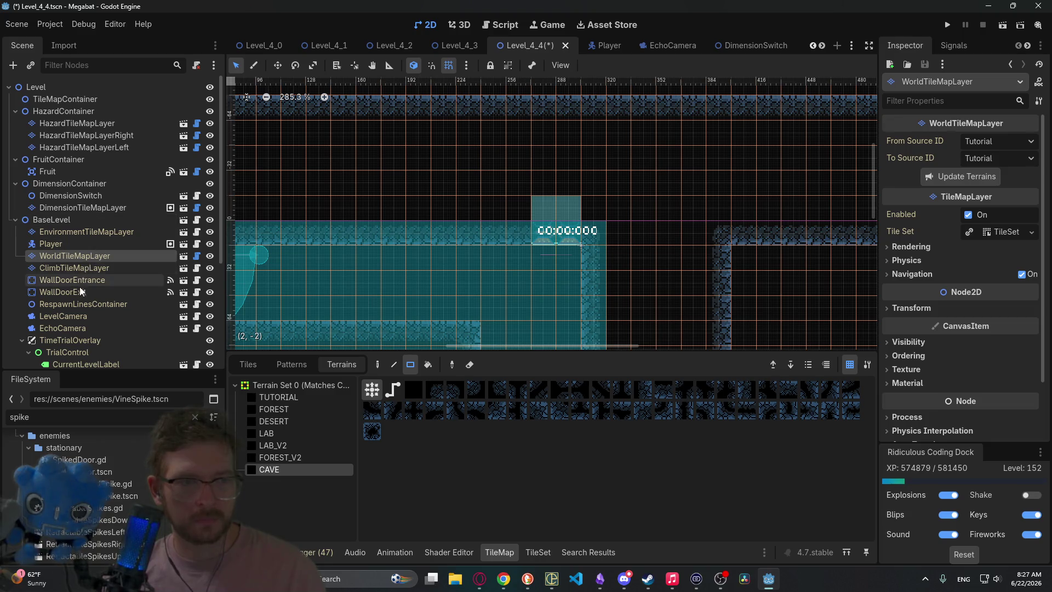
double_click(66, 291)
scroll(704, 337, "down", 3)
scroll(703, 336, "right", 3)
left_click_drag(540, 173, 716, 255)
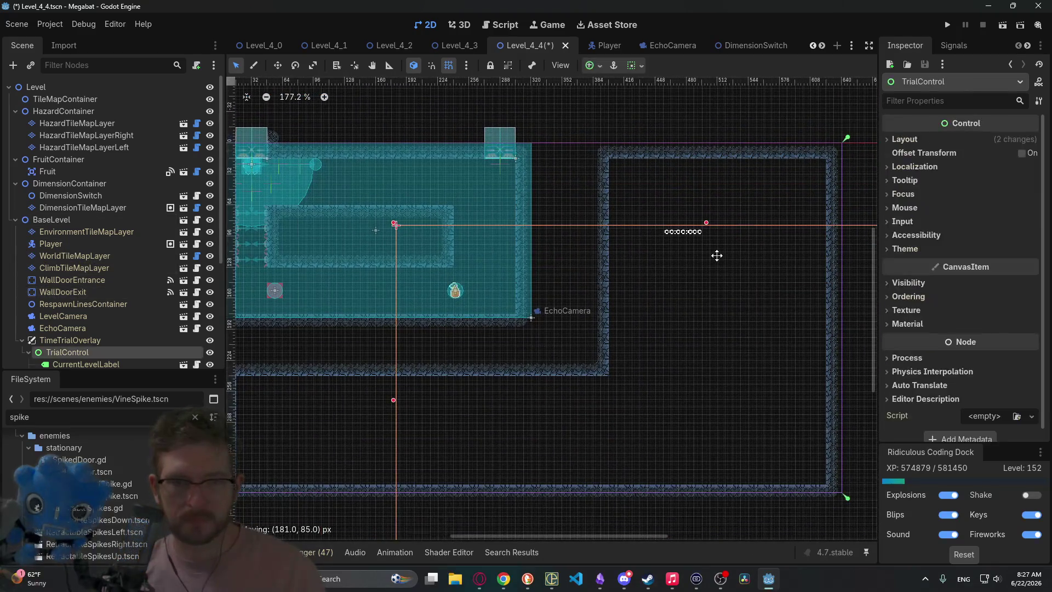
key("ctrl+z")
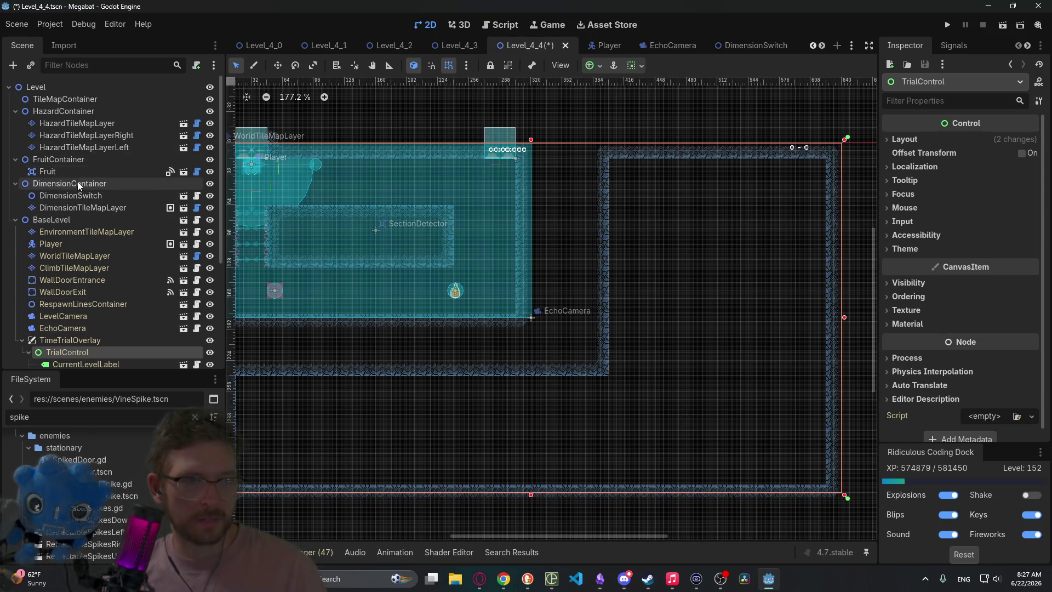
- Move the WallDoorExit toward the top-right of the room
left_click(90, 292)
key("w")
left_click_drag(566, 241, 832, 260)
scroll(712, 329, "up", 3)
left_click_drag(572, 393, 573, 237)
scroll(573, 237, "left", 5)
scroll(545, 213, "up", 3)
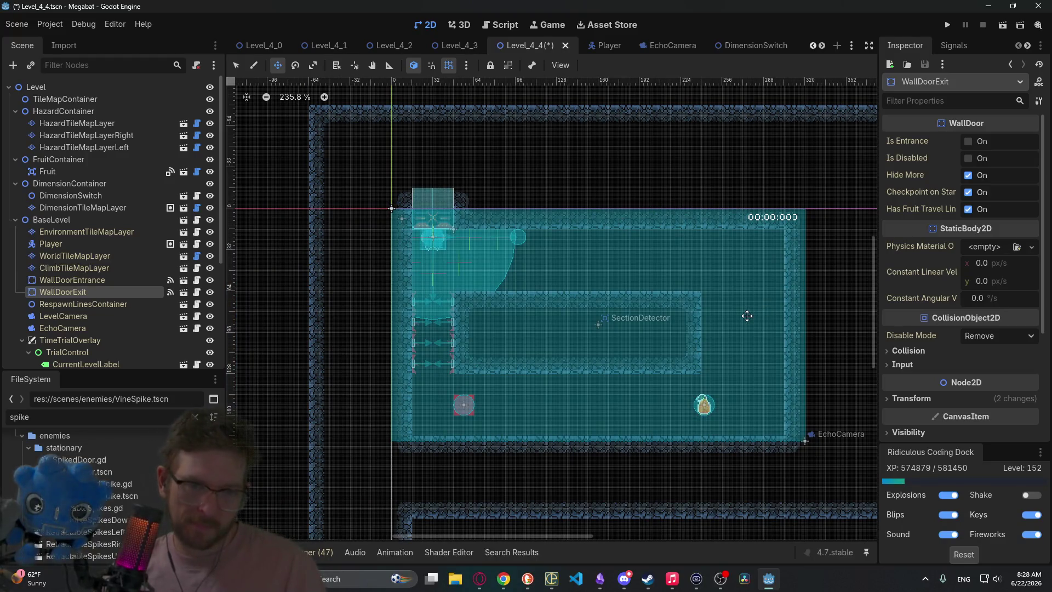
- Reselect WorldTileMapLayer with CAVE terrain and mark a 1x3 strip in column 16
left_click(68, 121)
scroll(653, 294, "down", 3)
scroll(652, 295, "right", 3)
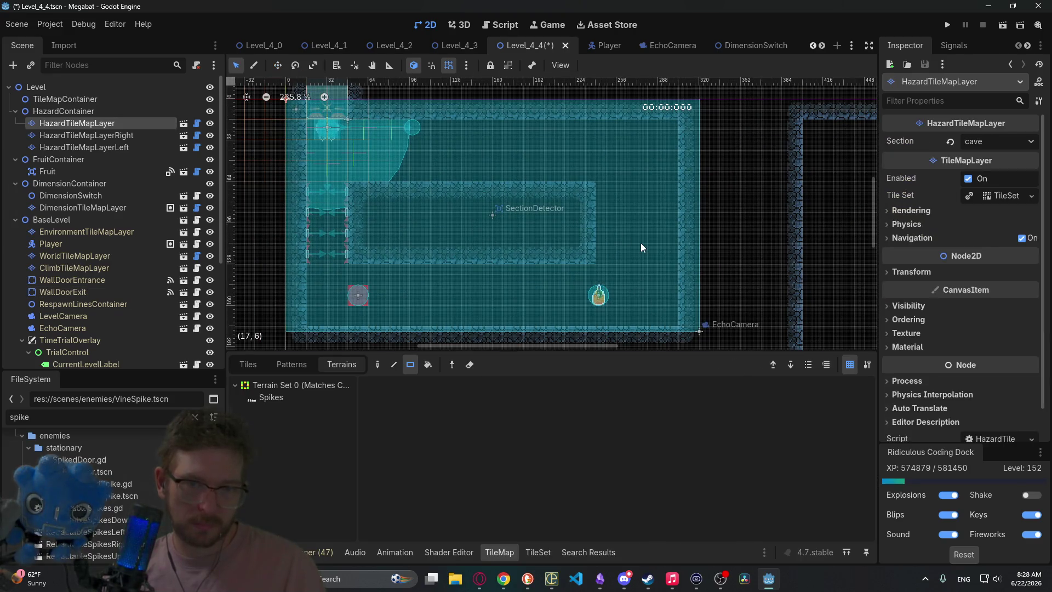
left_click(72, 256)
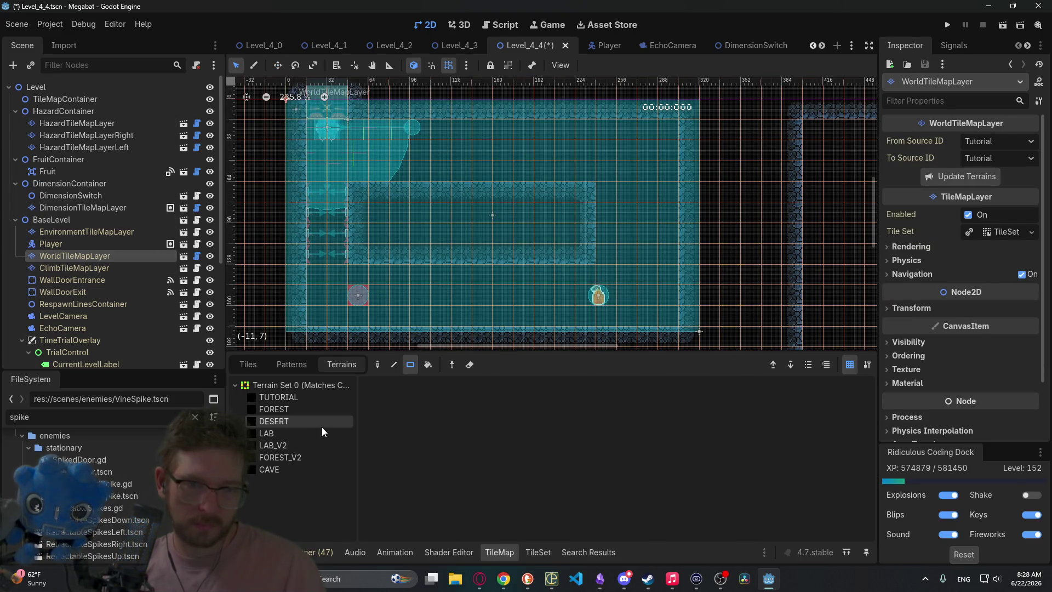
left_click(308, 434)
left_click(308, 445)
left_click(302, 457)
left_click(274, 470)
mouse_move(619, 261)
left_mouse_down()
mouse_move(620, 203)
mouse_move(599, 193)
left_mouse_up()
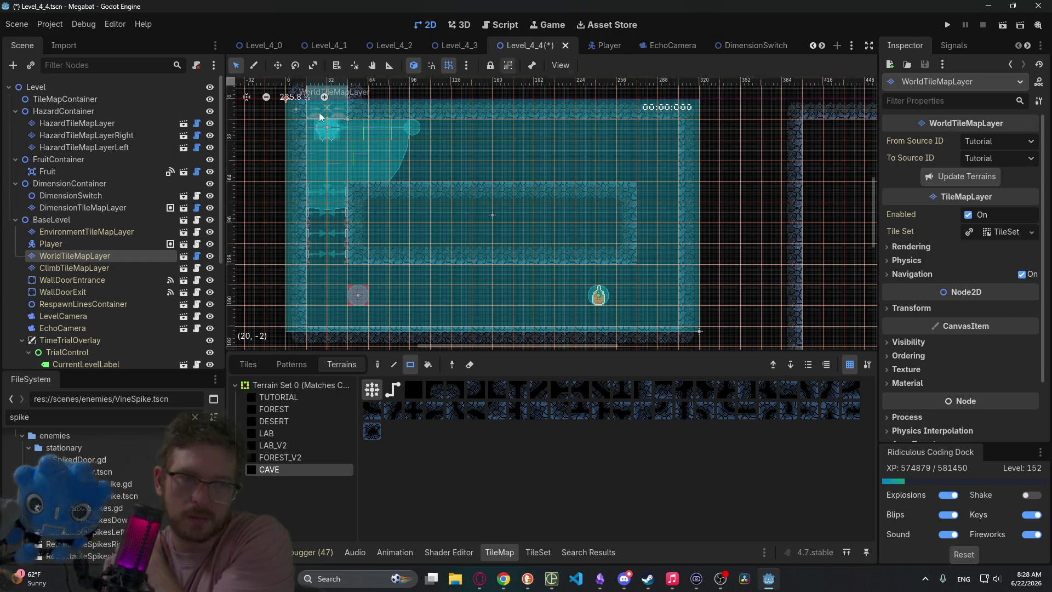
left_click(91, 206)
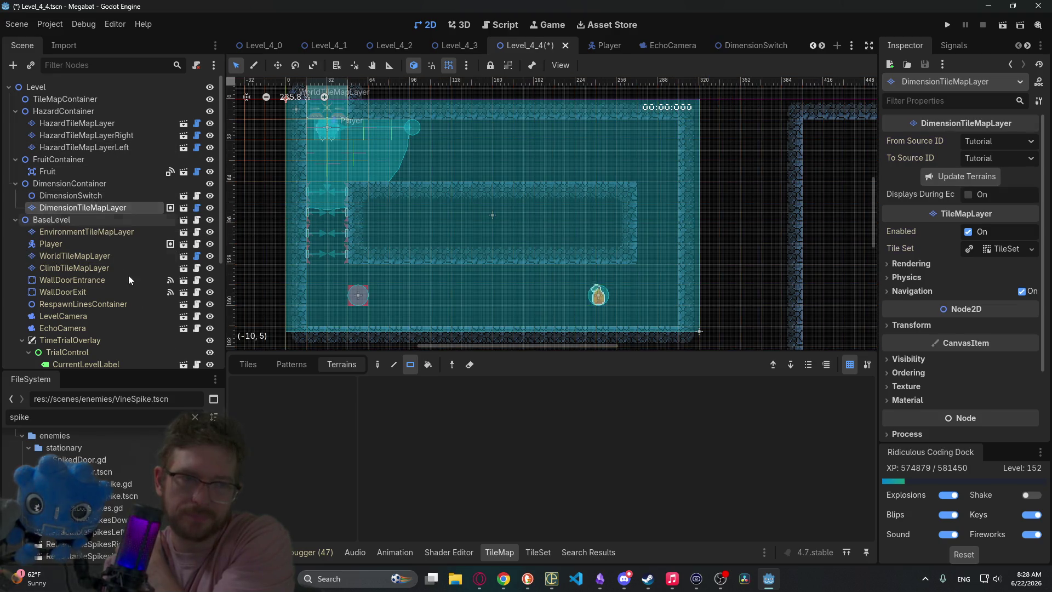
- Pick the top-left tile from the false_cave tile source
left_click(248, 364)
scroll(286, 493, "down", 2)
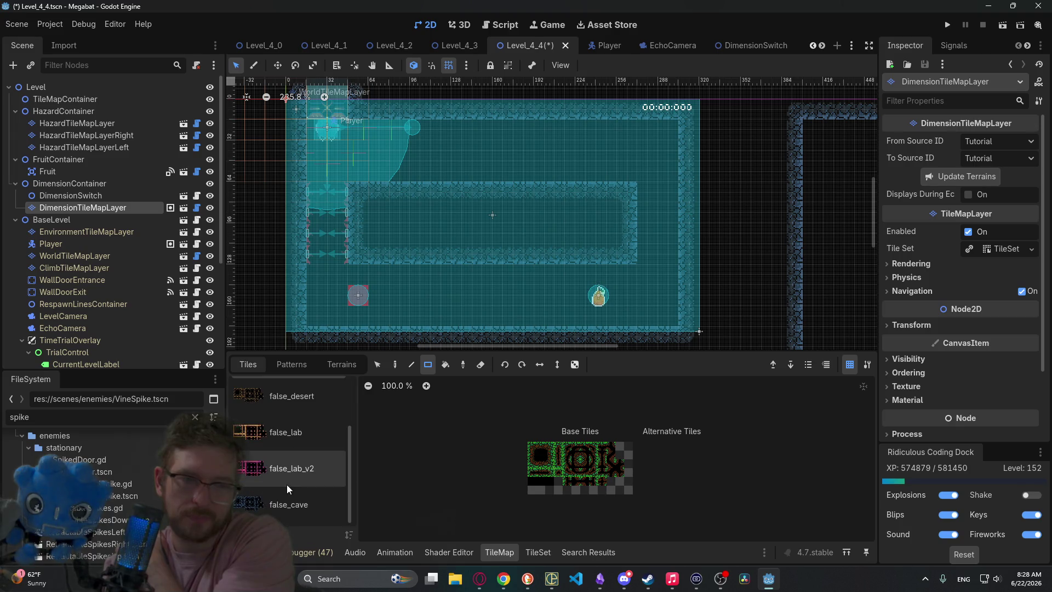
left_click(276, 499)
left_click(532, 455)
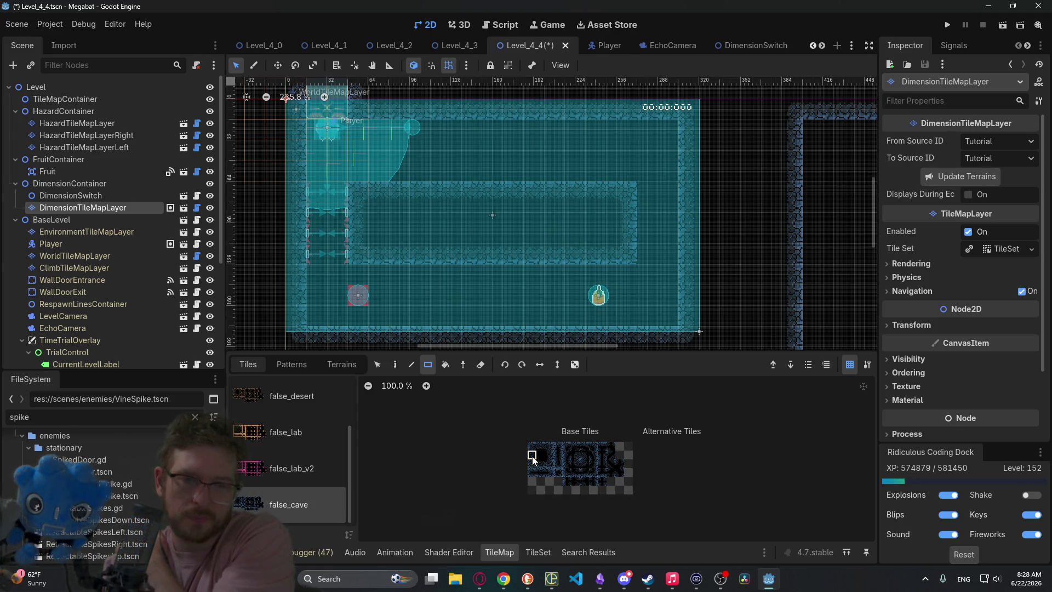
scroll(522, 185, "up", 3)
- Paint two 1x3 false_cave columns below the top wall plus the top border cell
mouse_move(497, 172)
left_mouse_down()
mouse_move(473, 166)
mouse_move(471, 217)
left_mouse_up()
key("ctrl+z")
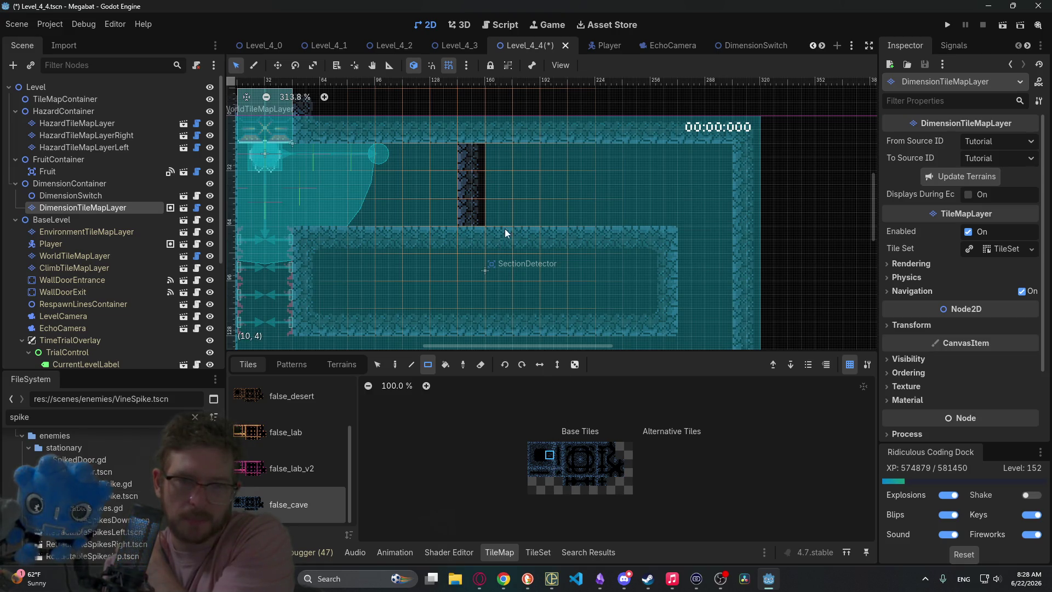
left_click_drag(503, 209, 501, 169)
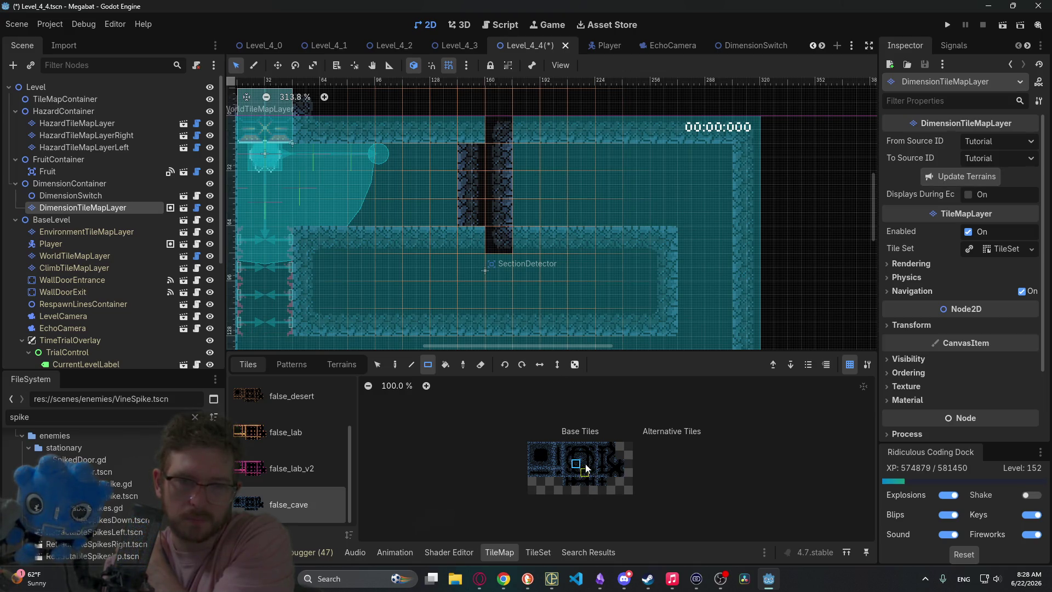
left_click(476, 141)
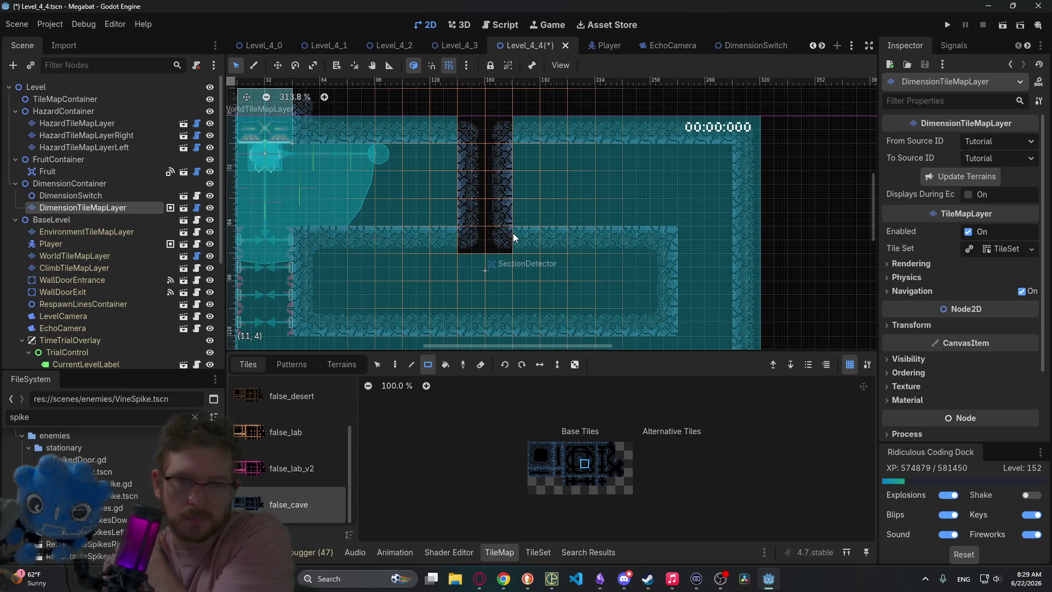
scroll(508, 234, "down", 2)
scroll(595, 244, "down", 2)
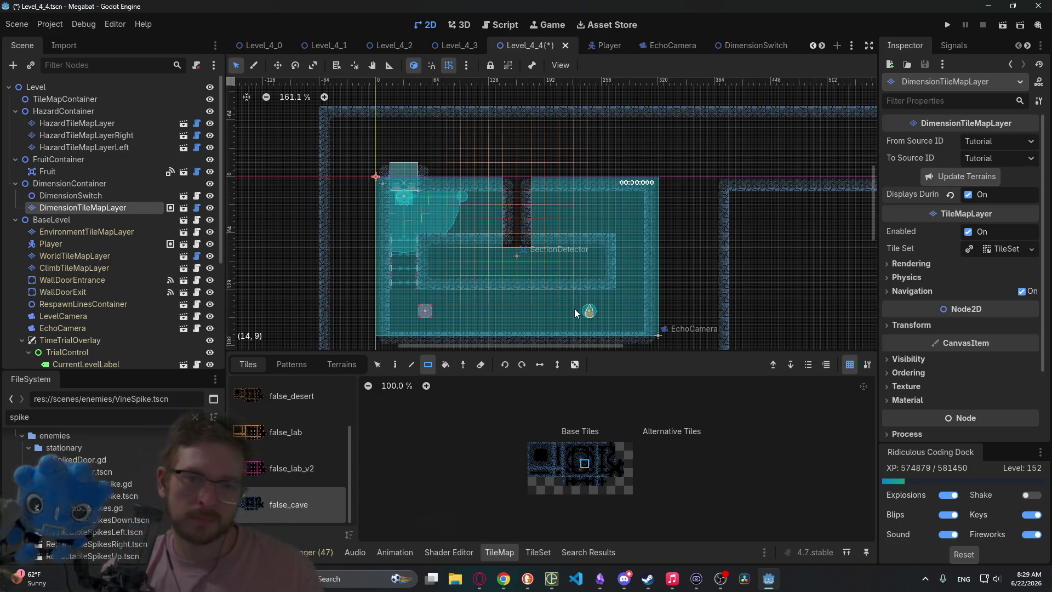
scroll(598, 290, "up", 2)
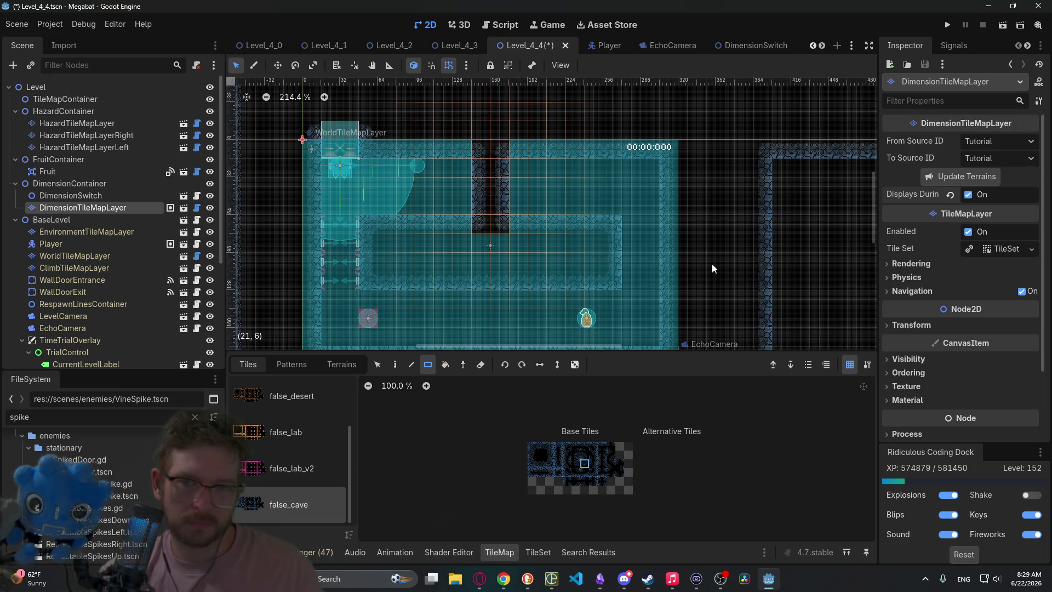
right_click(74, 186)
- Add the DimensionTileMapLayer scene as a child of DimensionContainer, searching 'dimen'
left_click(153, 209)
type("dimen")
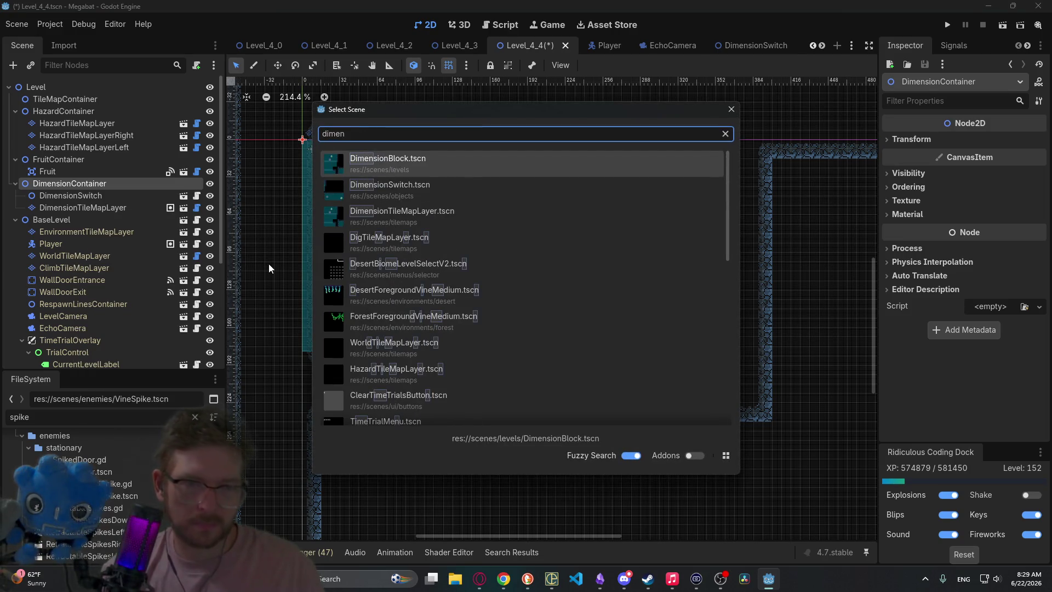
key("Down")
key("Down")
key("Return")
- Move the original DimensionTileMapLayer below DimensionTileMapLayer2 and start renaming a layer
left_click(124, 208)
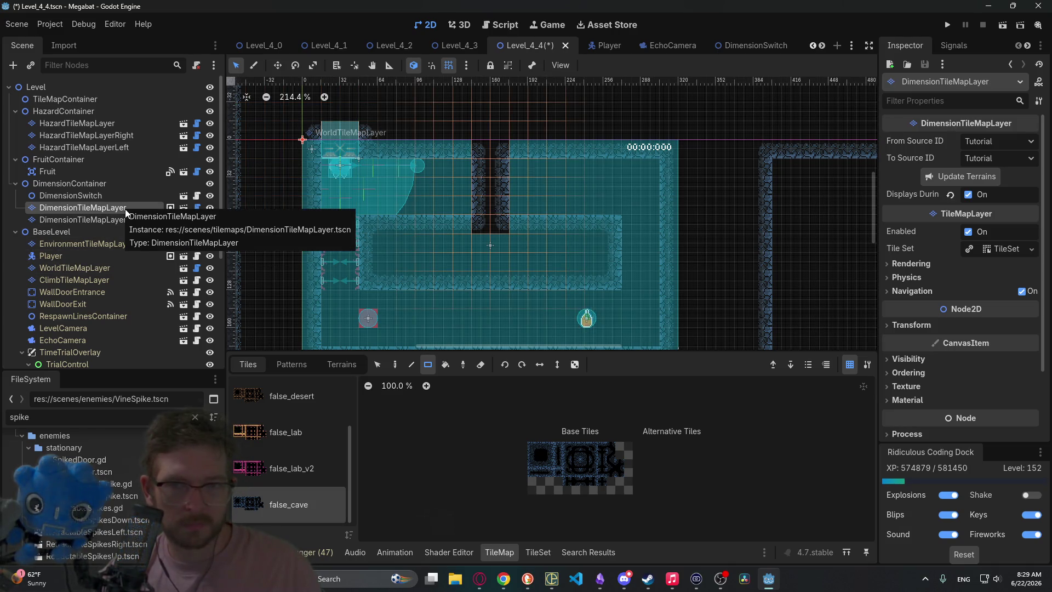
left_click_drag(114, 210, 97, 225)
double_click(129, 208)
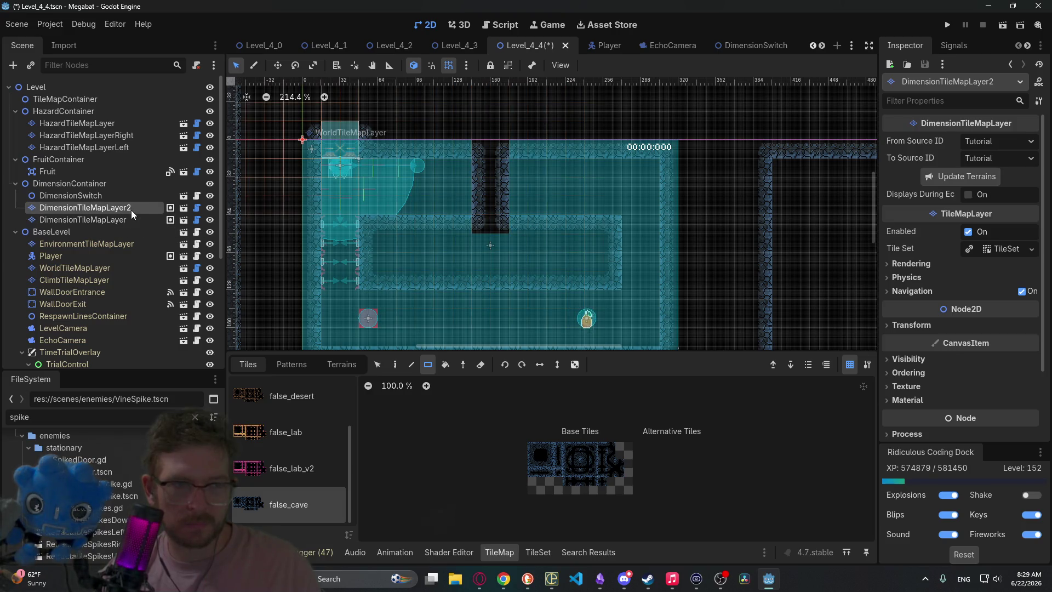
left_click(146, 204)
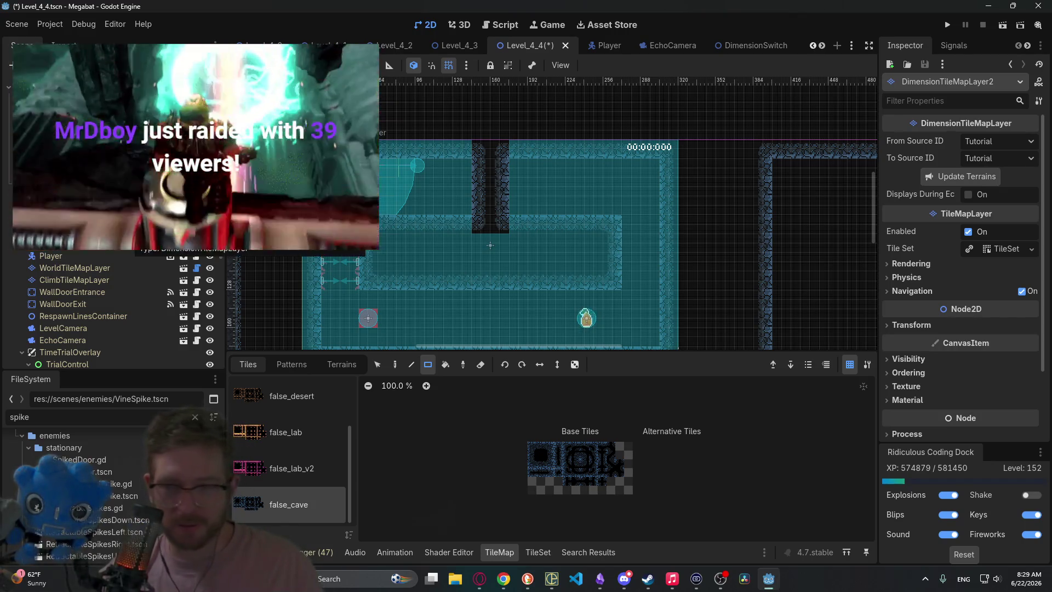
- Check both dimension layers, confirm the rename to DimensionTileMapLayer2, then save and run the level
left_click(134, 233)
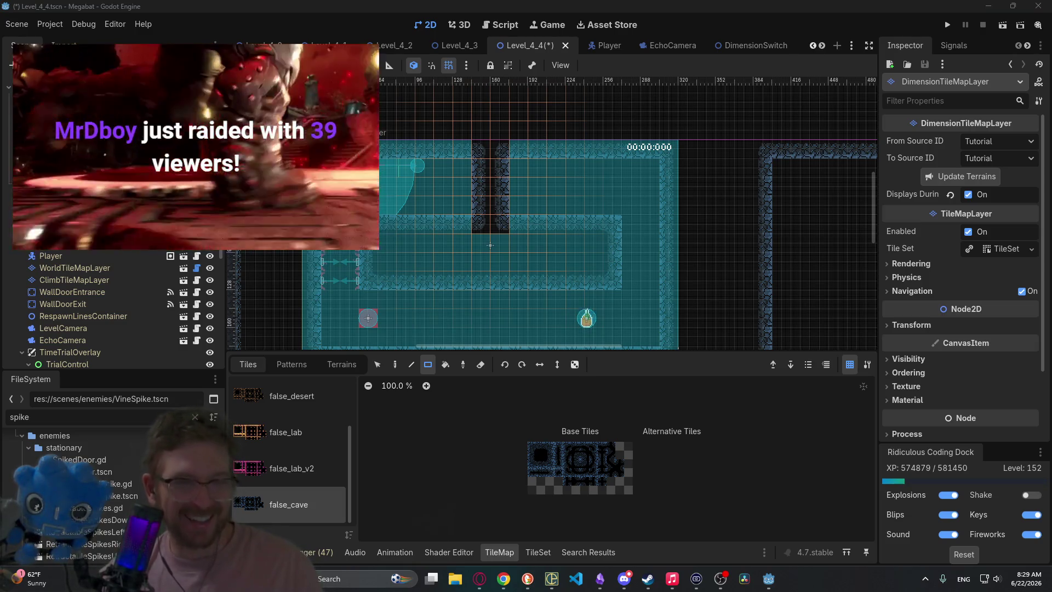
left_click(134, 244)
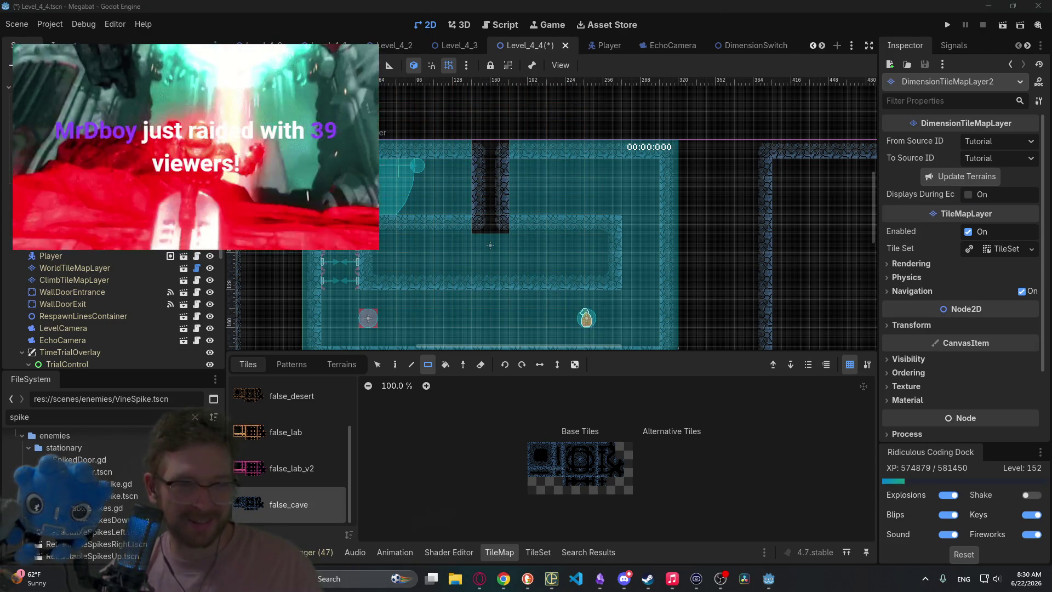
left_click(135, 233)
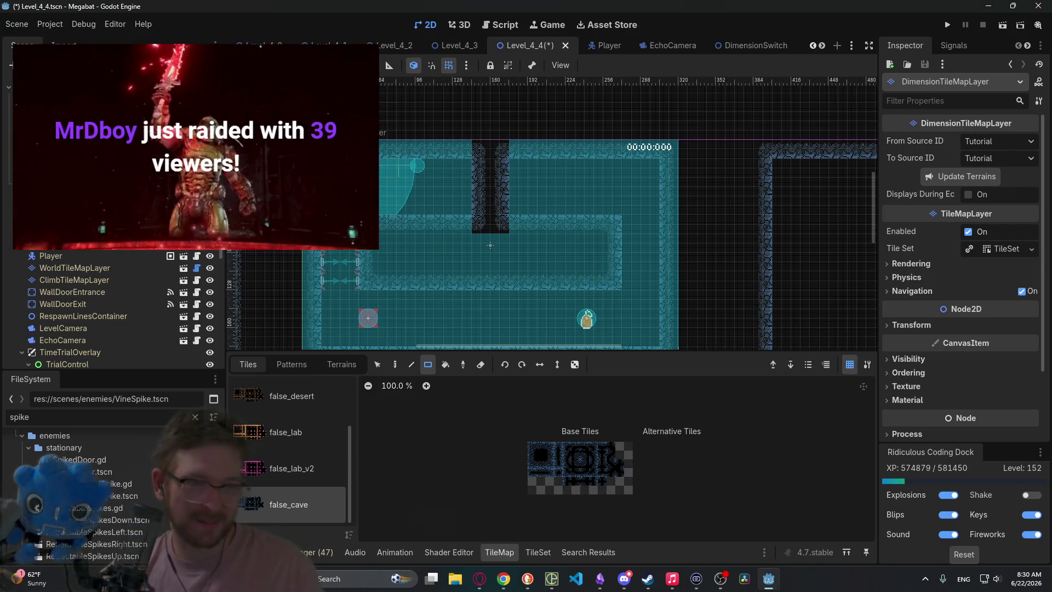
left_click(135, 219)
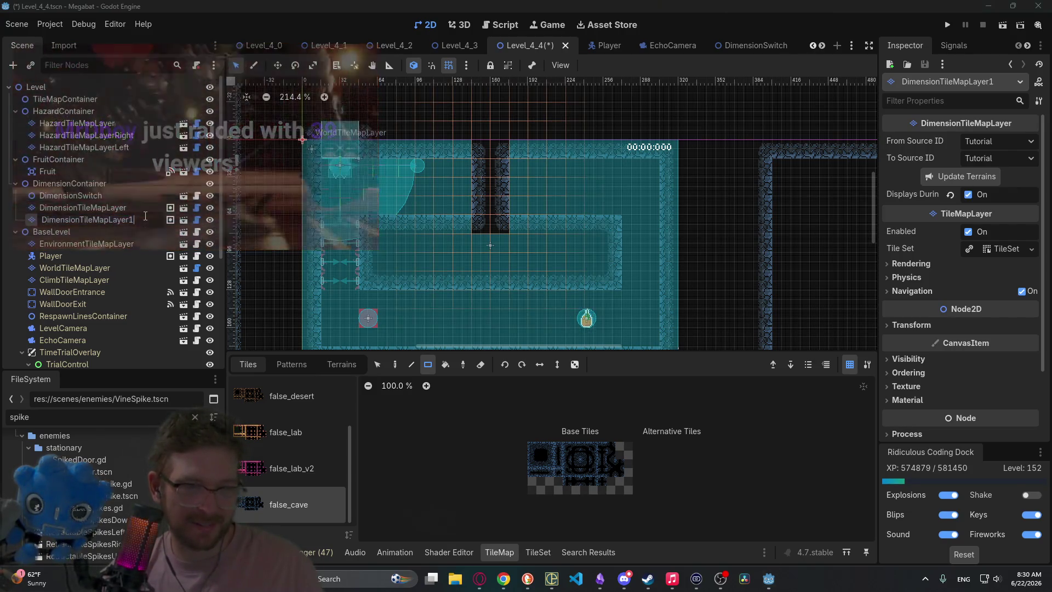
key("Return")
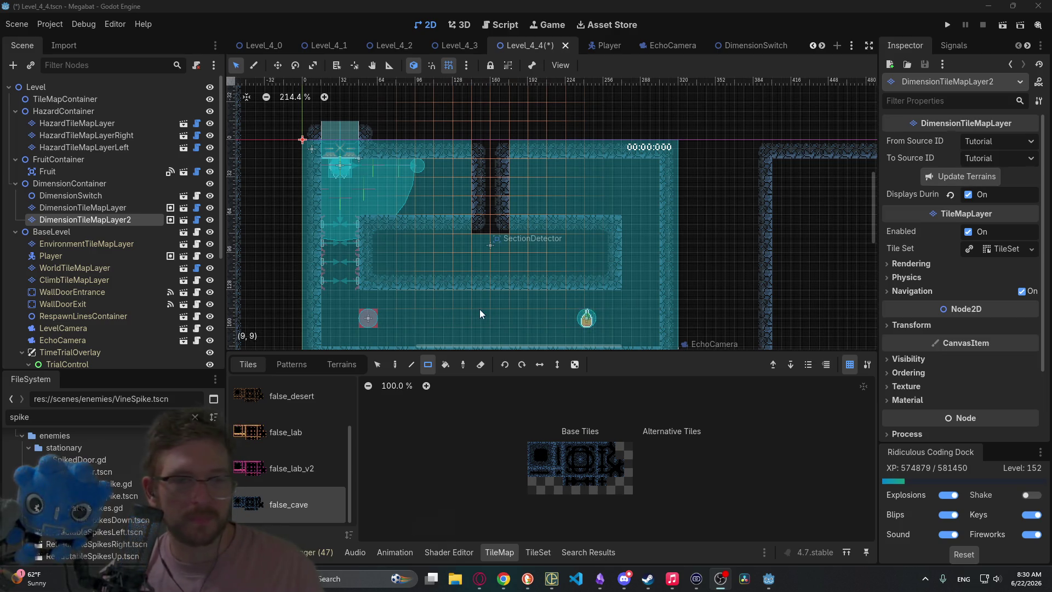
left_click(1000, 25)
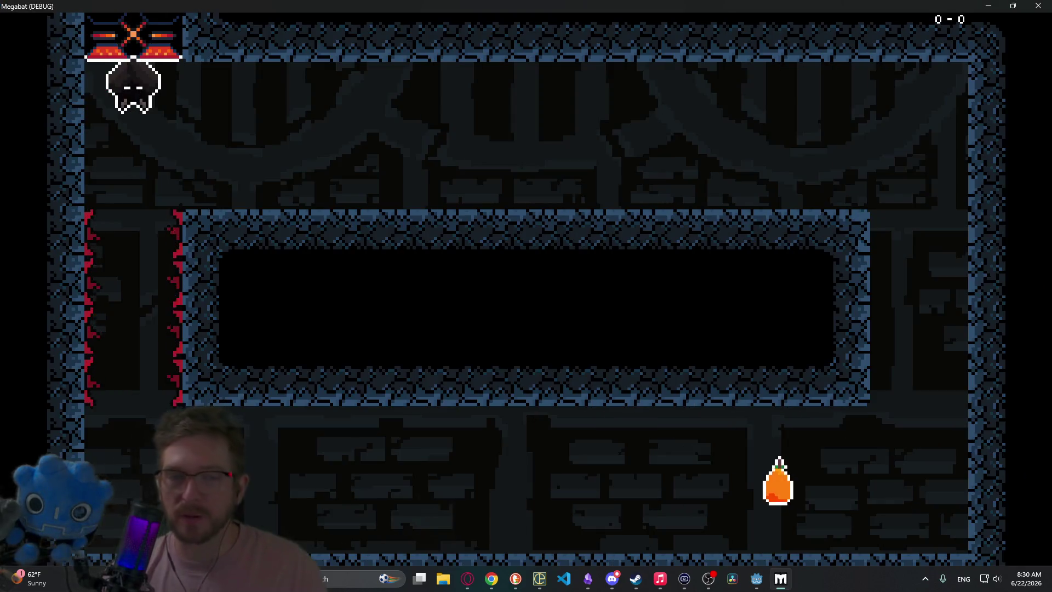
- Run the bat along the floor, switch to outline view with X, and fly onto the upper-right ledge
key("Right")
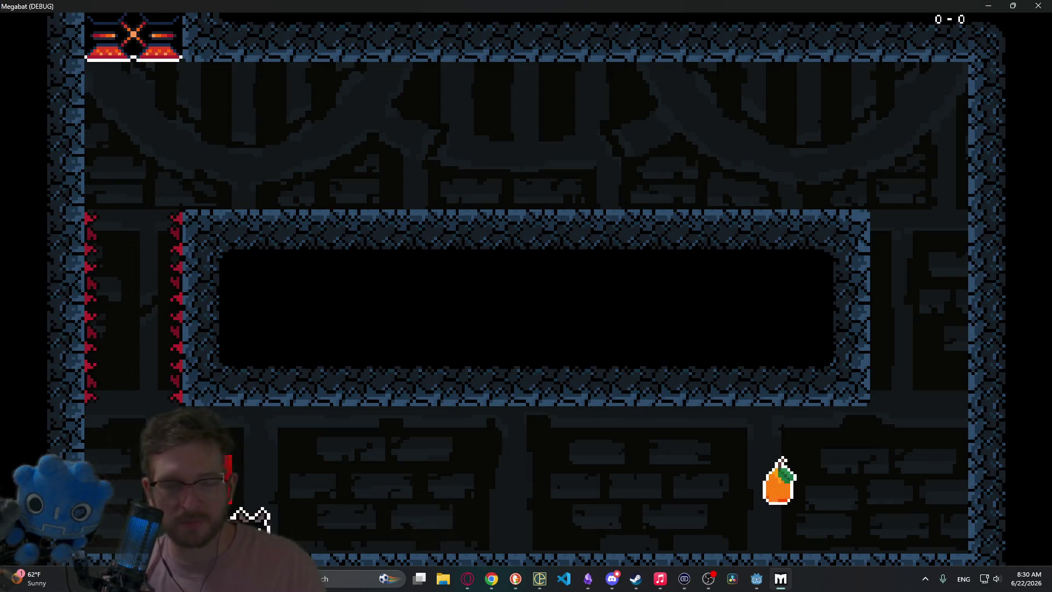
key("Left")
key("space")
key("x")
key("Right")
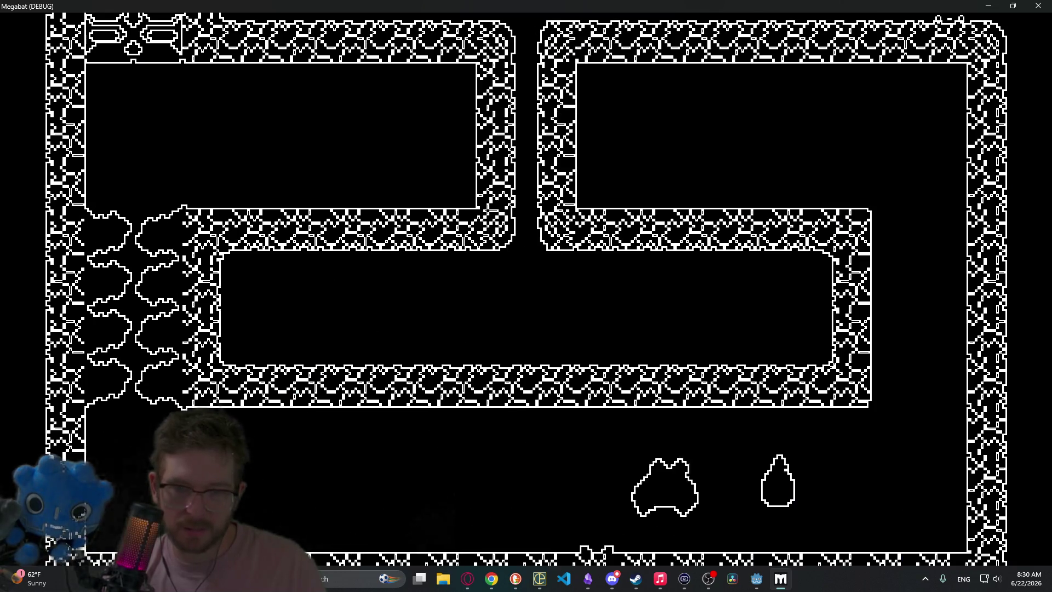
key("space")
key("Left")
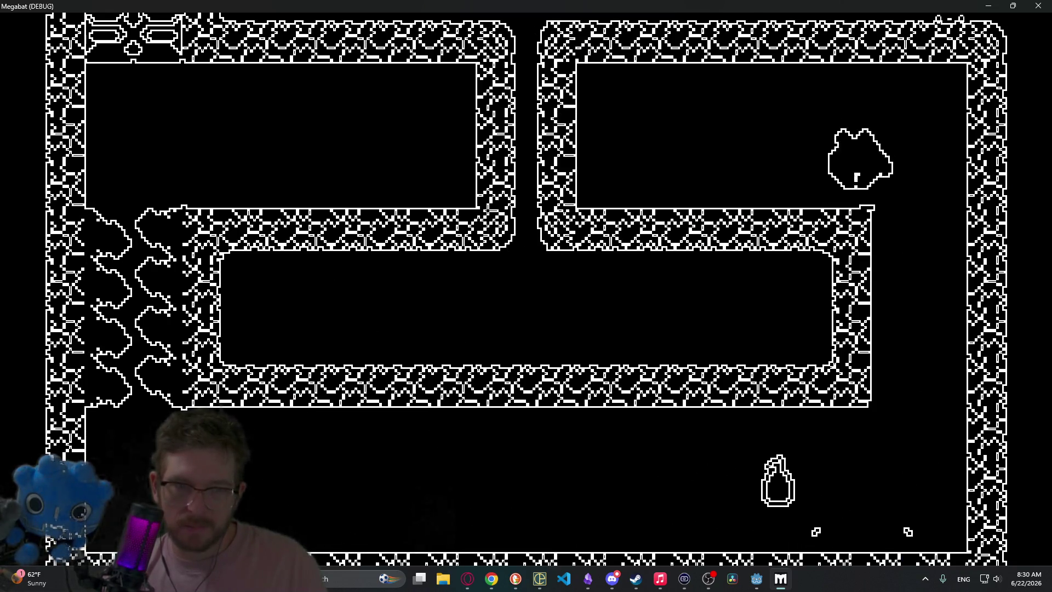
- Dash left through the opened passage into the upper-left room, fly up, then close the game
key("Left")
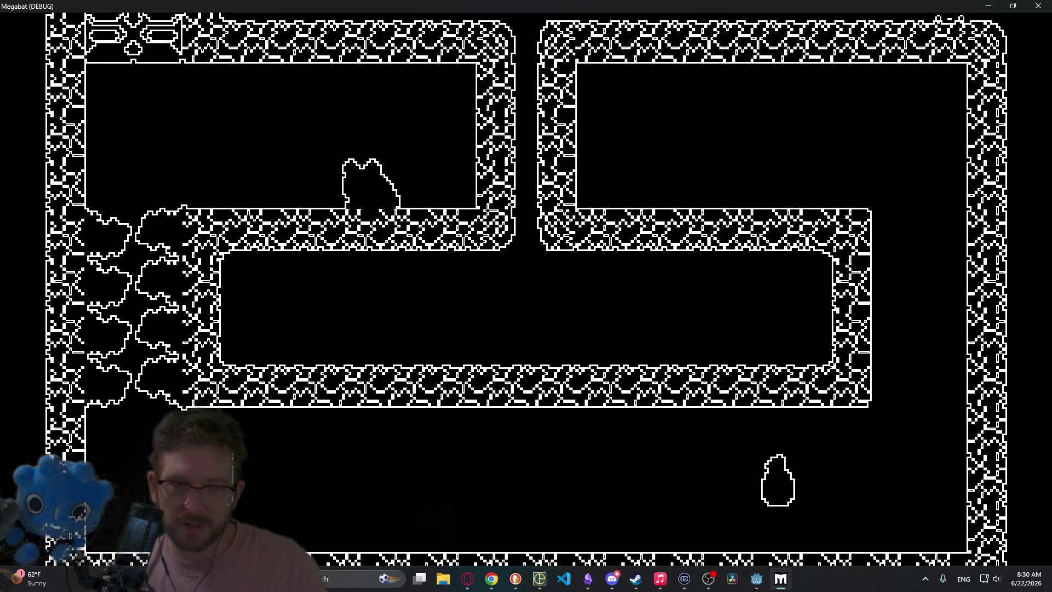
key("Left")
key("space")
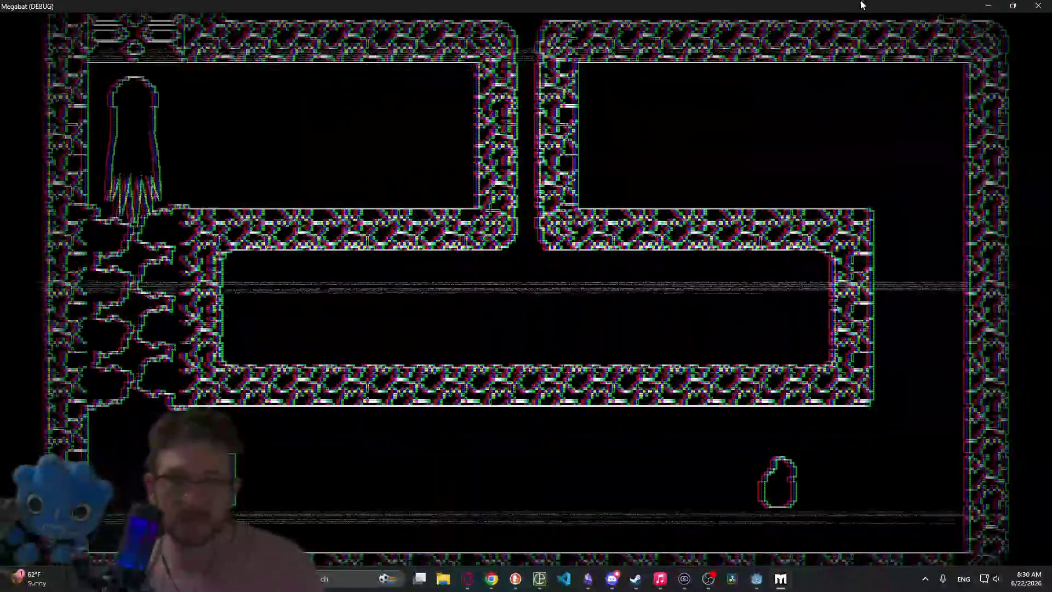
left_click(1038, 5)
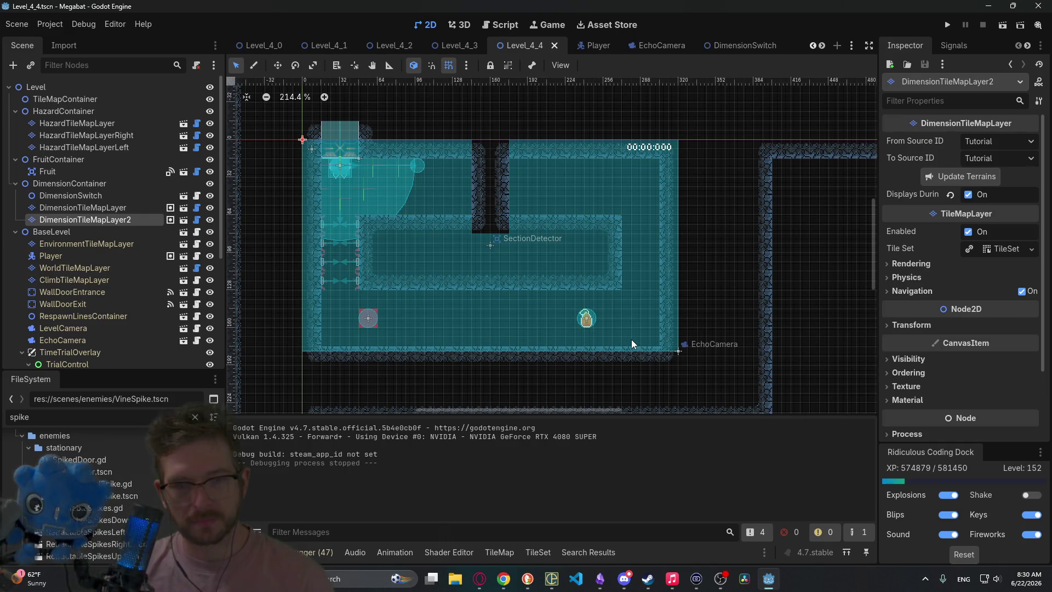
- Run the DimensionSwitch scene on its own, then close its game window
left_click(731, 50)
scroll(441, 49, "down", 5)
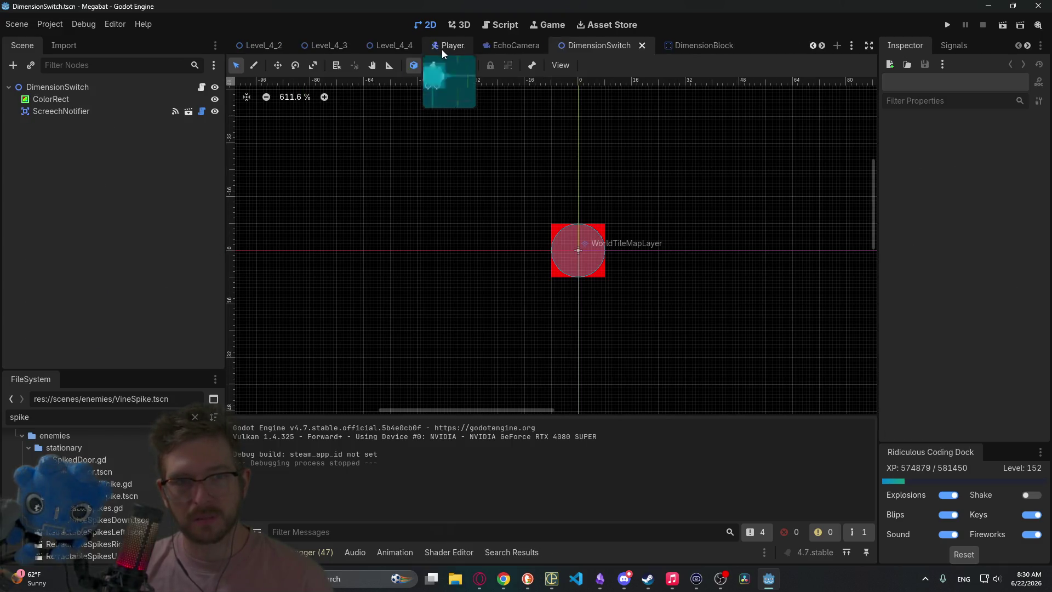
left_click(1010, 24)
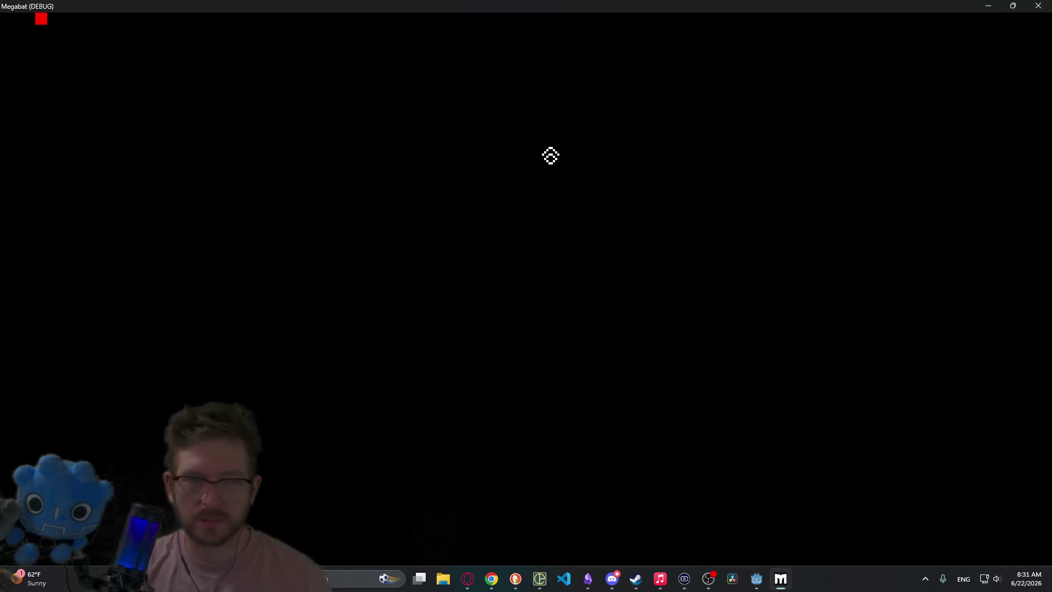
left_click(1040, 5)
- Close the DimensionSwitch and DimensionBlock tabs, return to Level_4_4, and launch it
middle_click(491, 50)
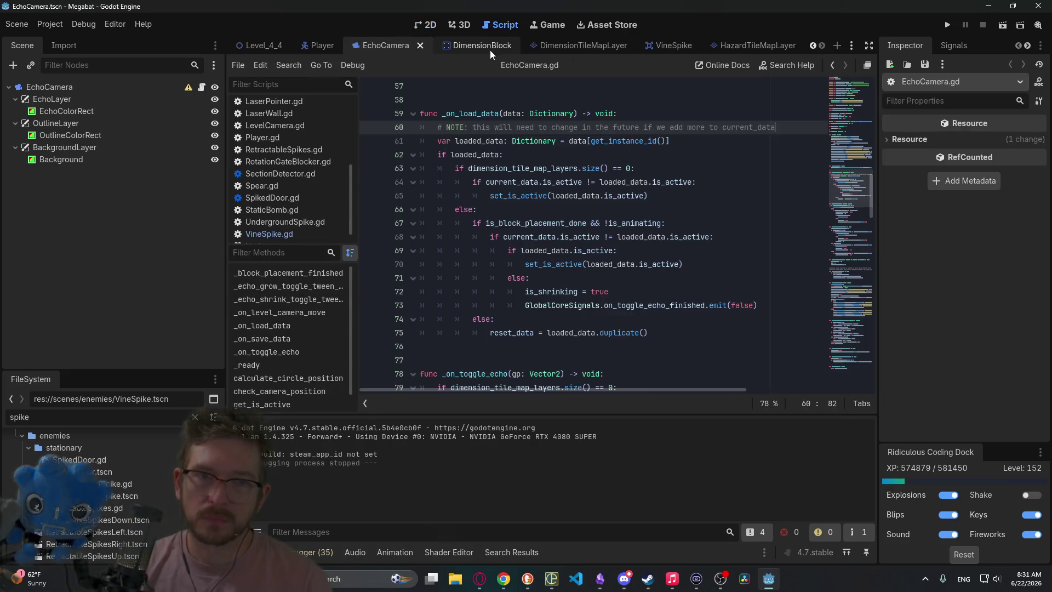
left_click(493, 50)
middle_click(479, 47)
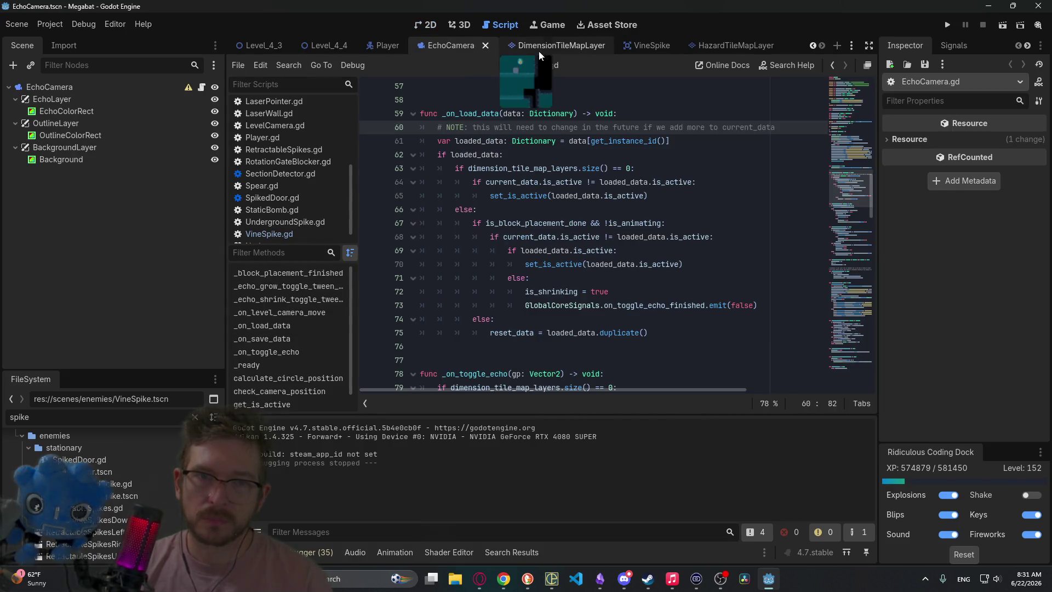
left_click(542, 47)
left_click(445, 48)
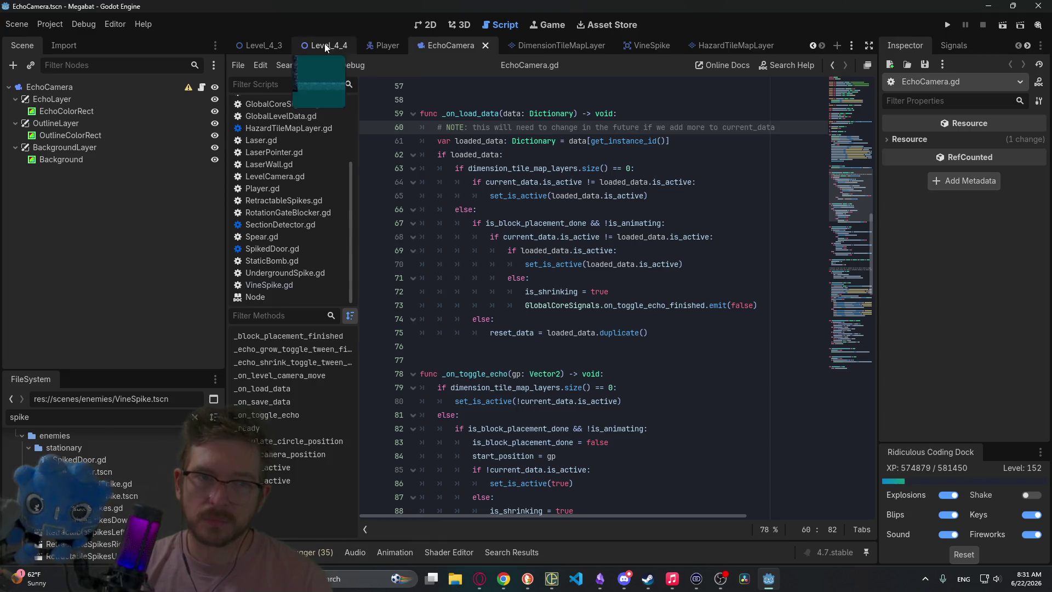
left_click(328, 46)
left_click(1001, 25)
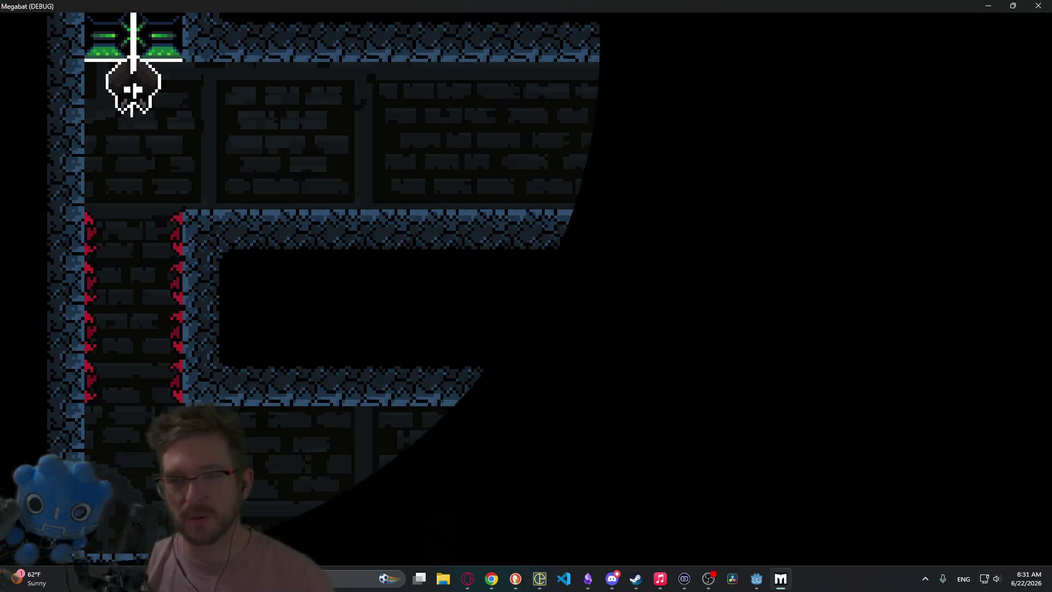
- Drop the bat down the left column, toggle the outline dimension, then quit with F8
key("Down")
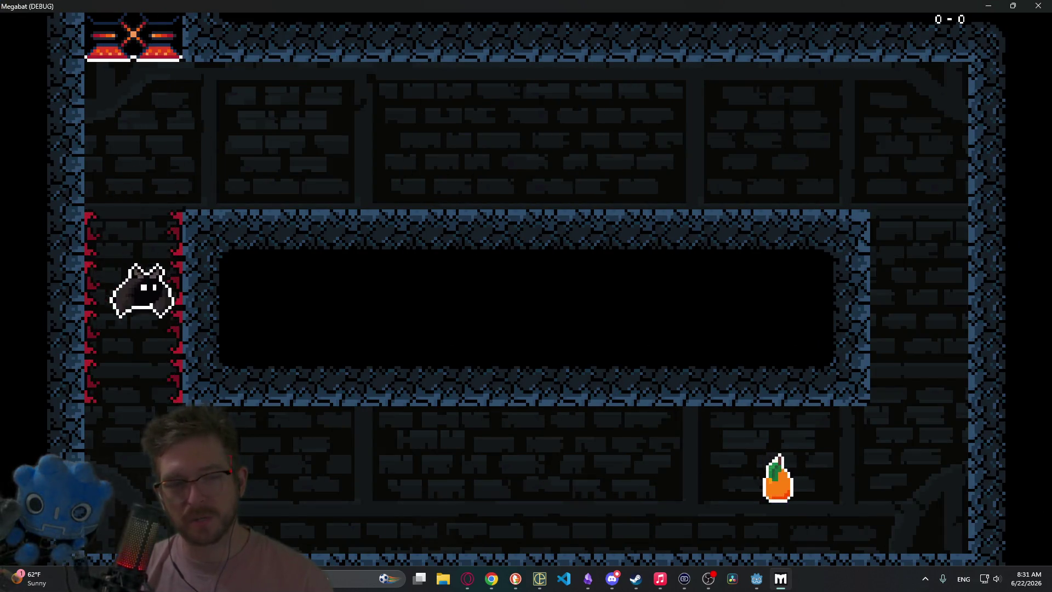
key("space")
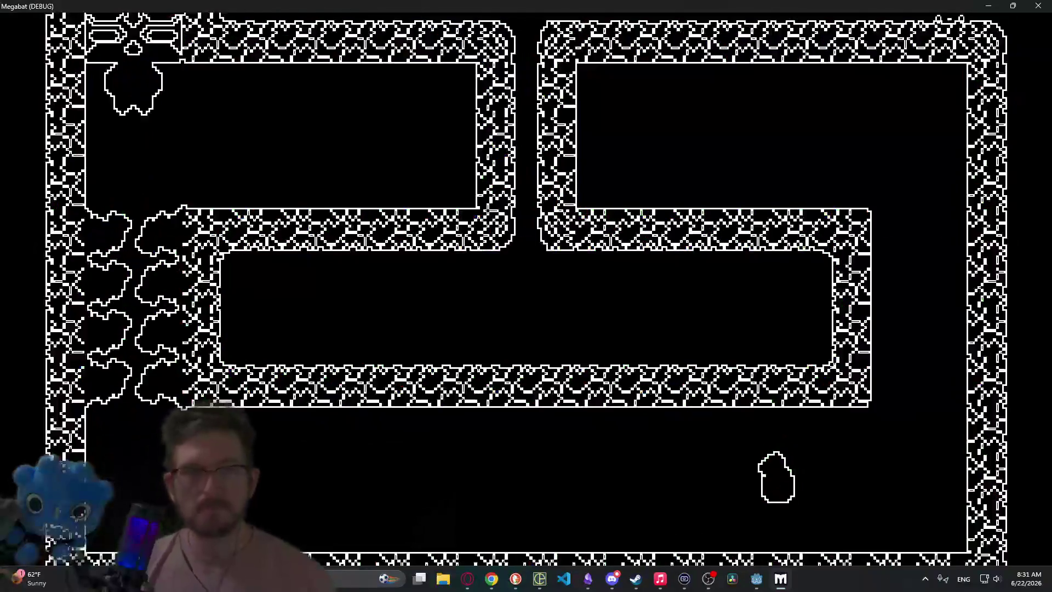
key("F8")
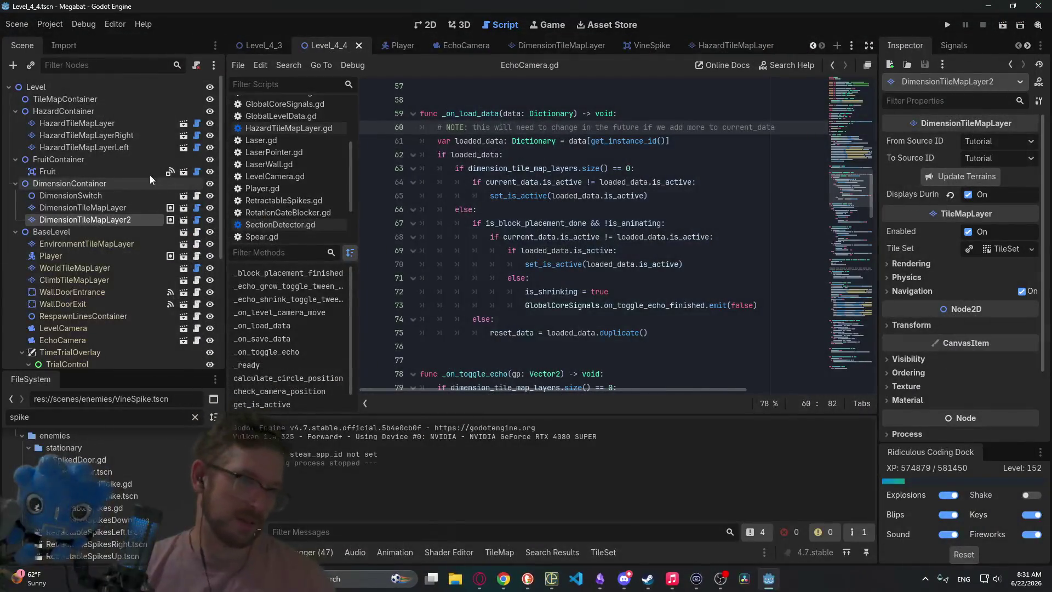
- In the 2D view, paint a false_cave tile on DimensionTileMapLayer2 and playtest it briefly
left_click(127, 147)
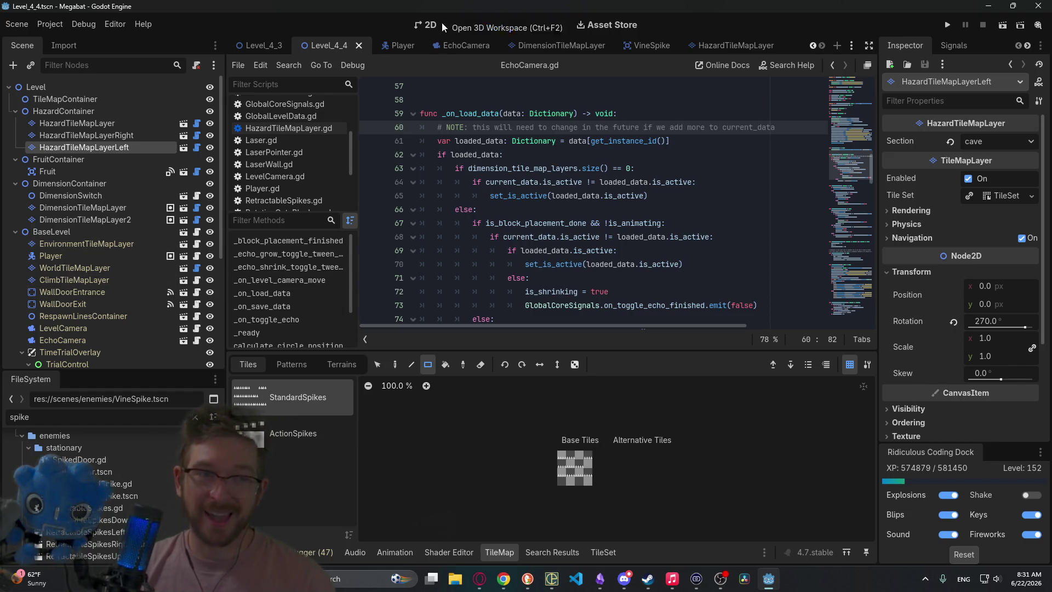
left_click(428, 26)
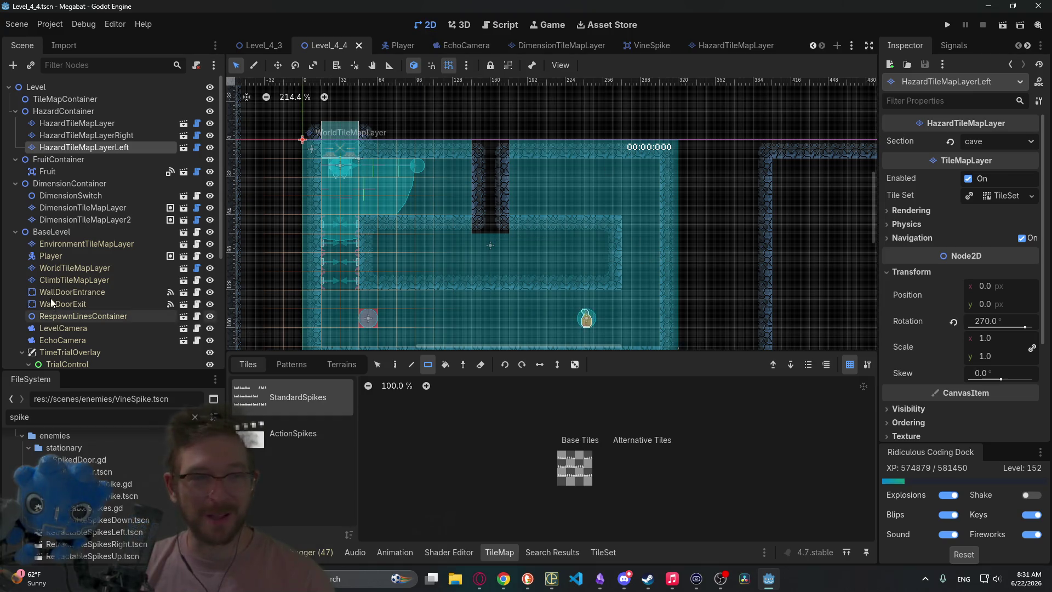
left_click(100, 220)
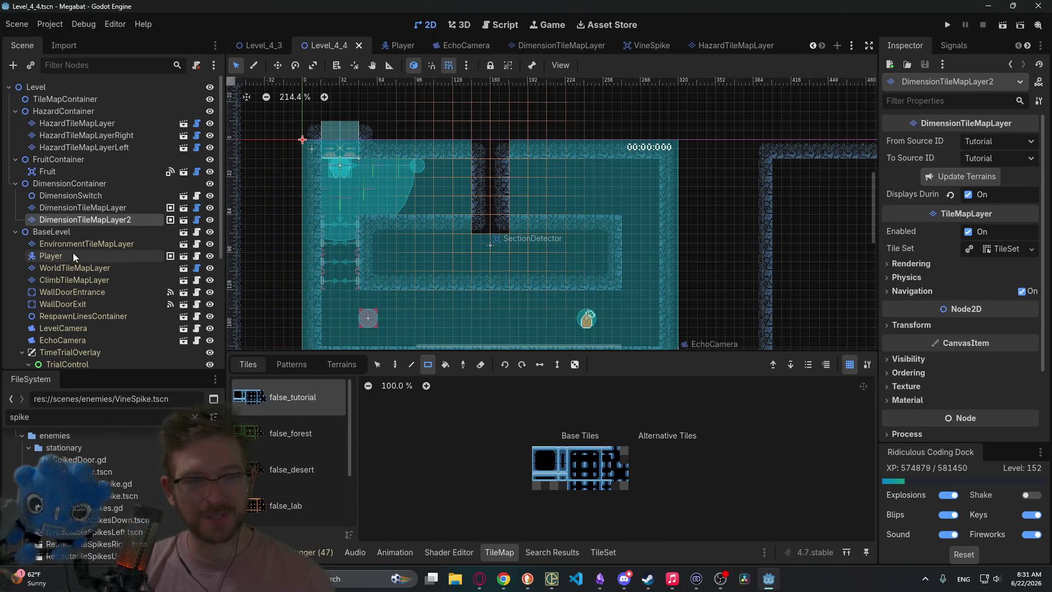
scroll(275, 419, "down", 3)
left_click(296, 507)
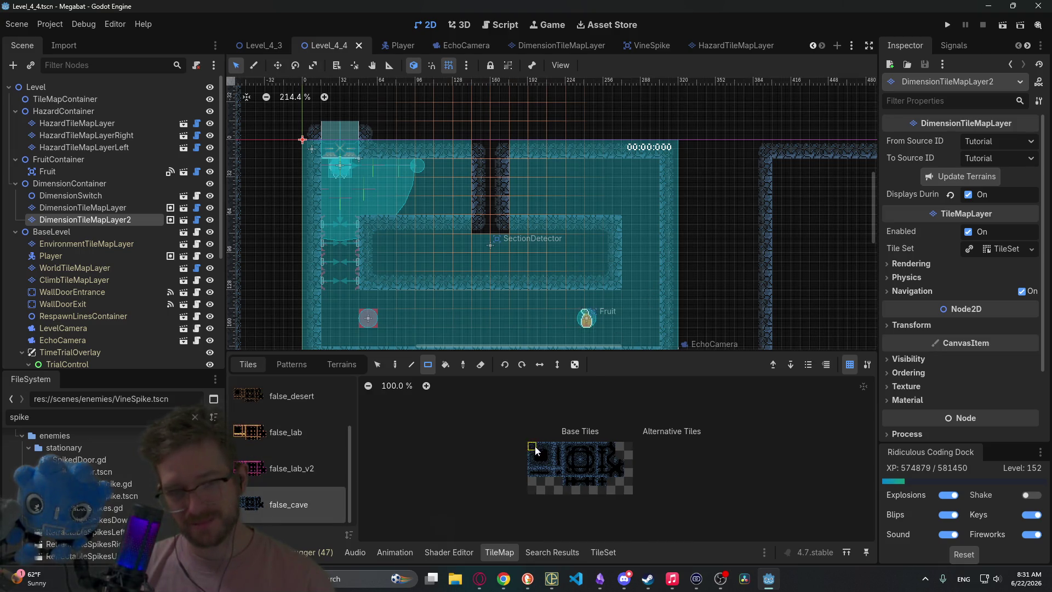
left_click(631, 262)
left_click(1007, 31)
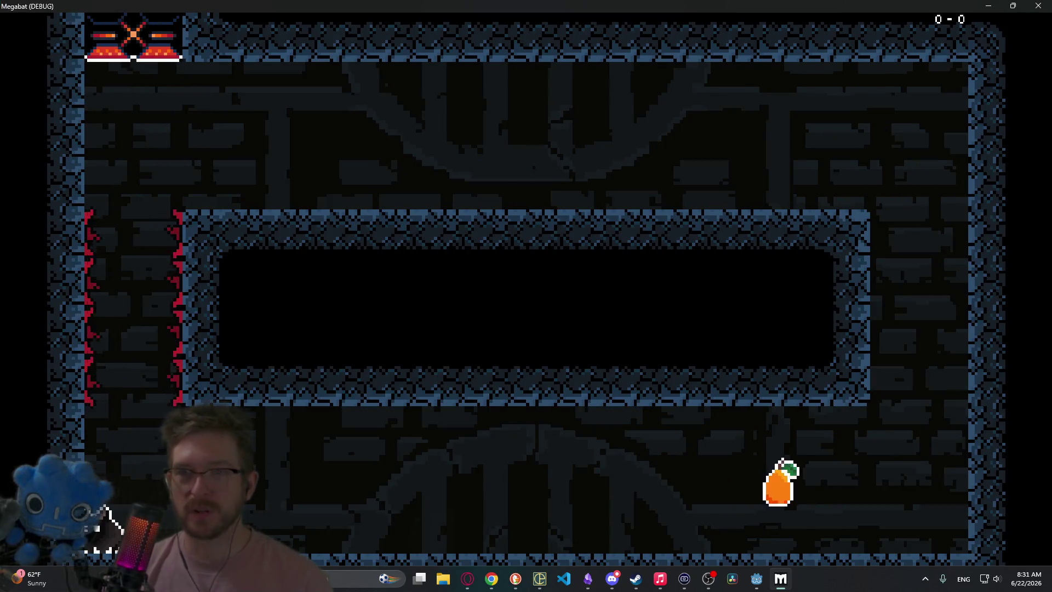
left_click(1037, 6)
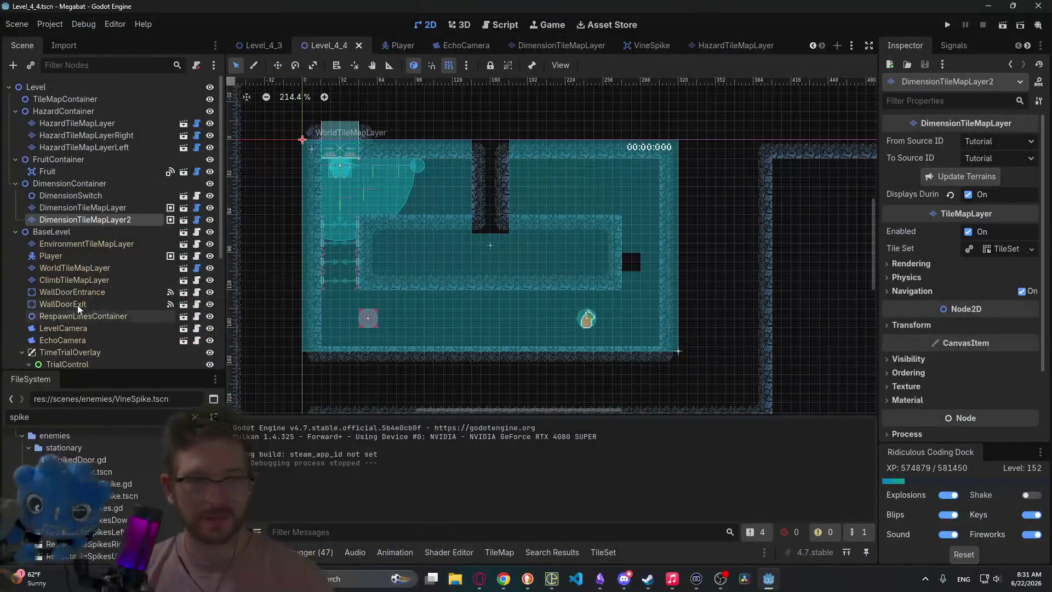
- Undo that tile, paint false_cave at cell (16, 2) on DimensionTileMapLayer, then save and run
key("ctrl+z")
left_click(124, 206)
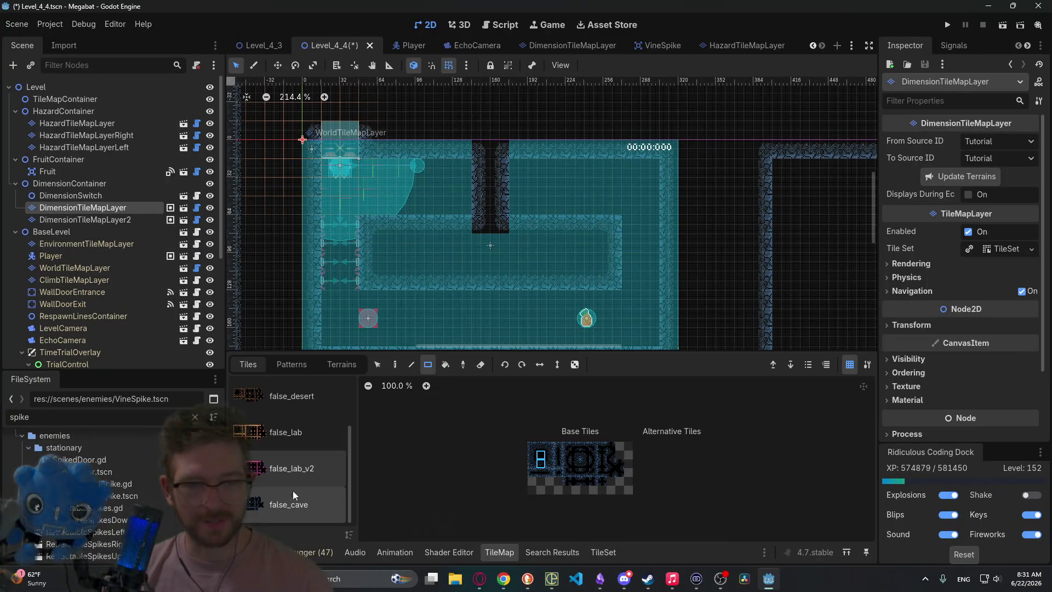
left_click(613, 189)
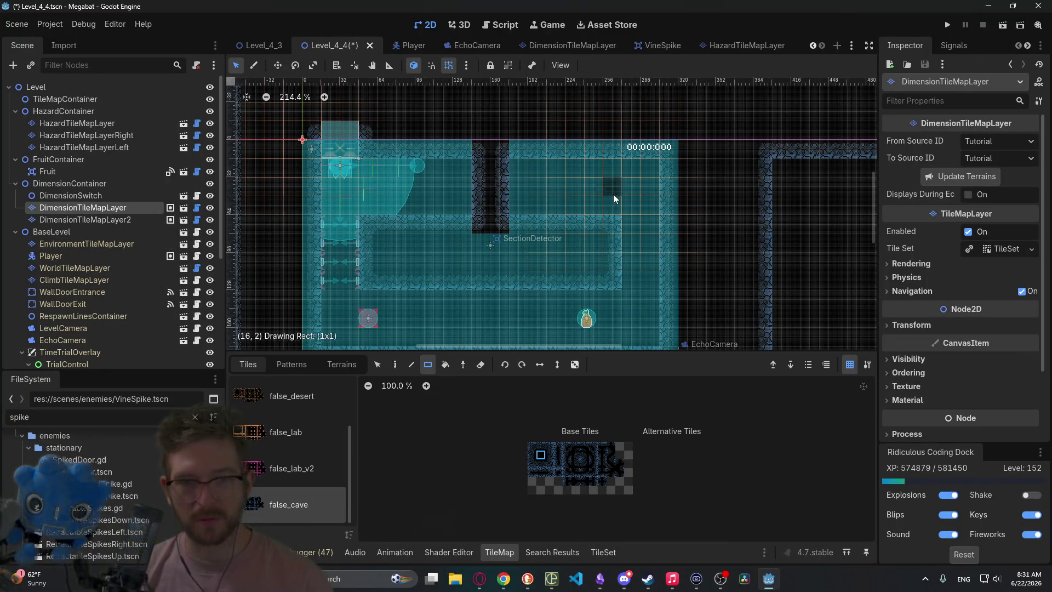
left_click(1001, 25)
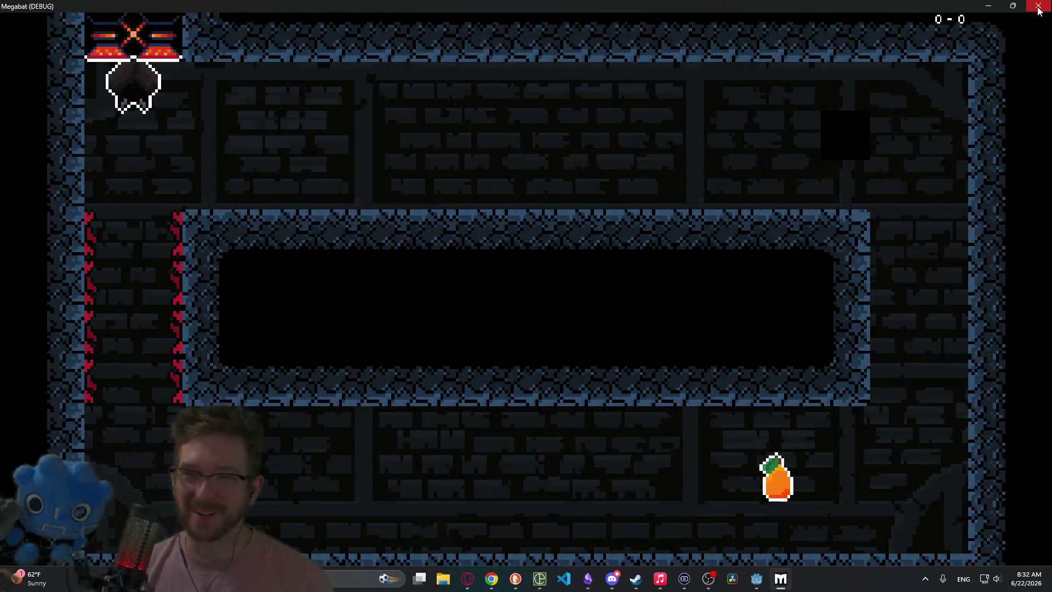
- Close the Megabat debug window to get back to Level_4_4 with its new cave tile
left_click(1038, 6)
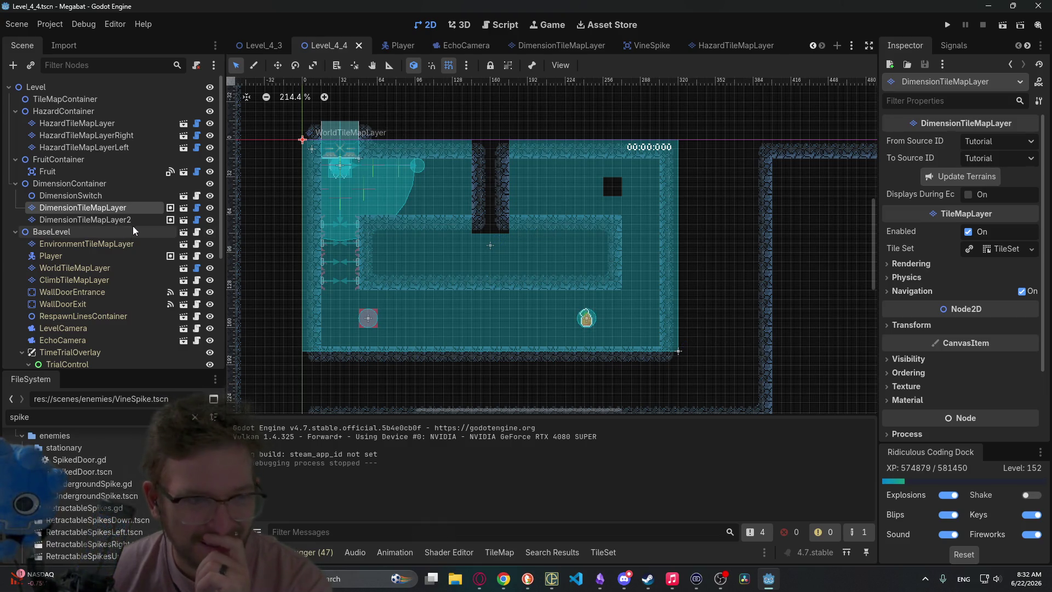
- Fill in the stray dark tile and paint a first cave wall column below the central corridor
left_click(83, 208)
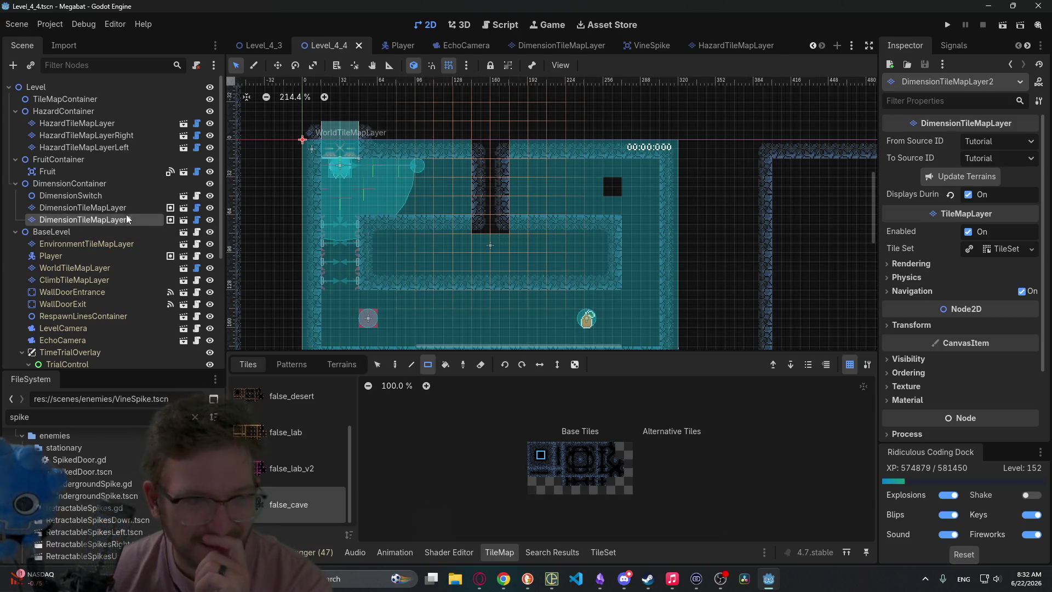
left_click(612, 186)
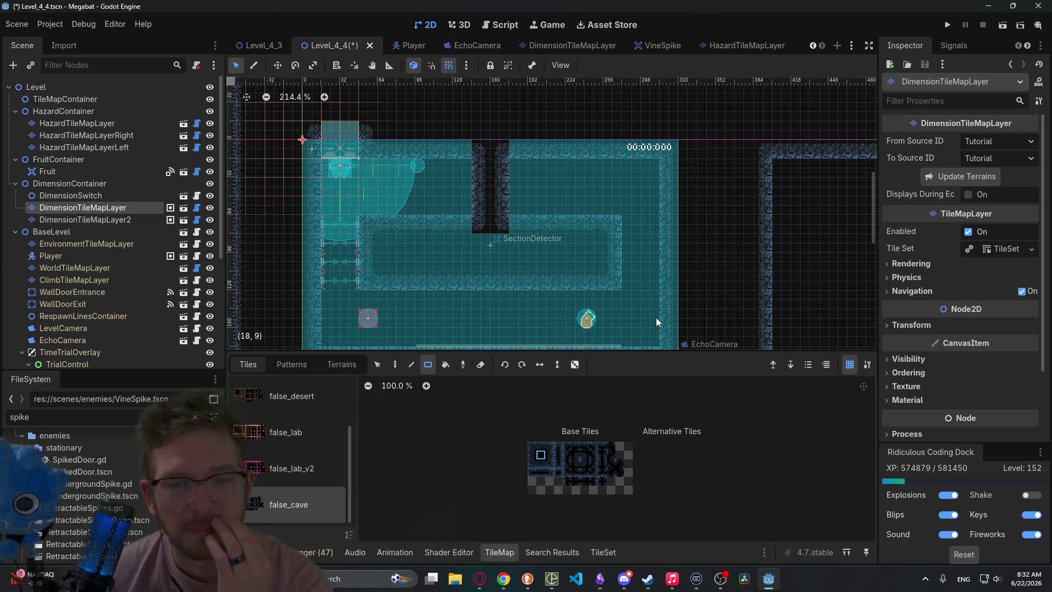
left_click(529, 452)
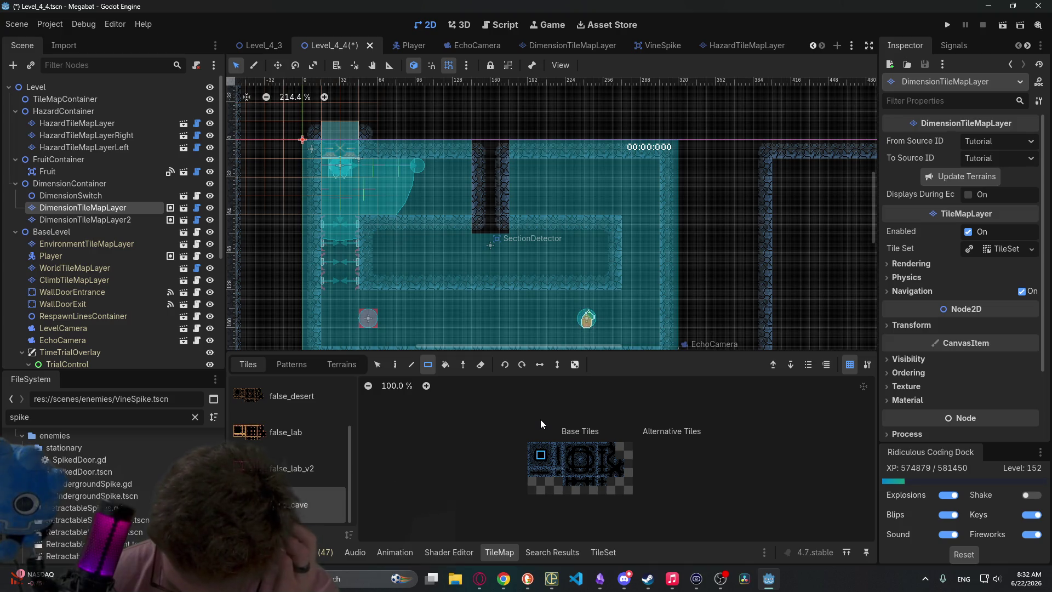
scroll(525, 243, "down", 3)
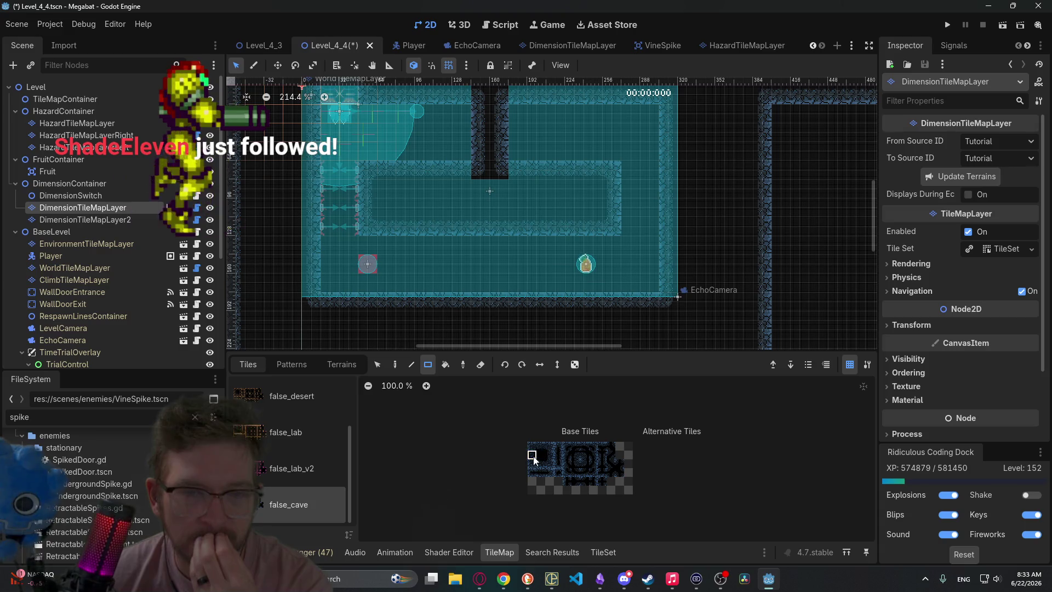
left_click_drag(481, 244, 483, 282)
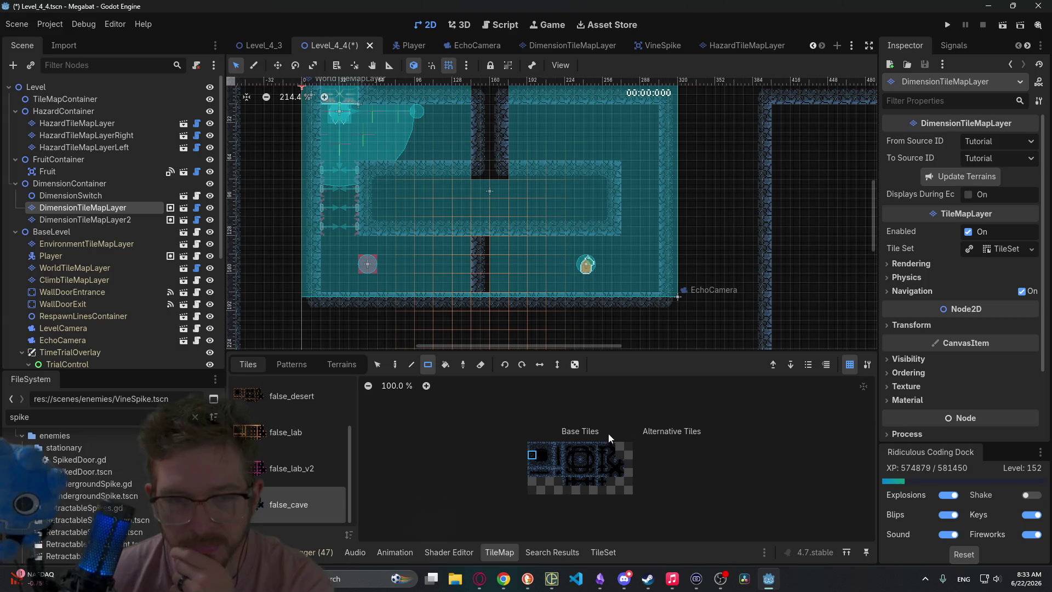
- Paint a second wall column beside it and extend both up to the corridor, then save and playtest
left_click(549, 454)
left_click_drag(495, 244, 501, 284)
left_click(575, 463)
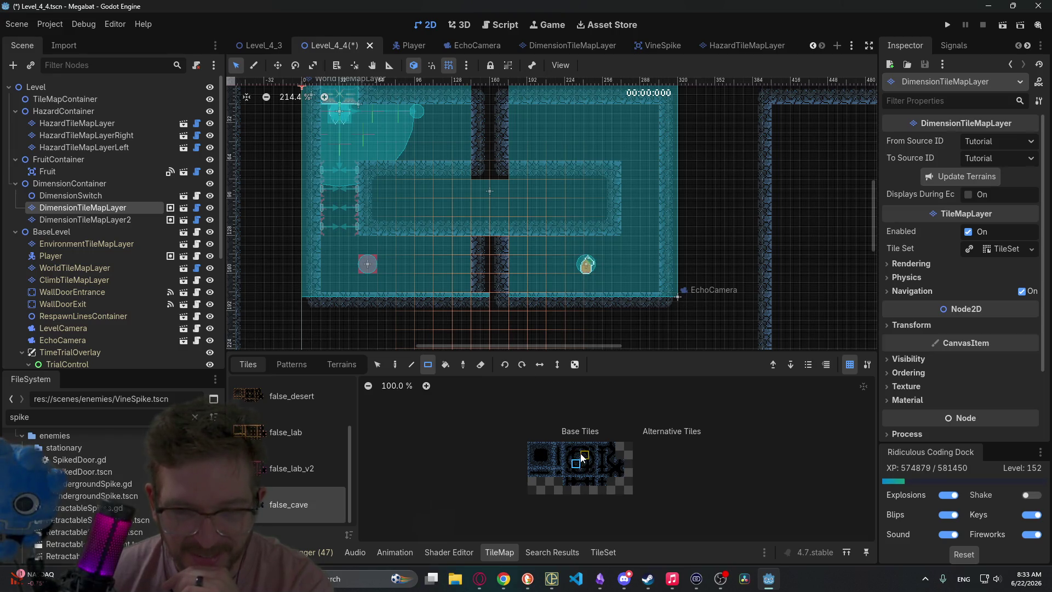
left_click(499, 228)
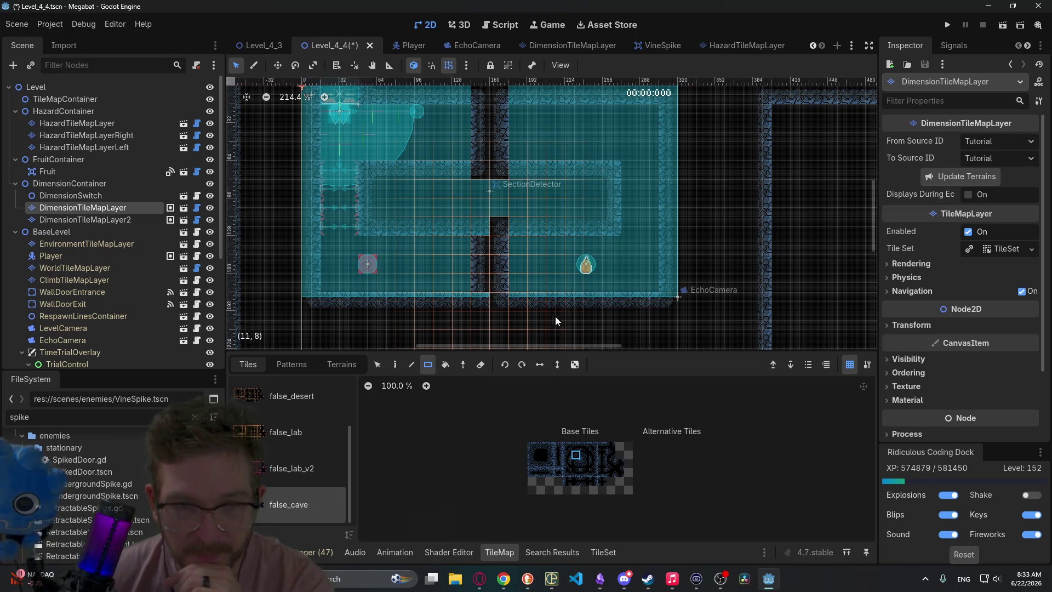
left_click(585, 465)
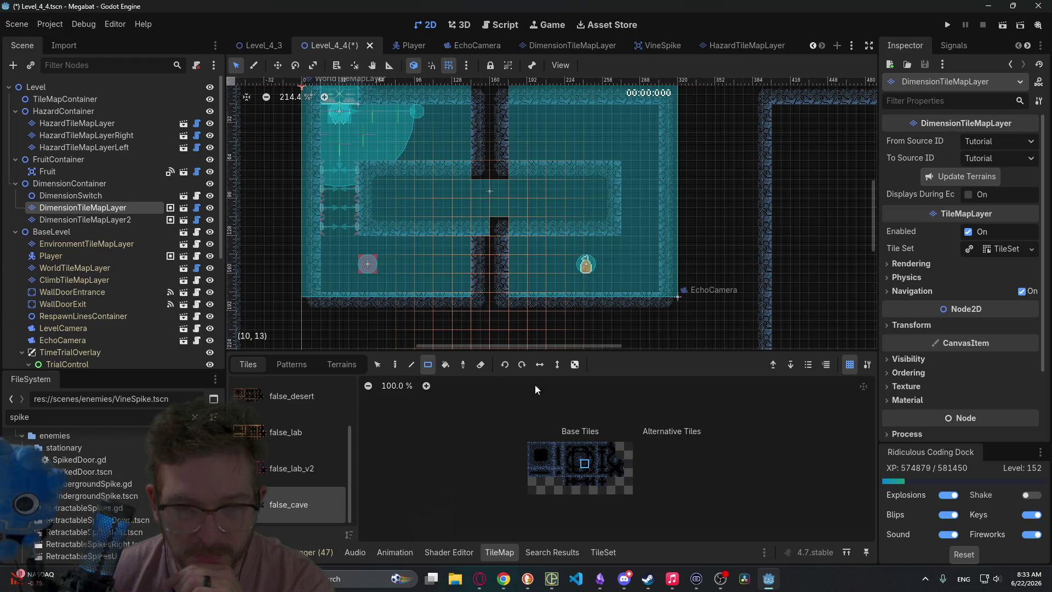
left_click(481, 235)
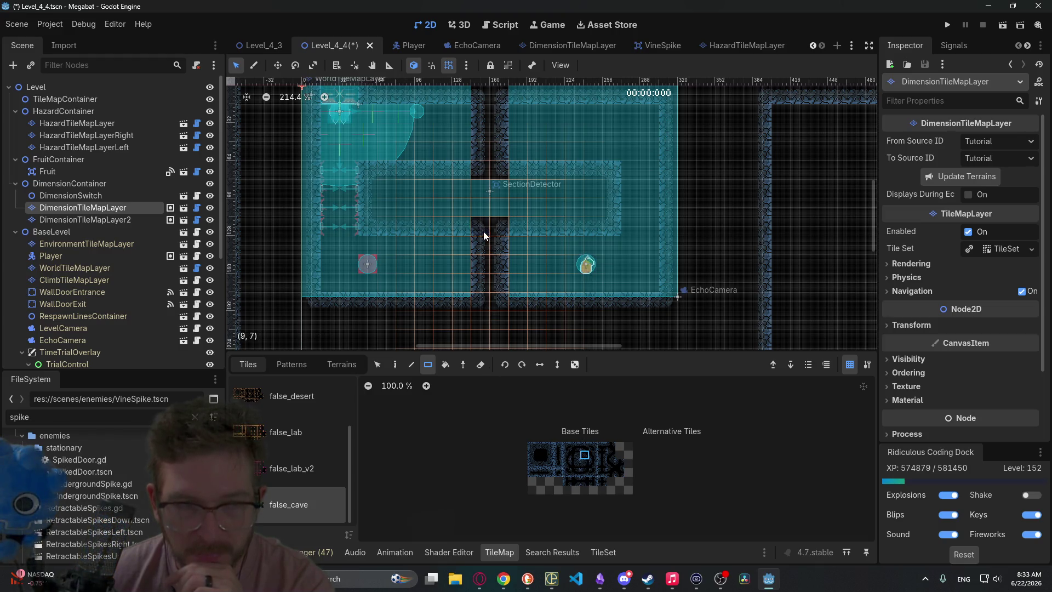
key("ctrl+s")
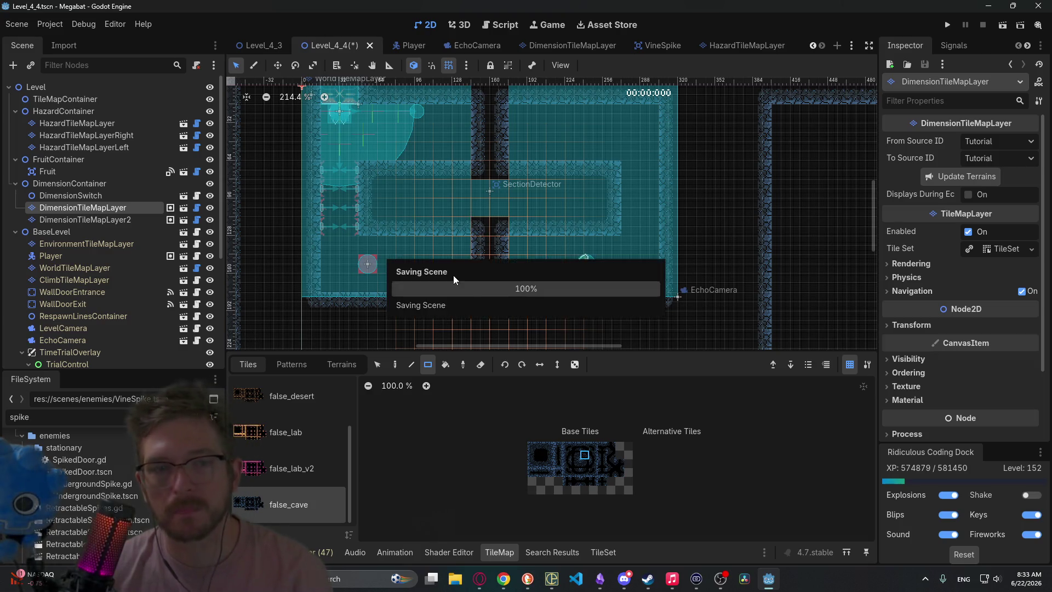
left_click(1011, 25)
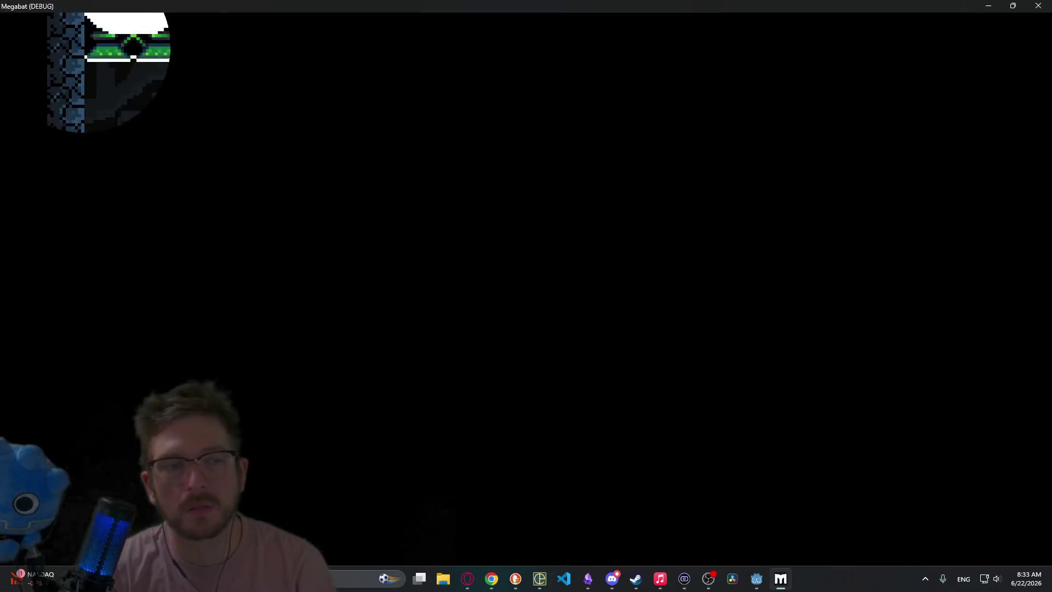
- Move the bat left and right toward the new passage, switch dimensions, then close the game
key("Right")
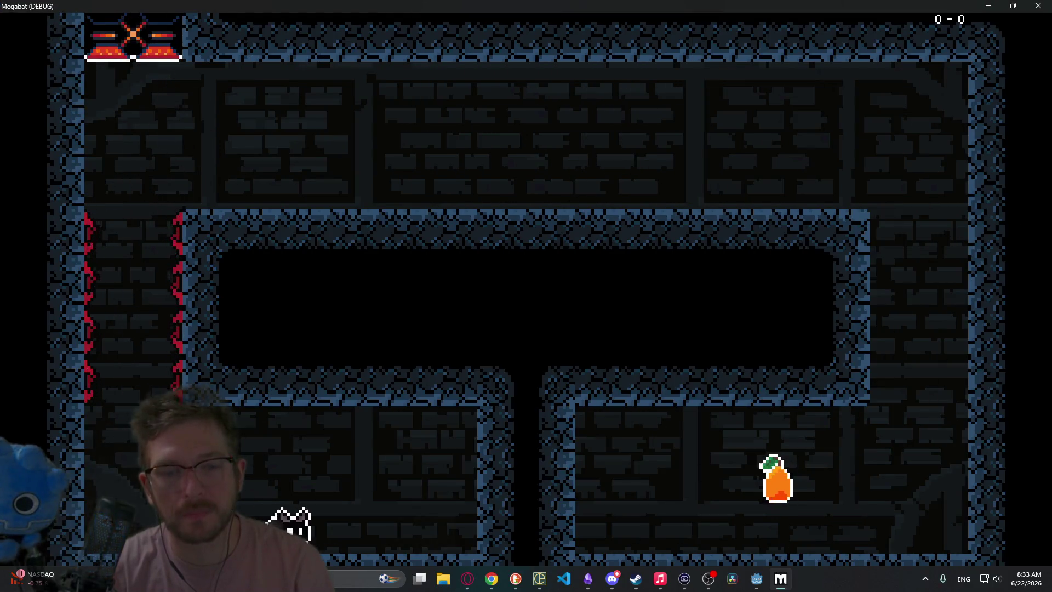
key("space")
key("Right")
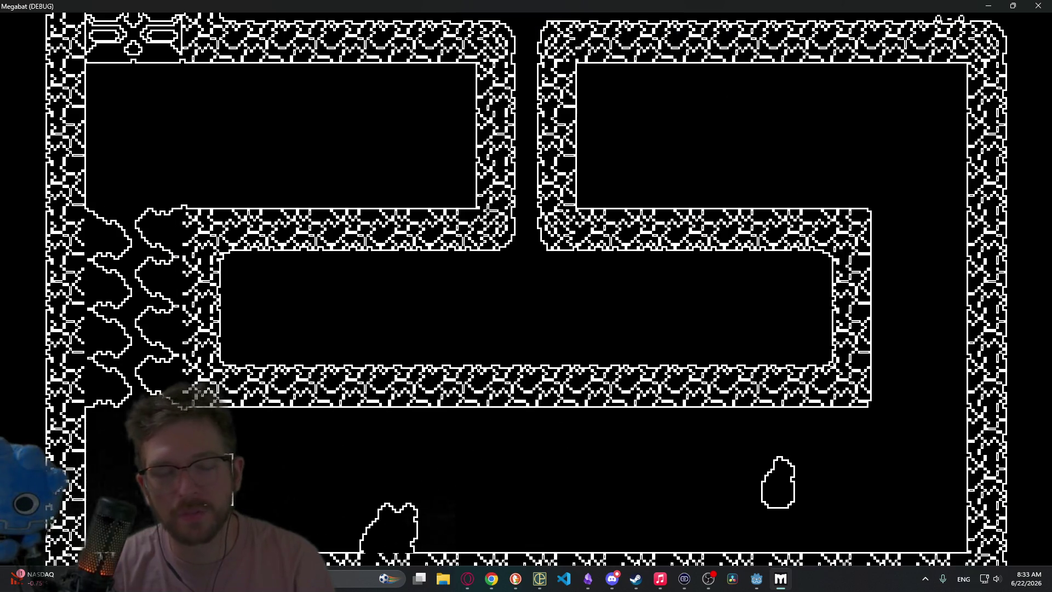
key("Left")
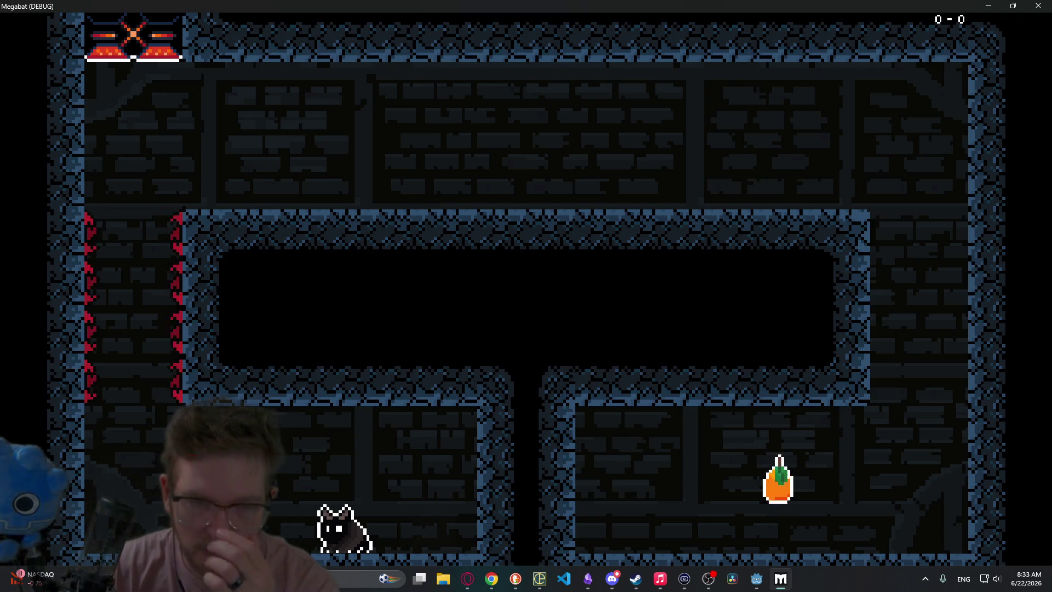
key("space")
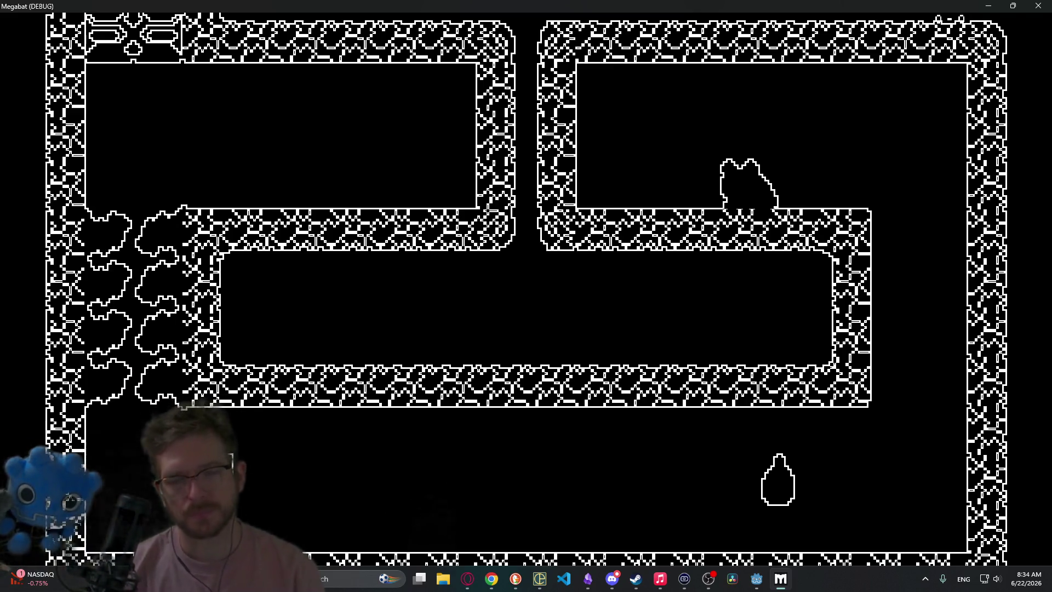
left_click(1038, 6)
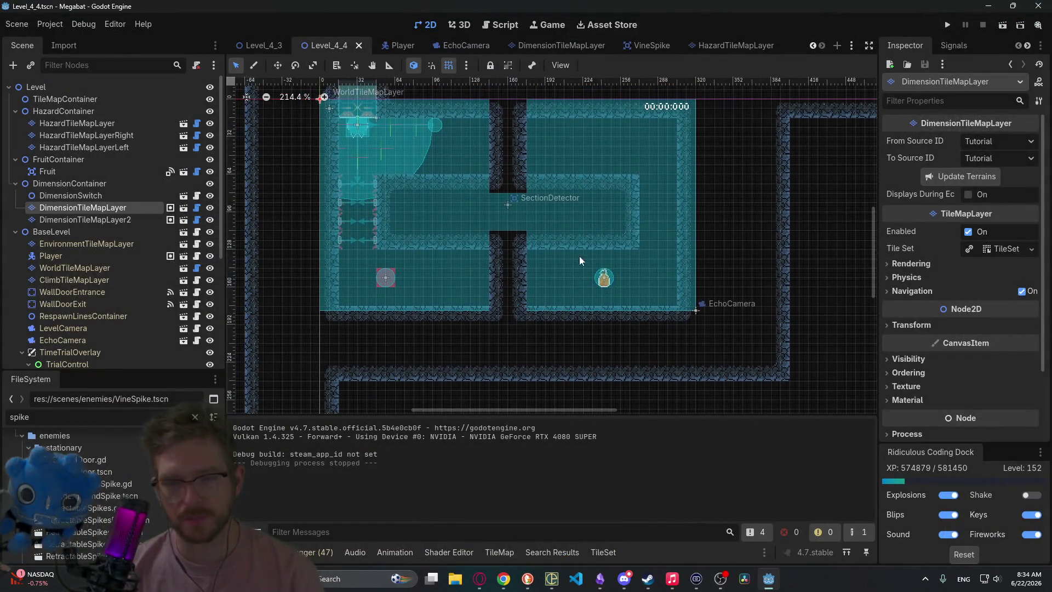
- Pan and zoom around Level_4_4 to review the two-tile-wide cave columns above and below the corridor
scroll(630, 258, "up", 2)
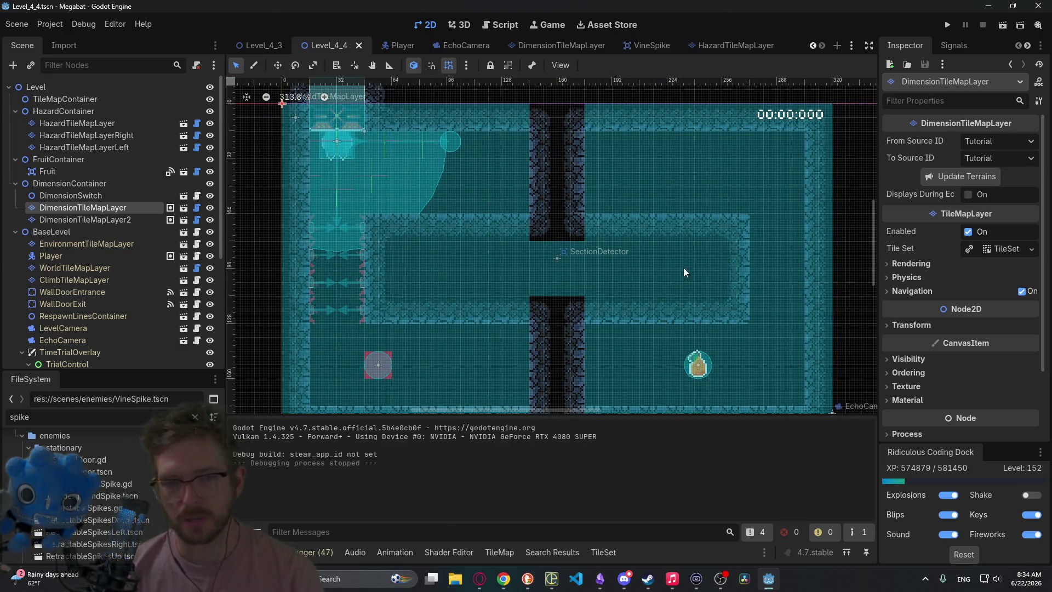
scroll(682, 230, "down", 3)
scroll(740, 192, "up", 1)
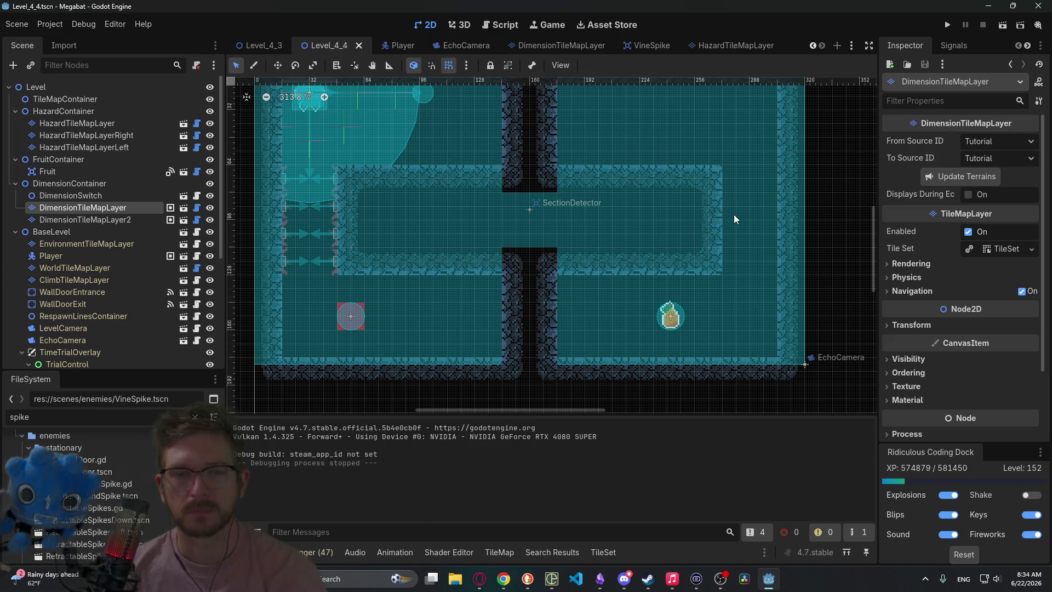
scroll(666, 232, "up", 3)
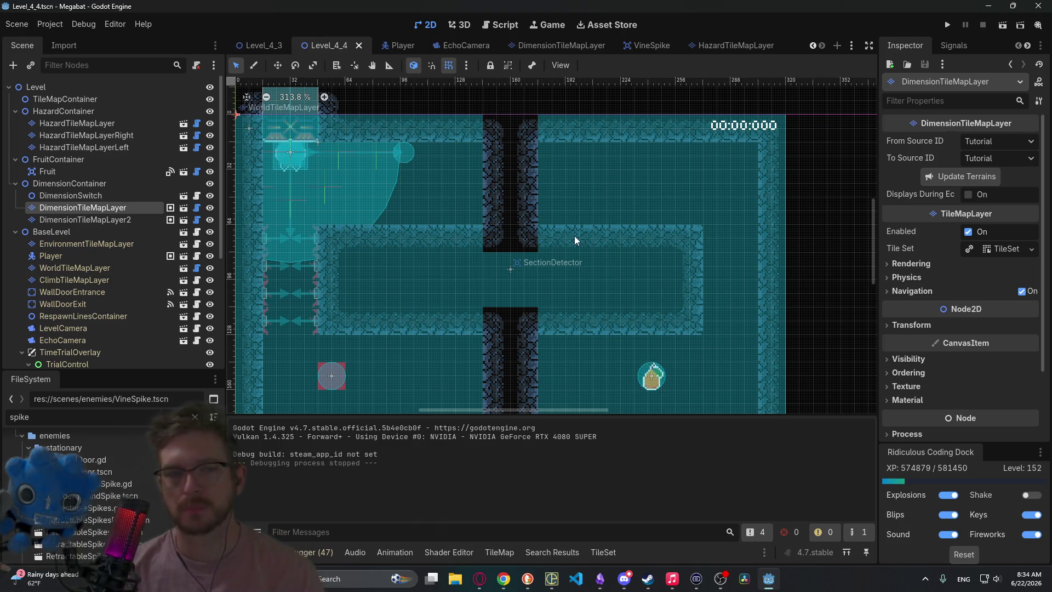
left_click_drag(585, 241, 667, 199)
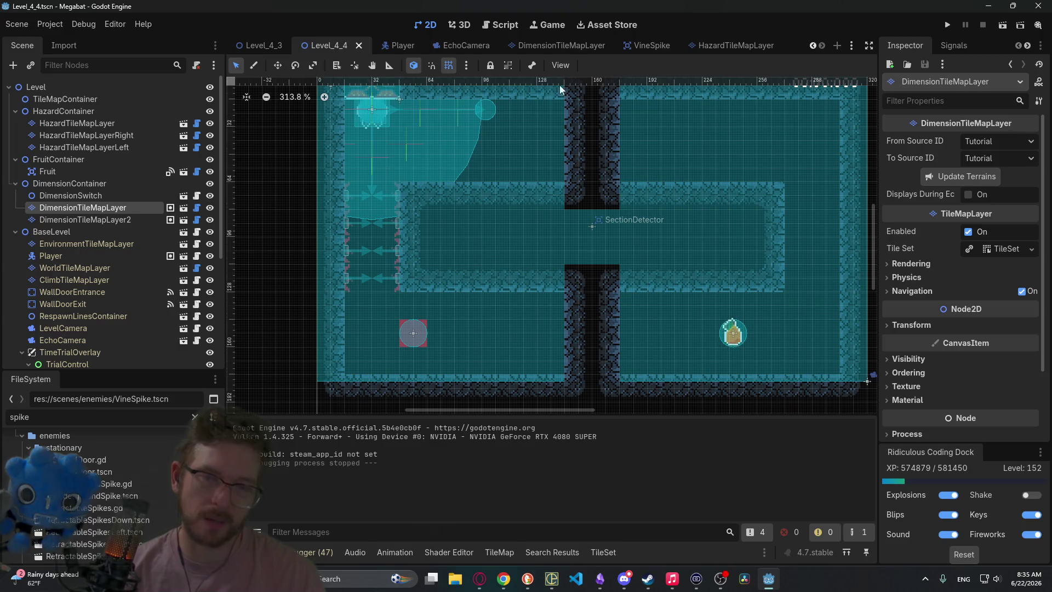
left_click_drag(631, 179, 616, 231)
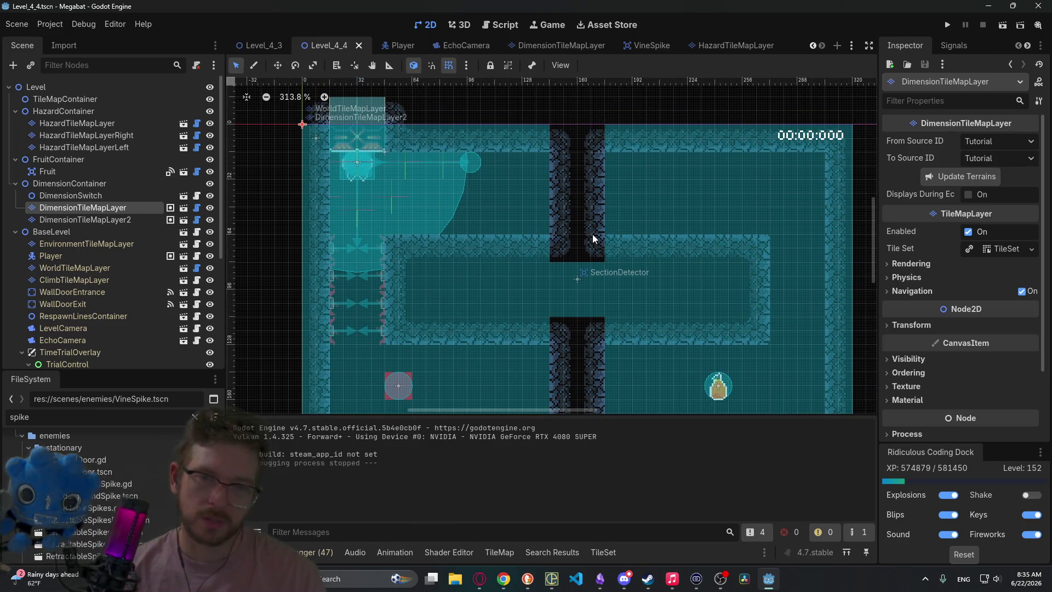
scroll(568, 244, "down", 3)
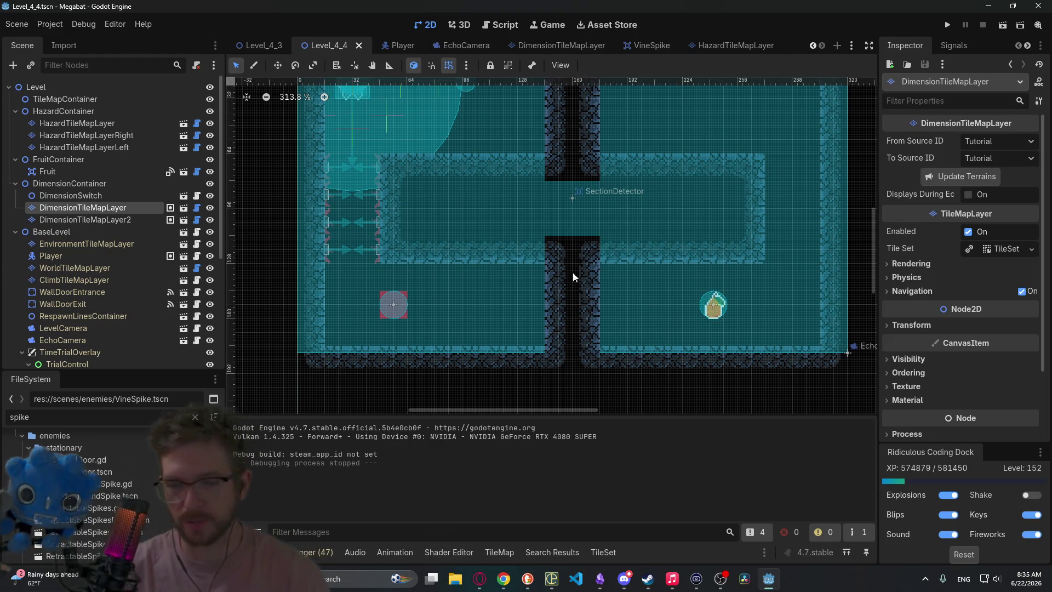
scroll(525, 164, "down", 1)
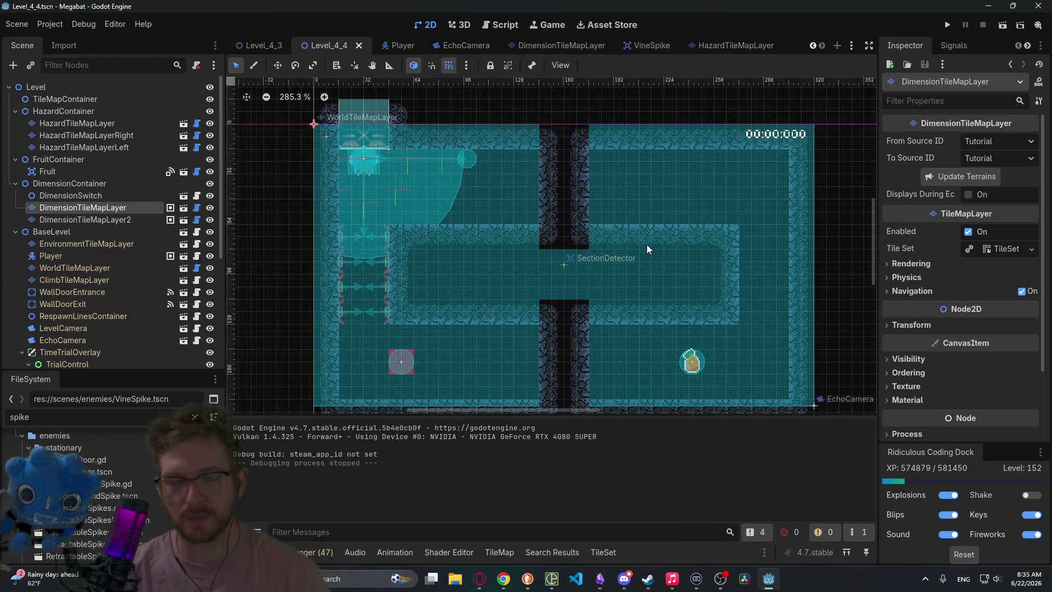
scroll(674, 258, "down", 1)
scroll(672, 235, "left", 2)
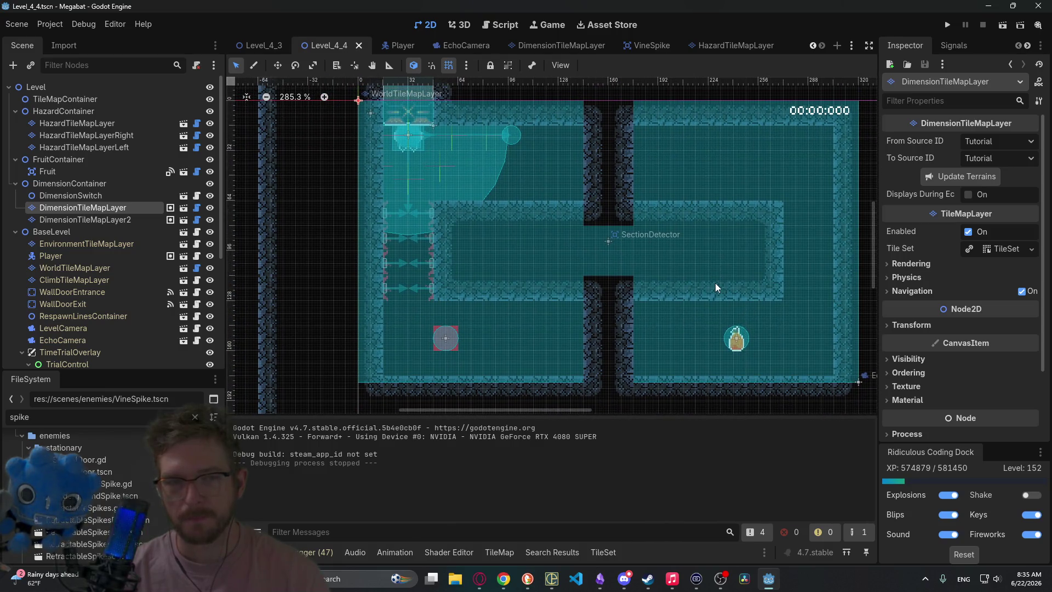
scroll(685, 263, "down", 2)
scroll(685, 263, "right", 4)
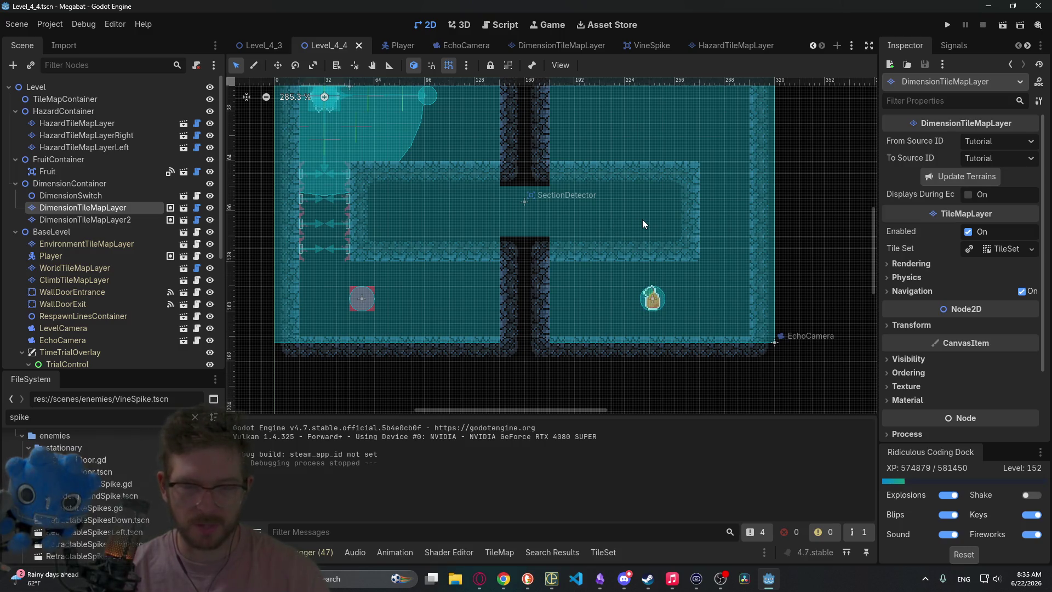
scroll(710, 212, "down", 2)
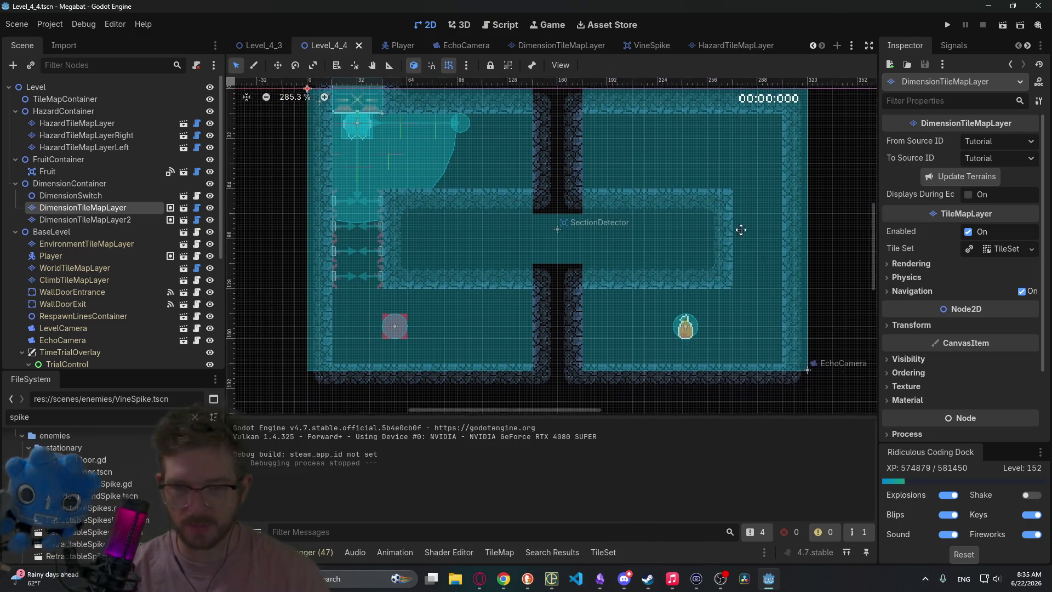
scroll(698, 244, "down", 6)
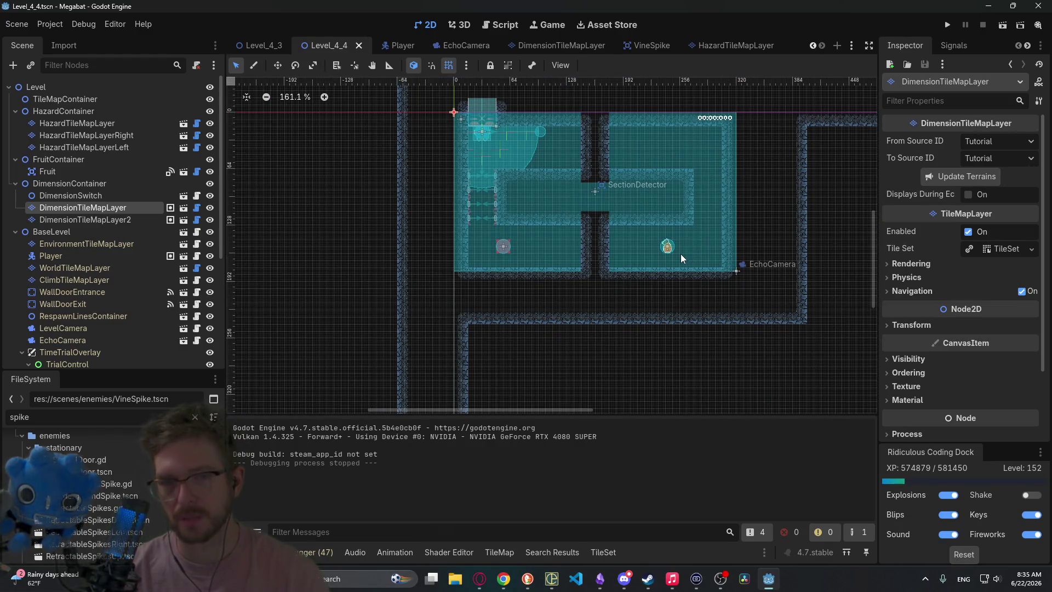
scroll(643, 232, "right", 3)
scroll(643, 232, "up", 2)
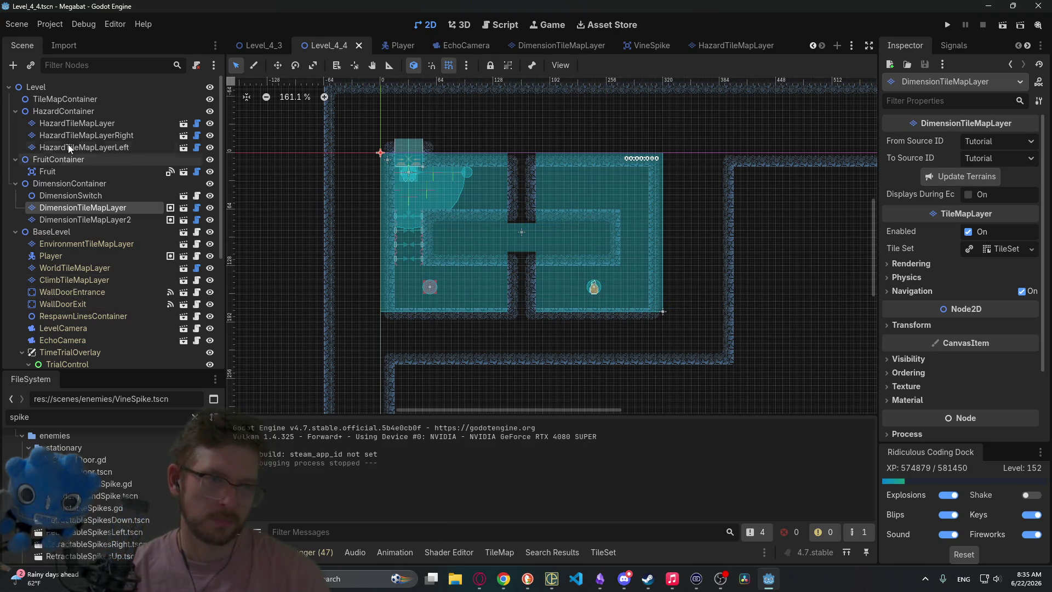
- Nudge the DimensionSwitch node a few pixels with the arrow keys and save
left_click(78, 195)
scroll(476, 295, "up", 3)
key("w")
key("Down")
scroll(395, 299, "up", 2)
key("Down")
key("Down")
key("Down")
key("Left")
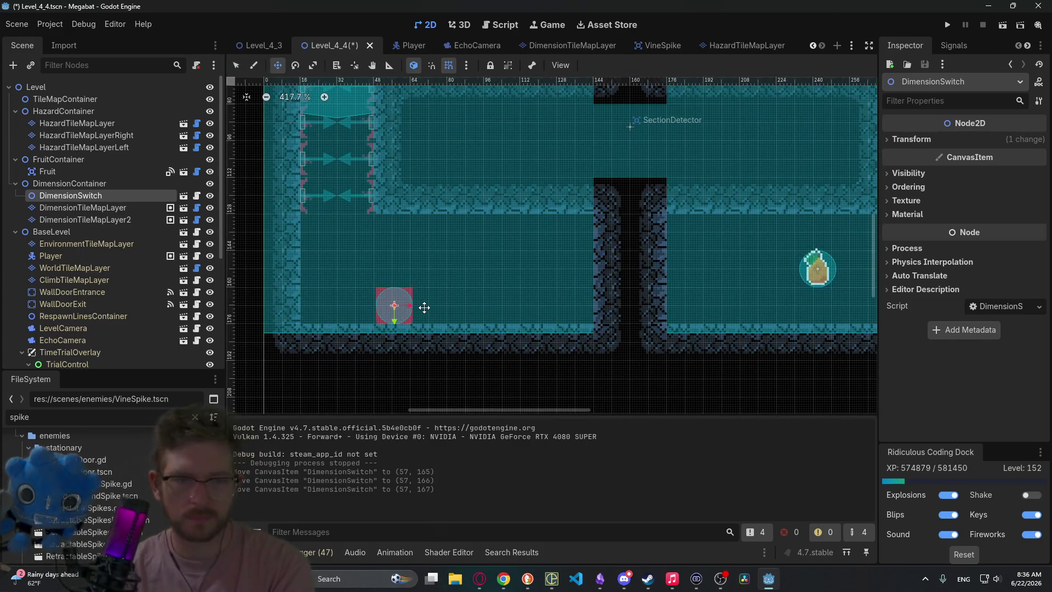
key("Up")
scroll(405, 296, "down", 2)
key("ctrl+s")
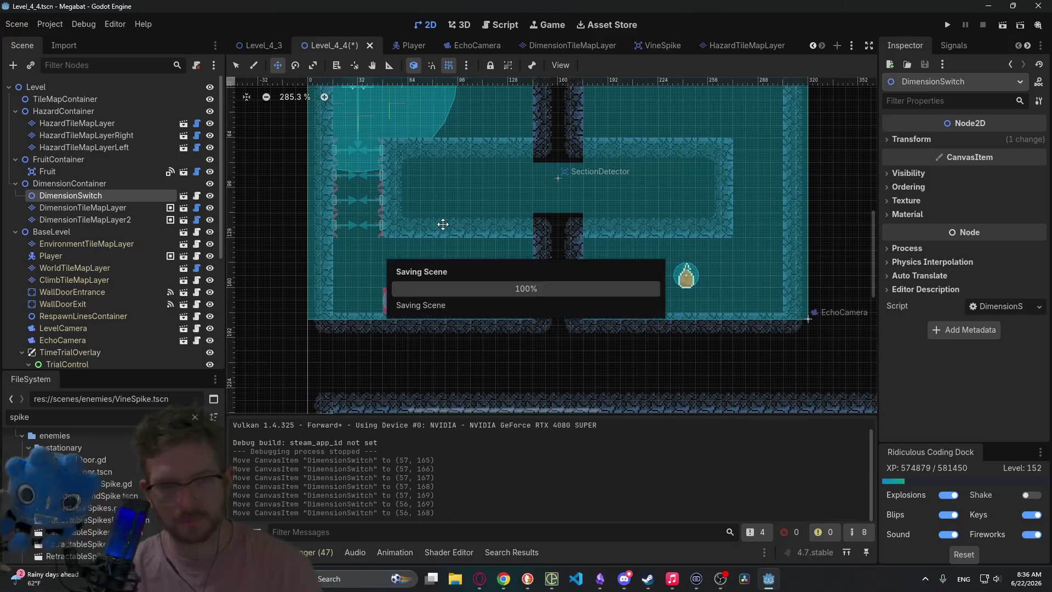
- Duplicate it as DimensionSwitch2, place it at about (88, 24) in the upper-left room, then save and run
key("ctrl+d")
left_click_drag(442, 225, 439, 270)
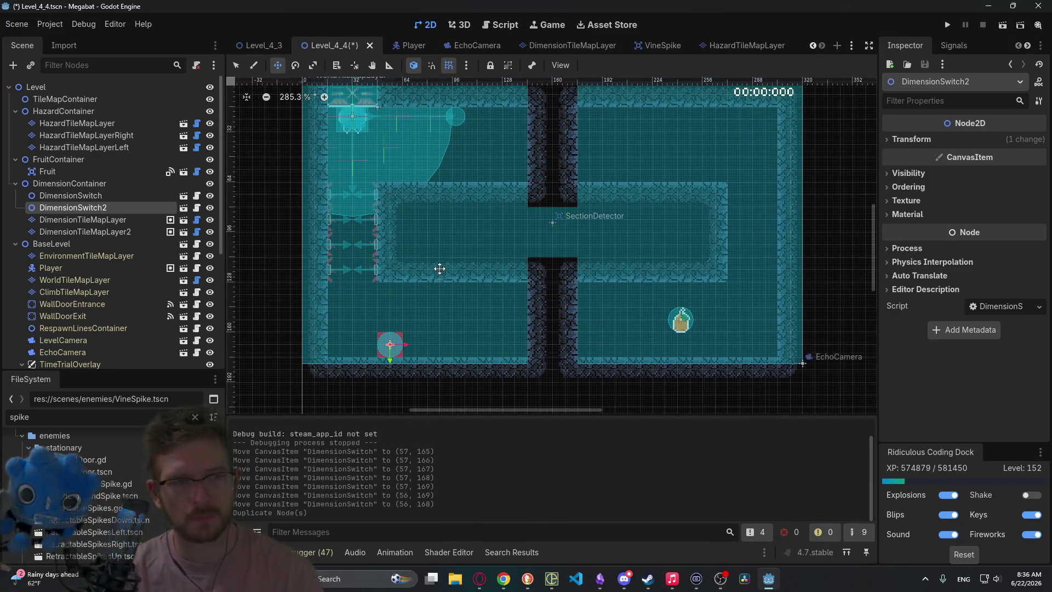
mouse_move(407, 335)
left_mouse_down()
mouse_move(465, 335)
mouse_move(457, 107)
left_mouse_up()
scroll(465, 172, "up", 1)
scroll(445, 213, "up", 2)
scroll(445, 213, "down", 3)
key("Down")
key("Left")
key("Left")
key("Down")
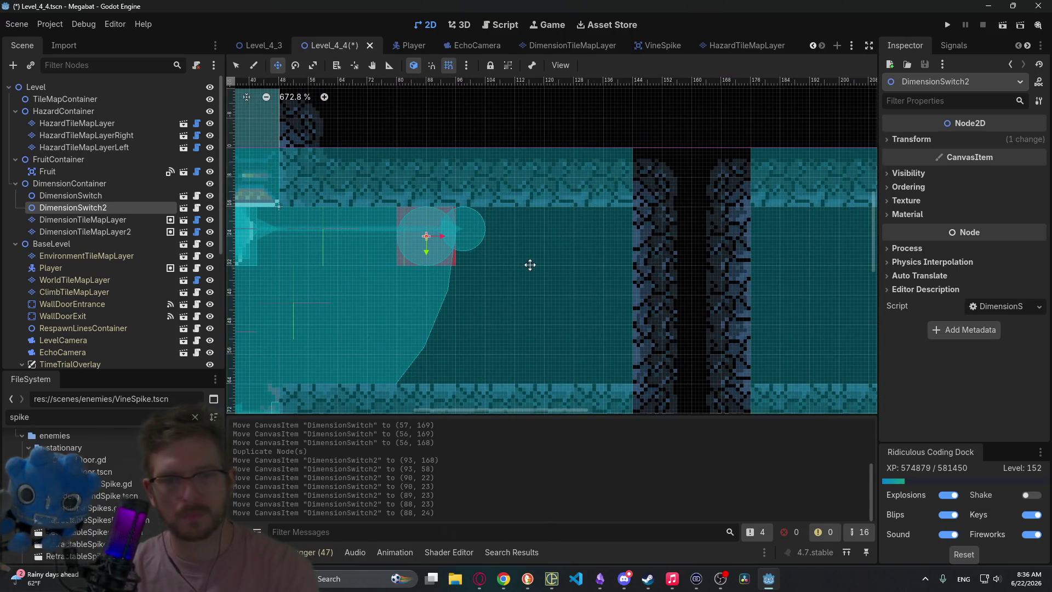
scroll(504, 289, "down", 3)
key("ctrl+s")
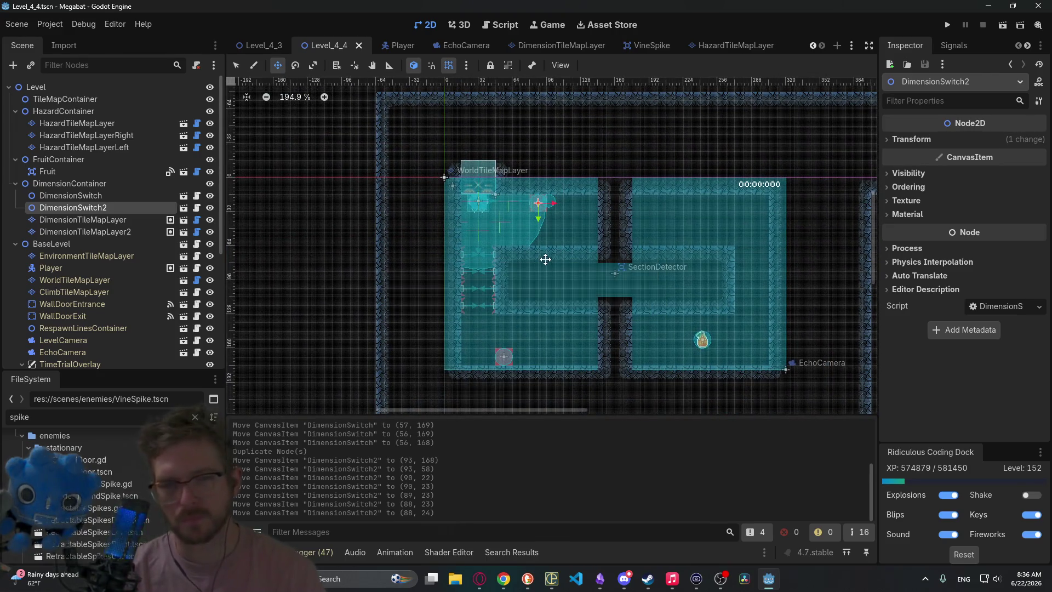
left_click(1003, 26)
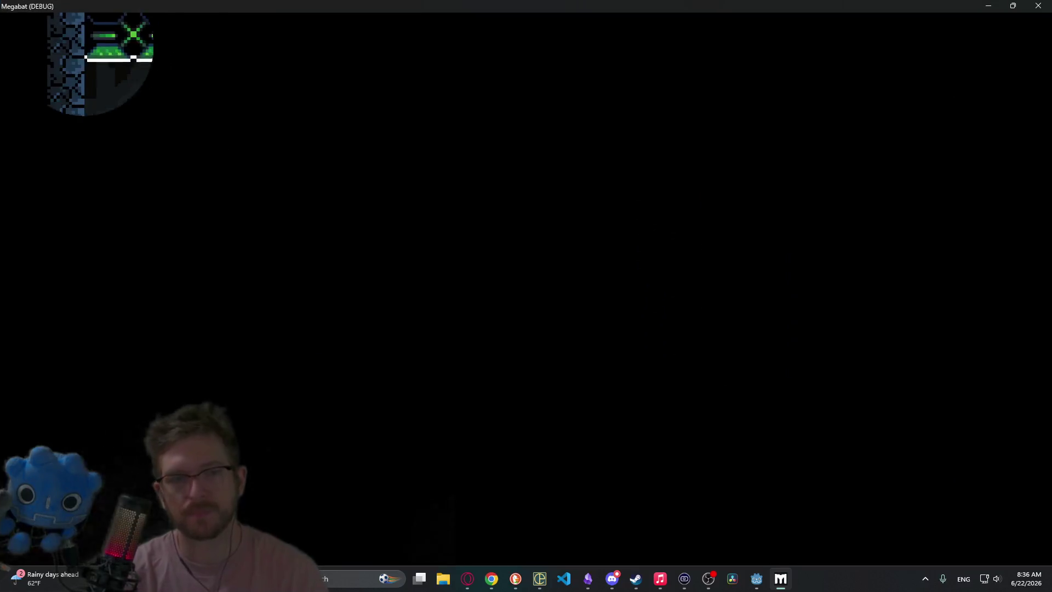
- Walk the bat back and forth along the ledge, toggling the echo outline view
key("space")
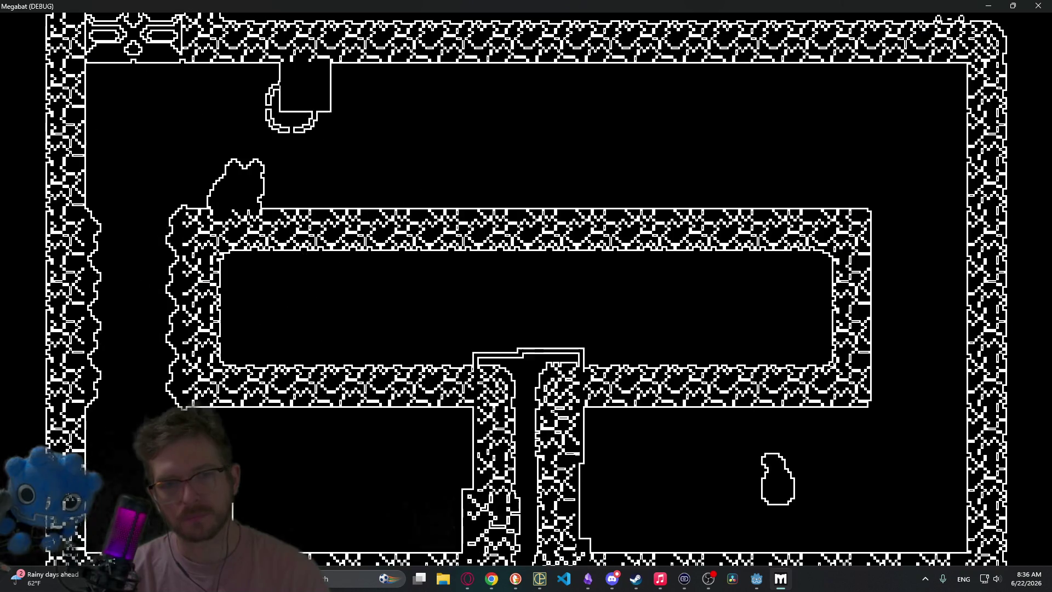
key("Right")
key("space")
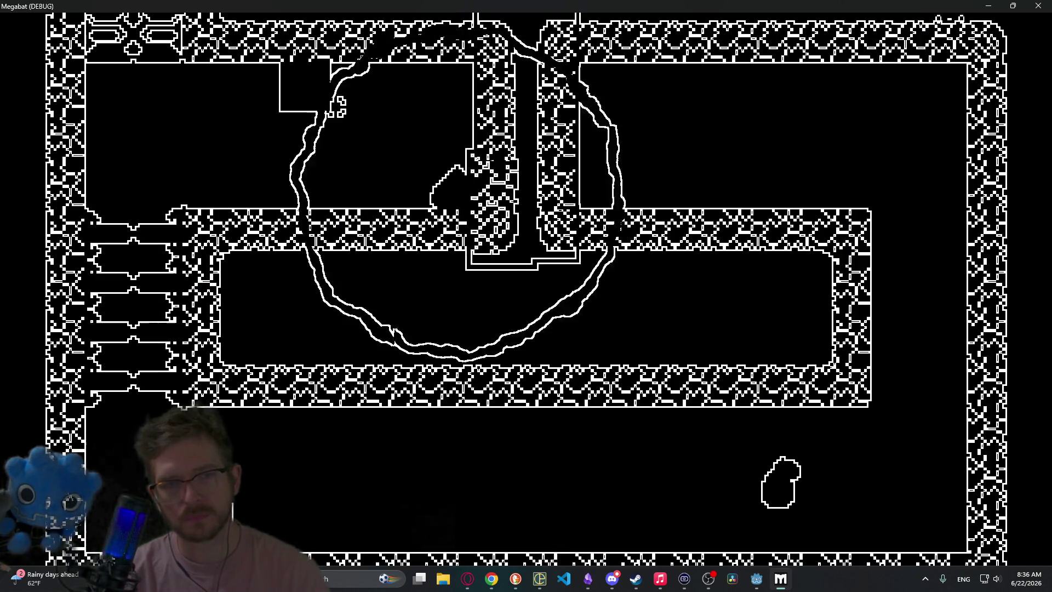
key("Right")
key("Right")
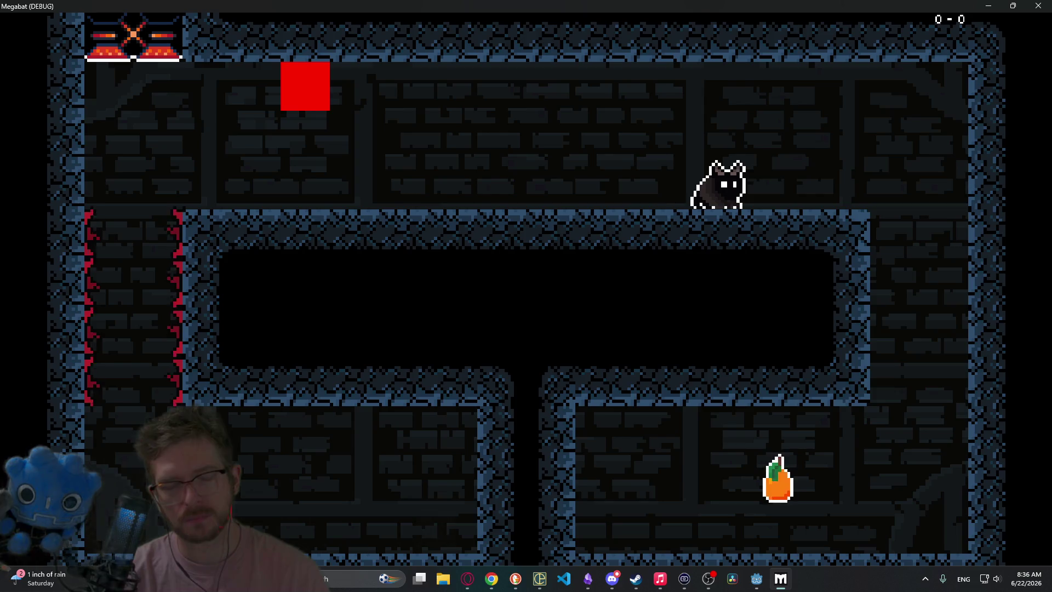
key("Left")
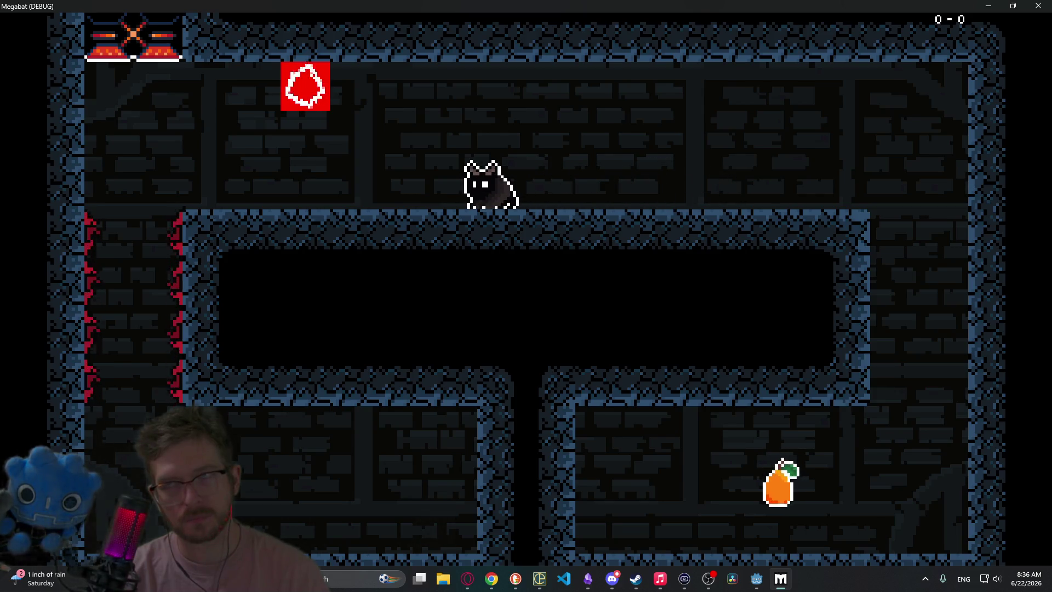
key("Right")
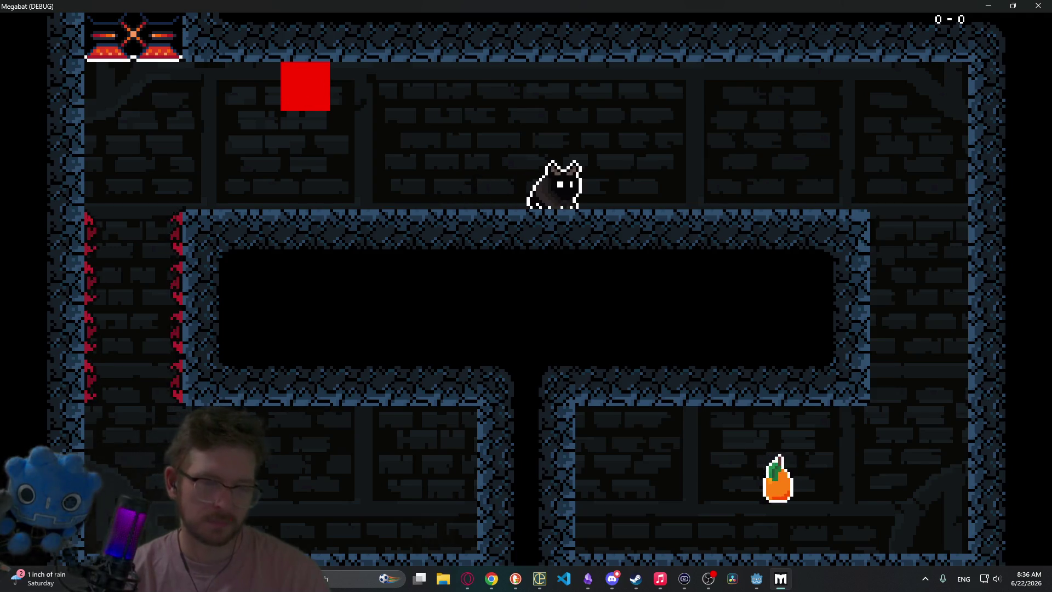
key("Left")
key("space")
key("Left")
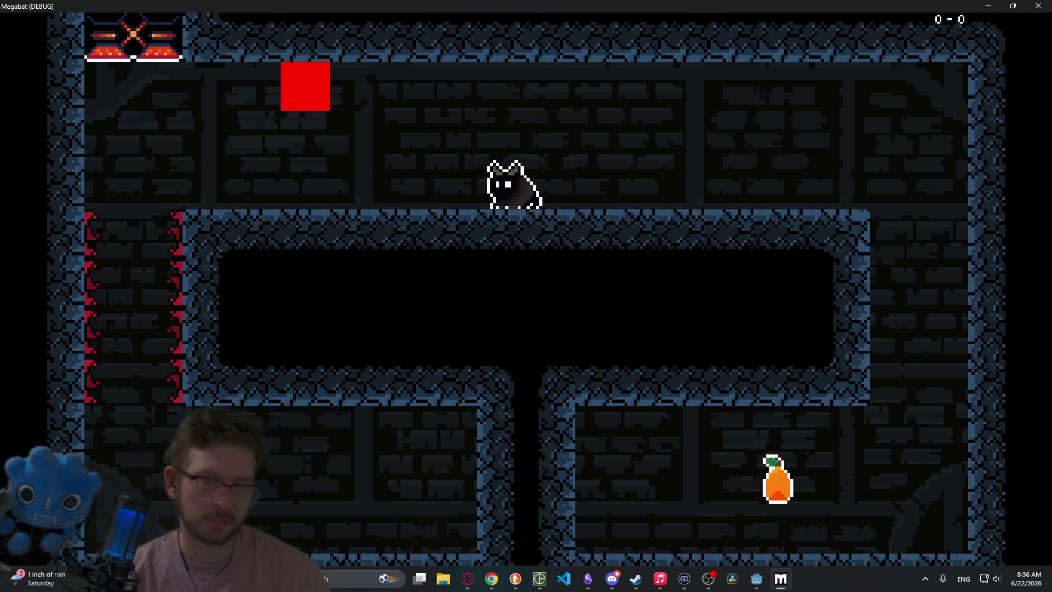
key("space")
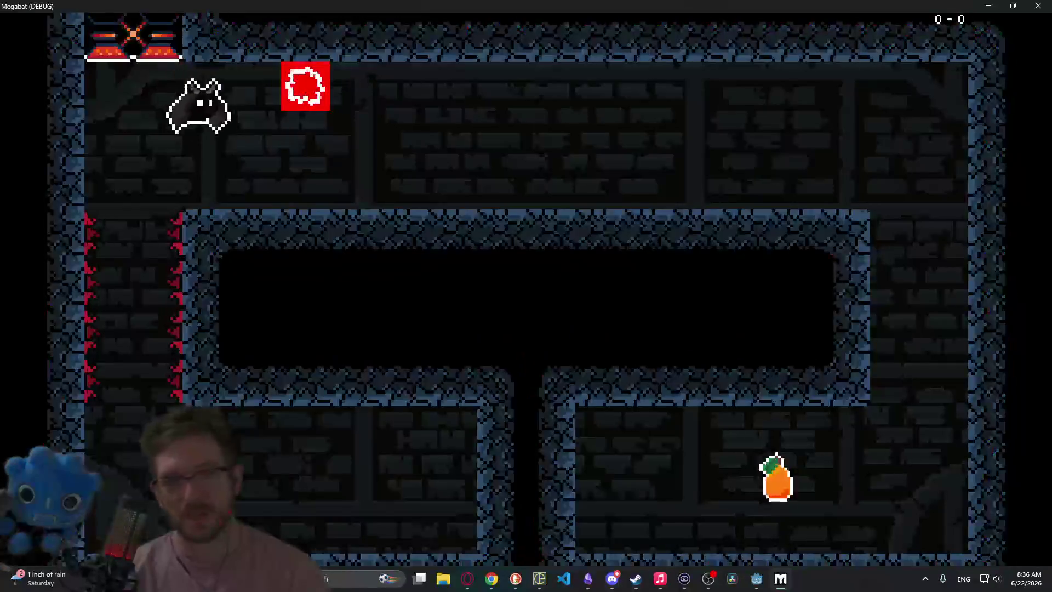
- Cross the upper-right ledge, drop and rise through the right shaft into the upper-left room, then close the game
key("Right")
key("space")
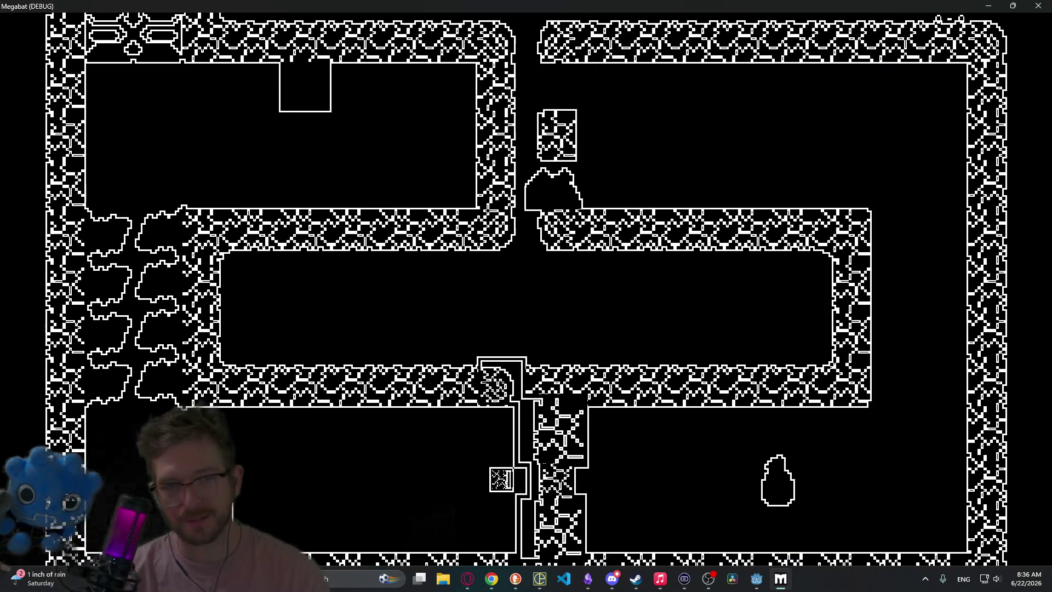
key("Right")
key("Left")
key("Right")
key("space")
key("Left")
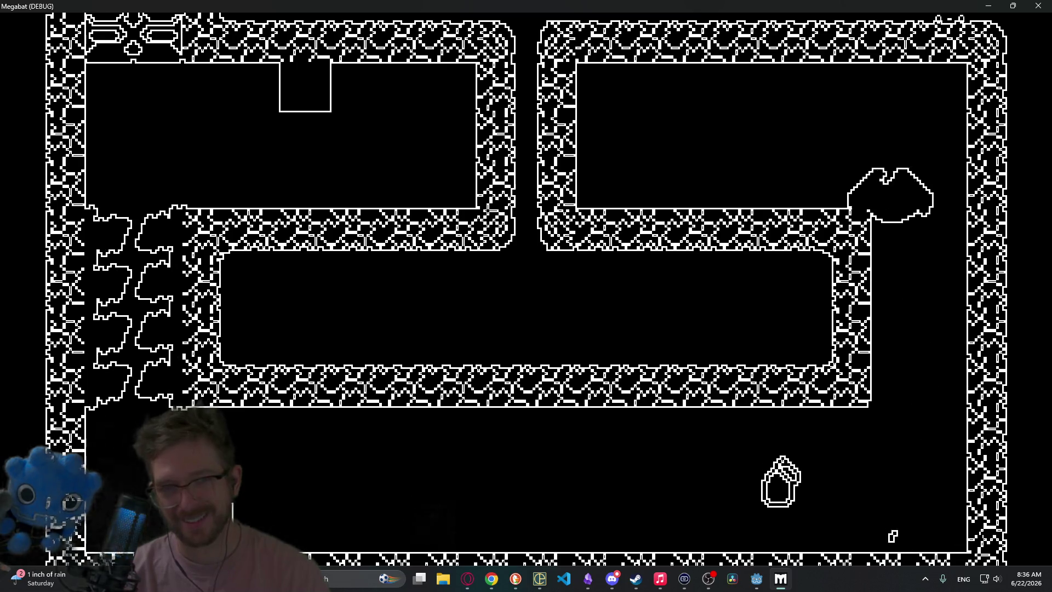
key("Left")
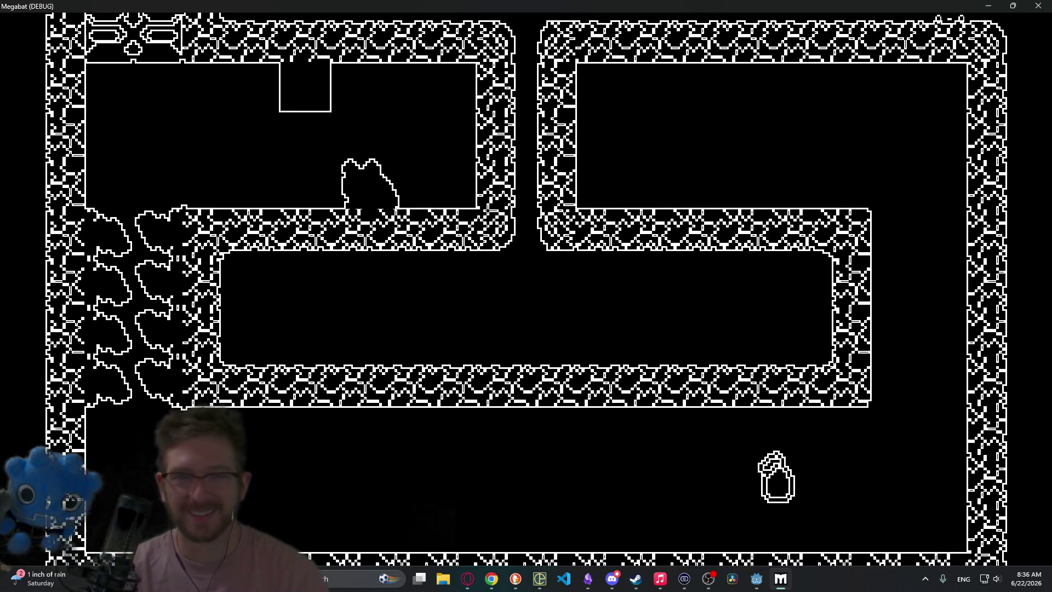
left_click(1031, 5)
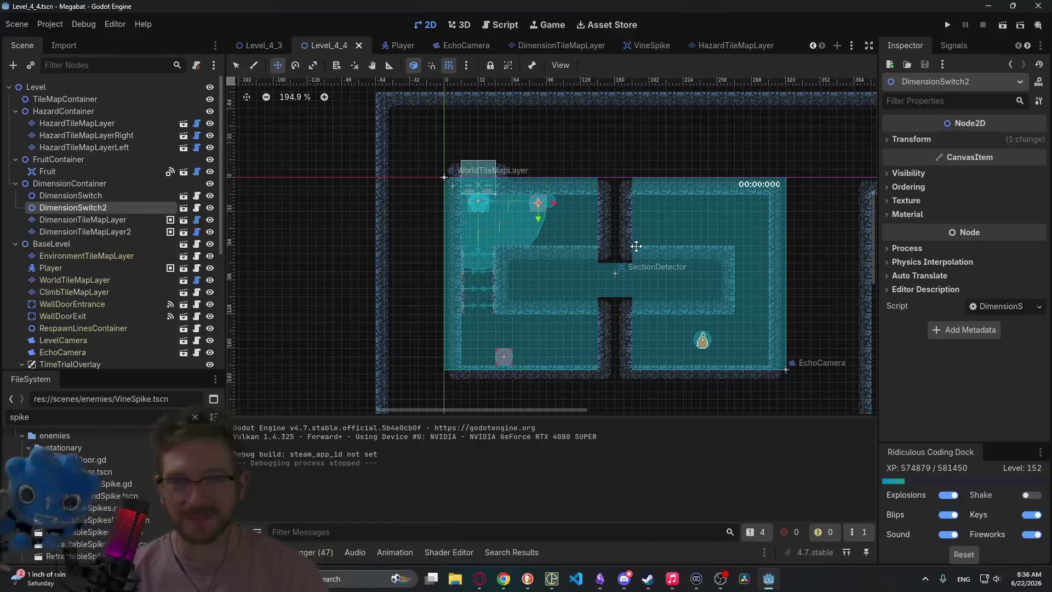
- On DimensionTileMapLayer2, paint single false_cave tiles at the middle corridor's right end
scroll(685, 220, "up", 1)
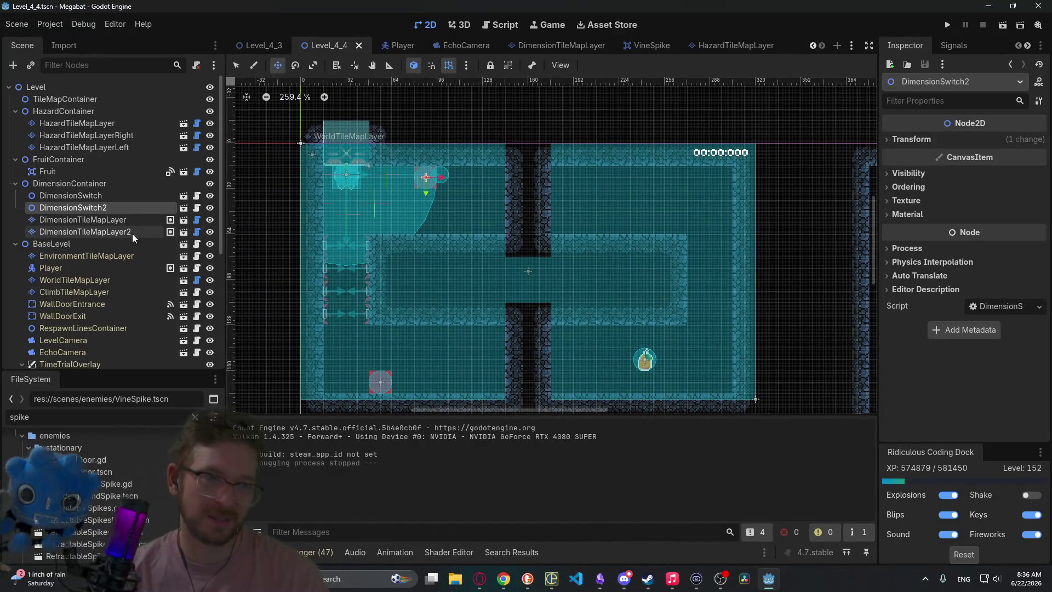
left_click(114, 221)
mouse_move(584, 281)
left_mouse_down()
mouse_move(427, 148)
mouse_move(550, 195)
left_mouse_up()
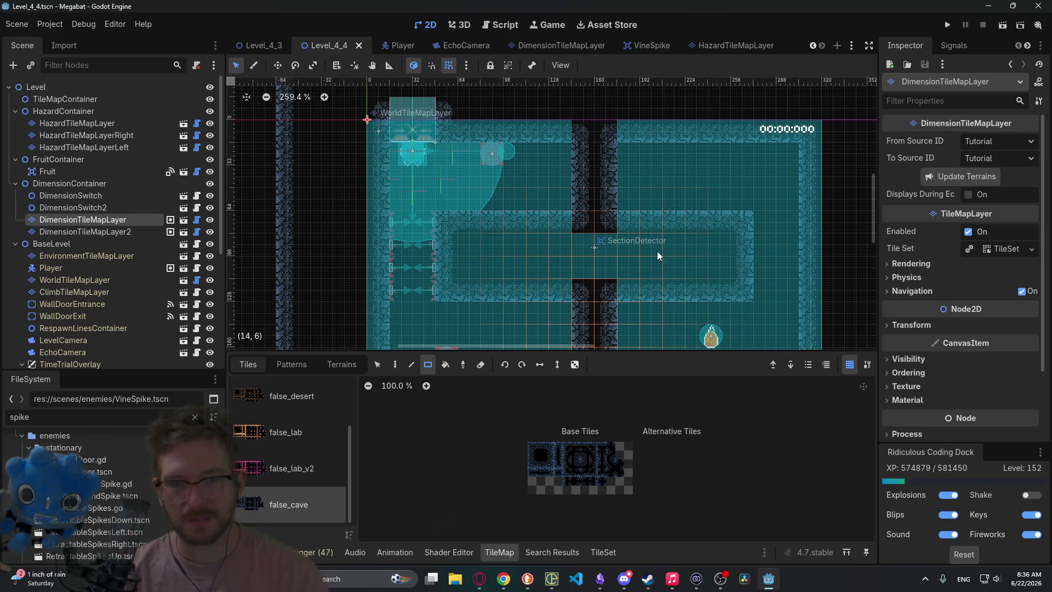
left_click(117, 231)
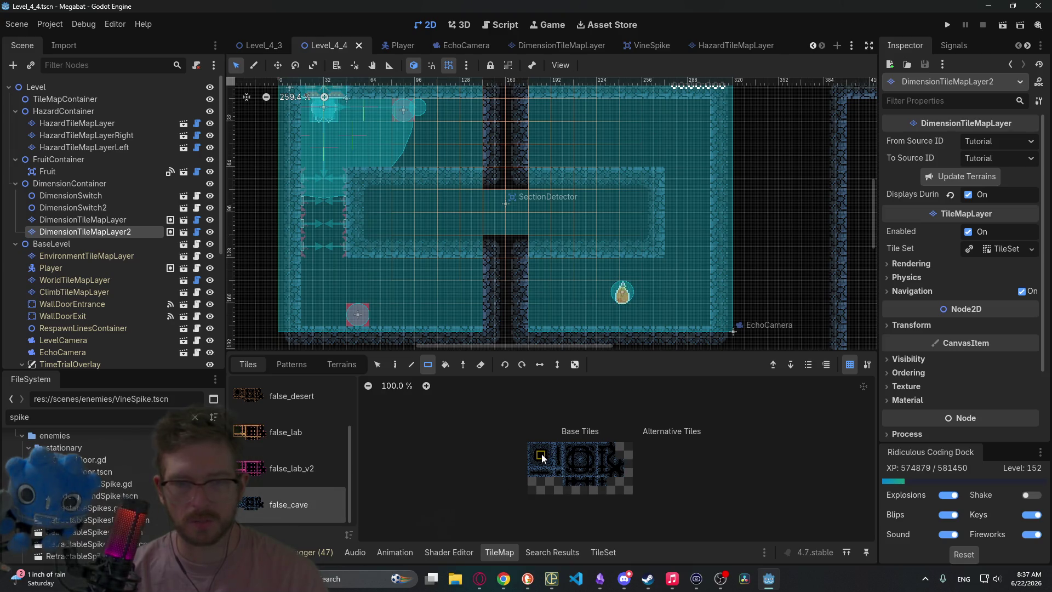
scroll(638, 208, "up", 3)
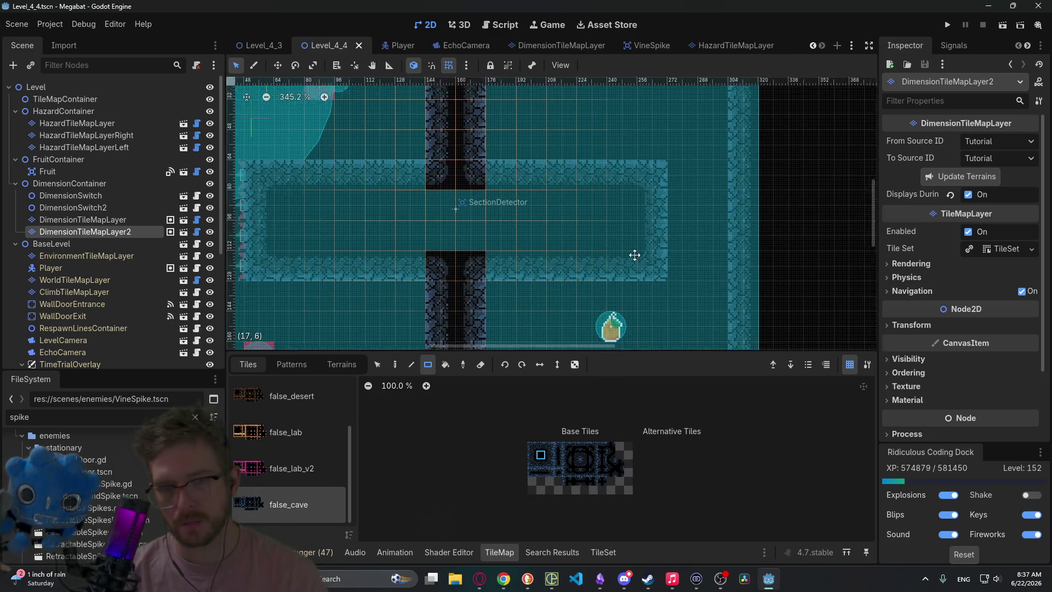
left_click(612, 243)
left_click(692, 242)
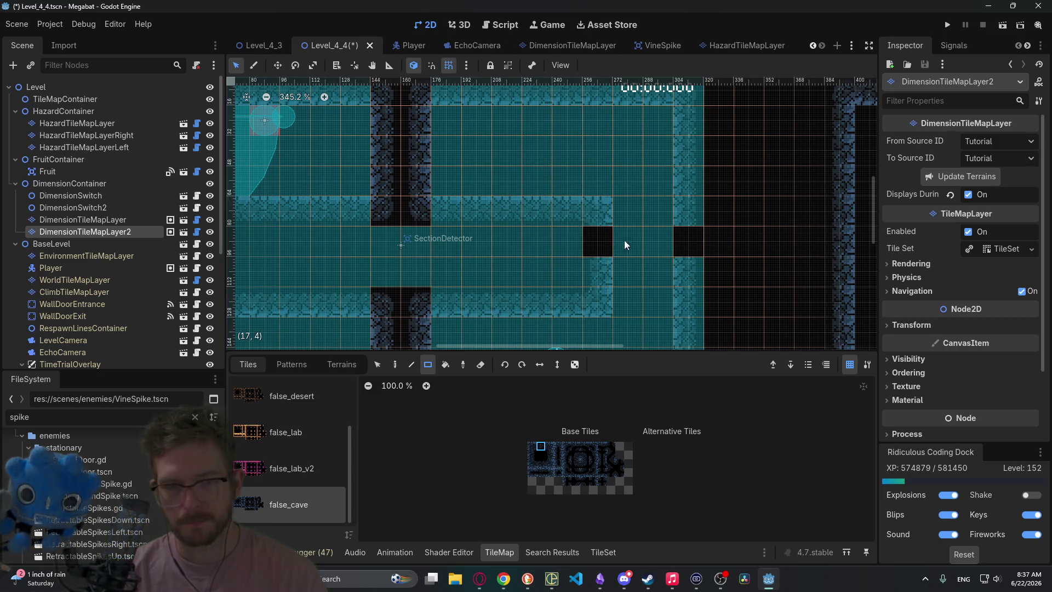
left_click(609, 210)
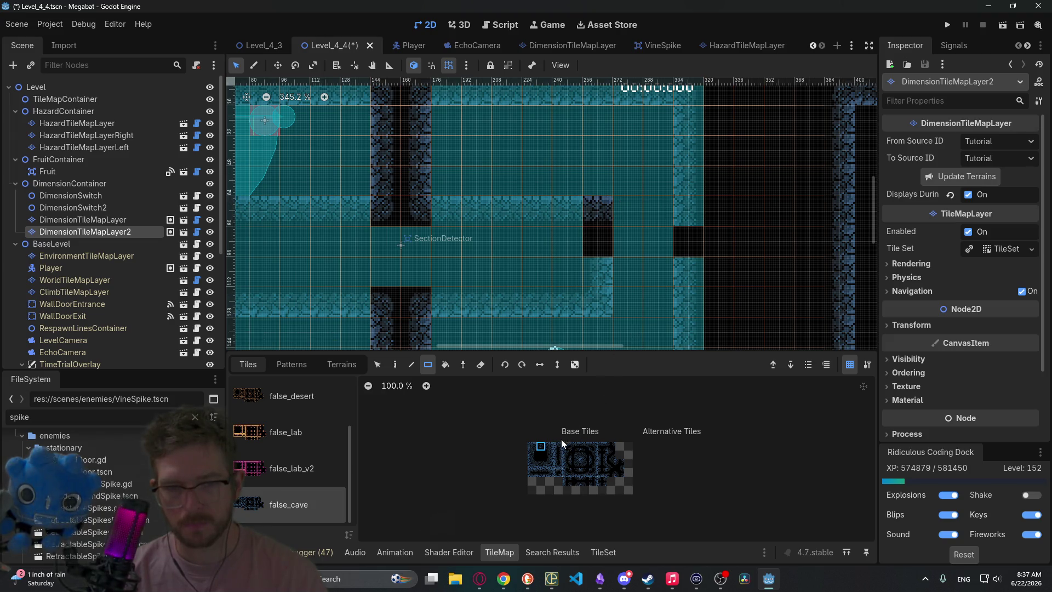
- Fill two more cells with black tiles and paint a cave tile into another cell
scroll(650, 227, "up", 5)
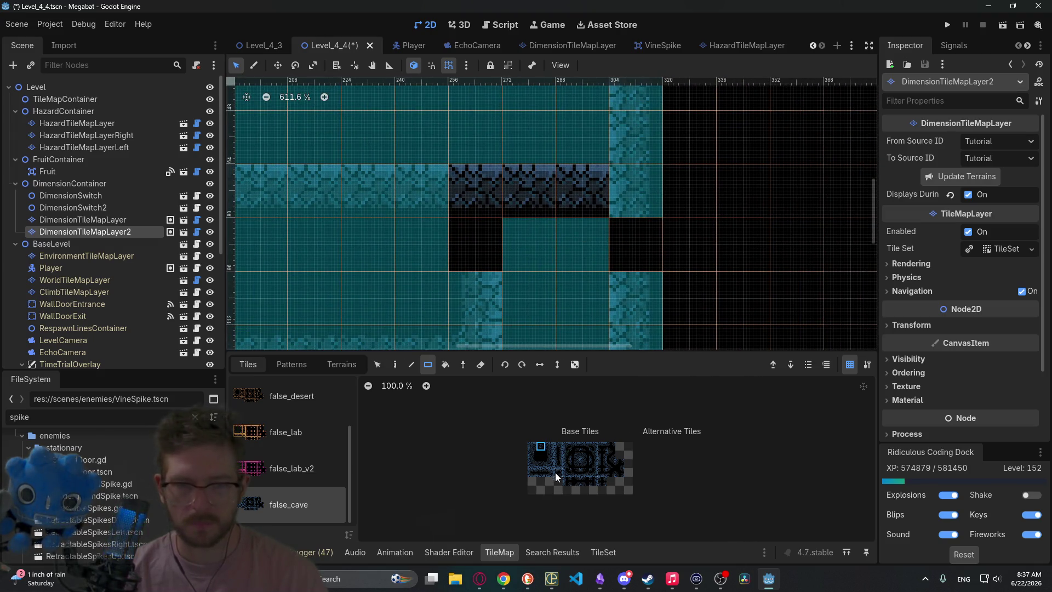
left_click_drag(529, 249, 565, 252)
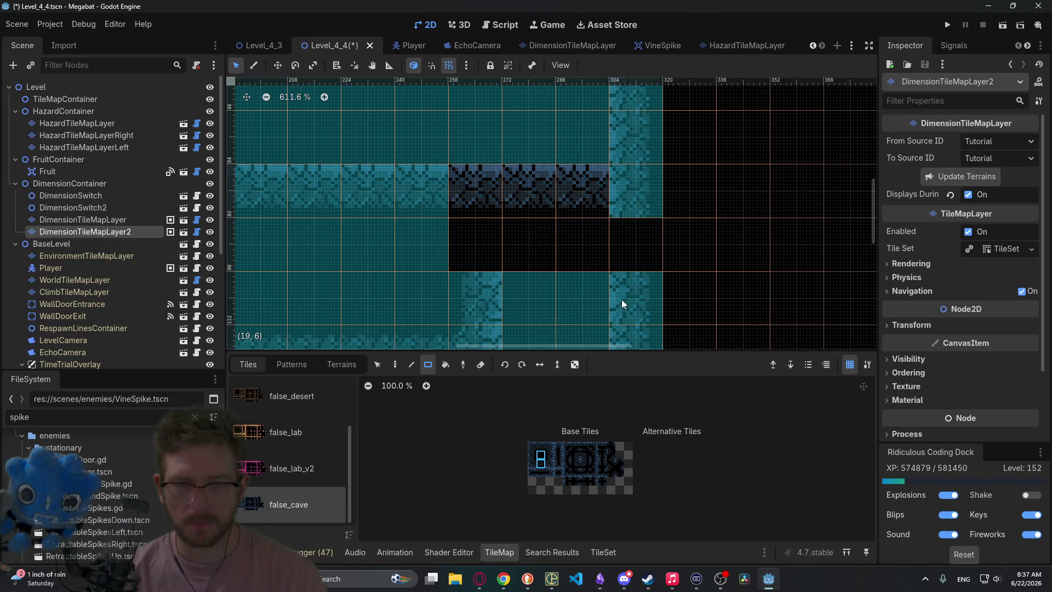
scroll(551, 271, "down", 1)
scroll(551, 270, "right", 1)
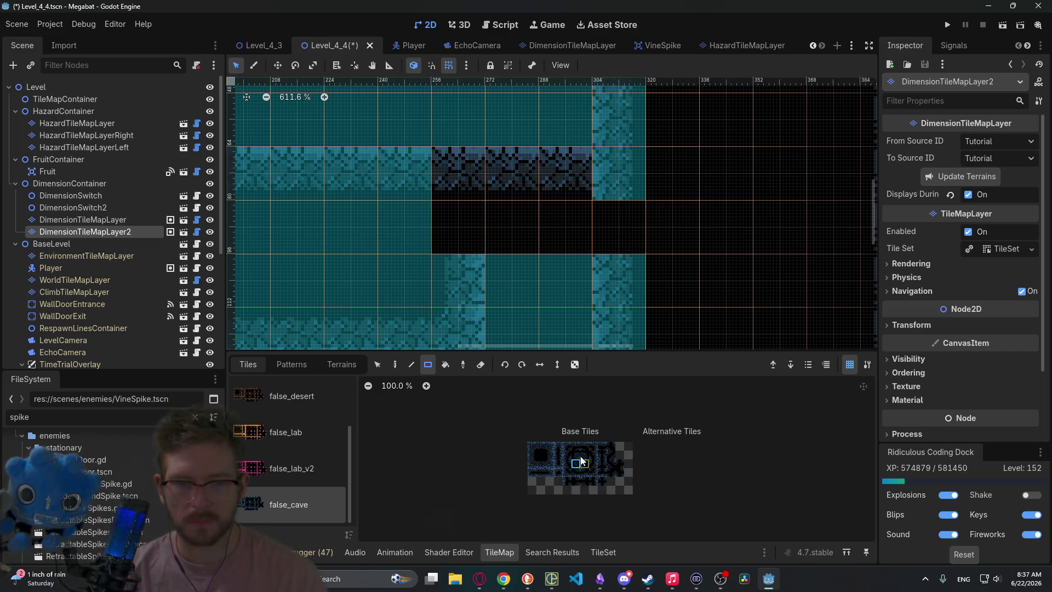
left_click(466, 235)
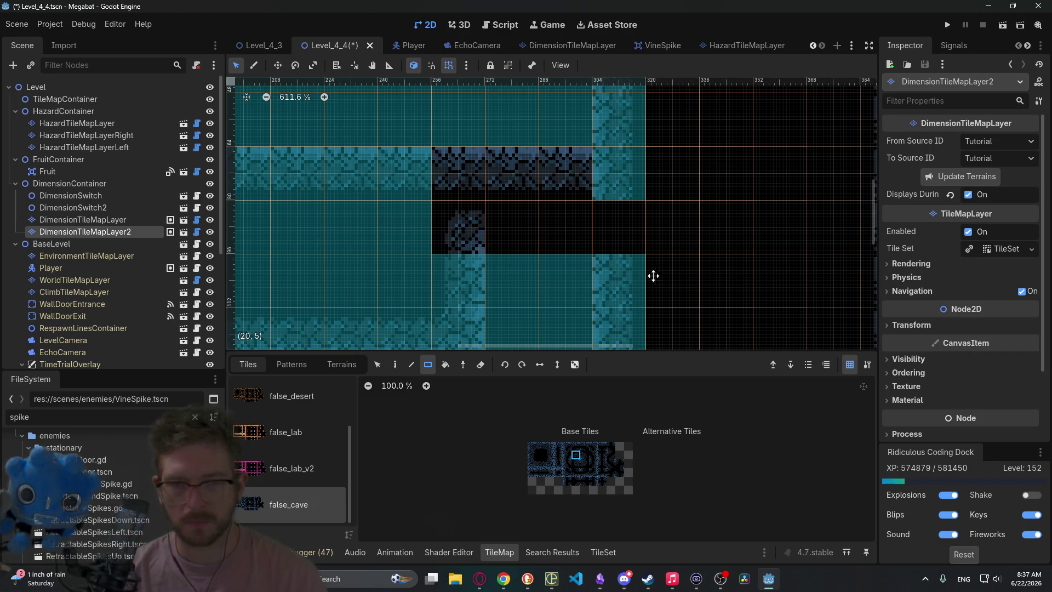
- Fill the row's empty middle cells to close the wall strip, then save and run
scroll(656, 271, "up", 2)
scroll(656, 271, "right", 2)
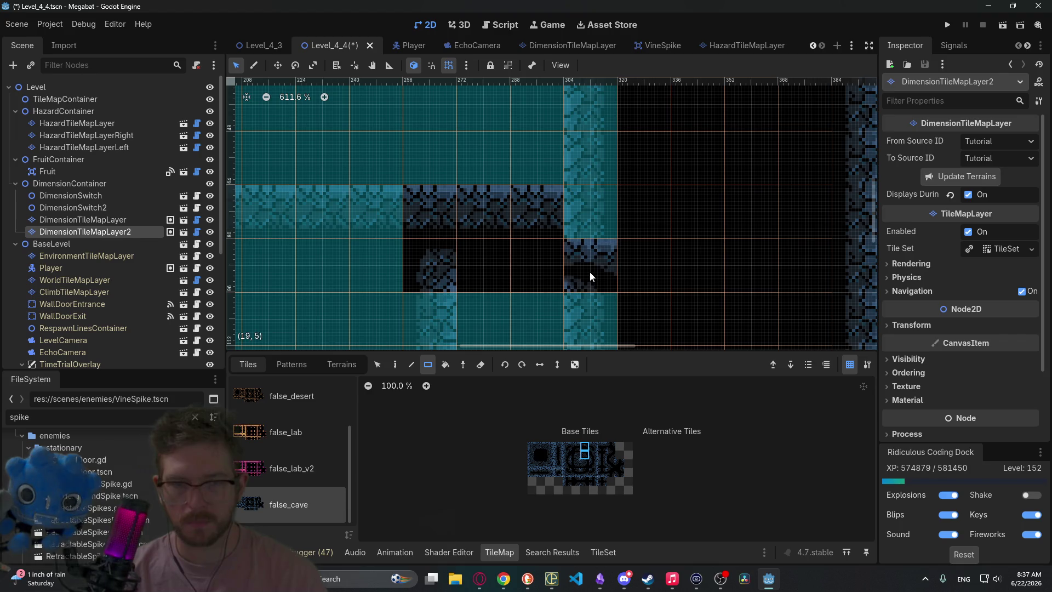
scroll(593, 271, "down", 3)
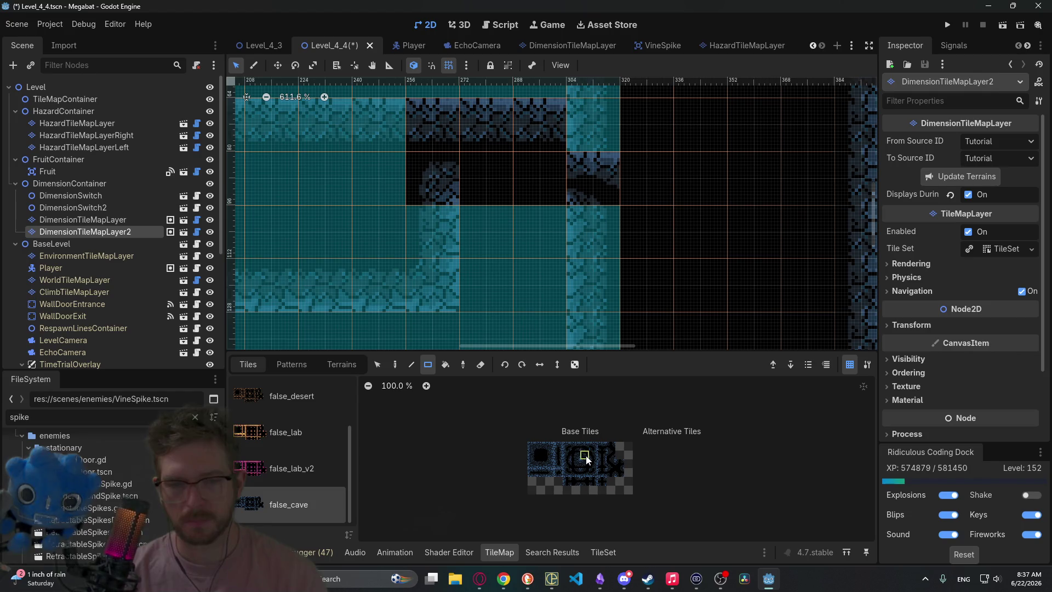
scroll(620, 241, "up", 3)
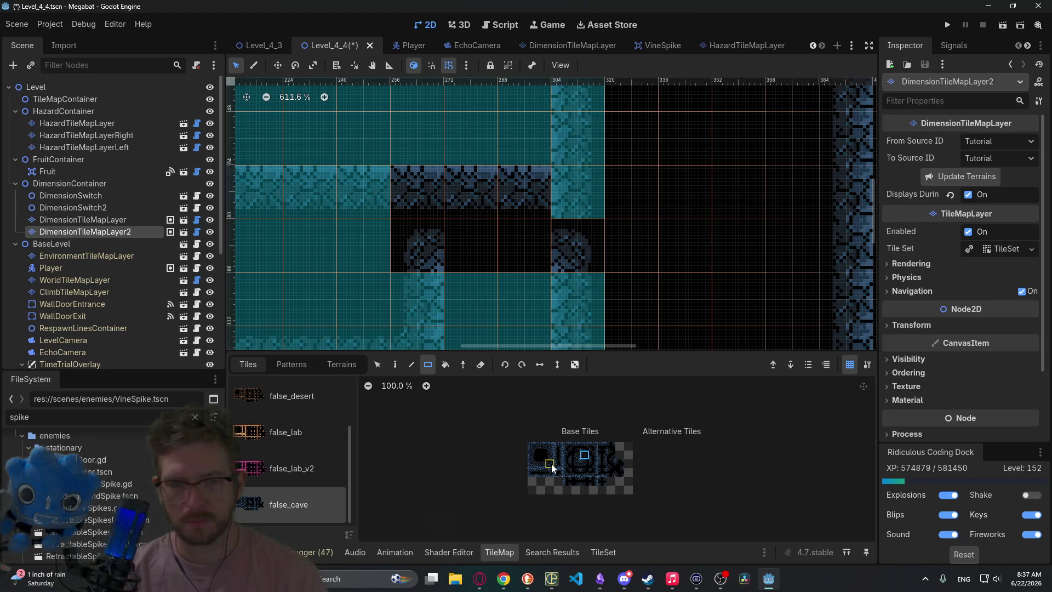
mouse_move(471, 246)
left_mouse_down()
mouse_move(540, 247)
mouse_move(527, 247)
left_mouse_up()
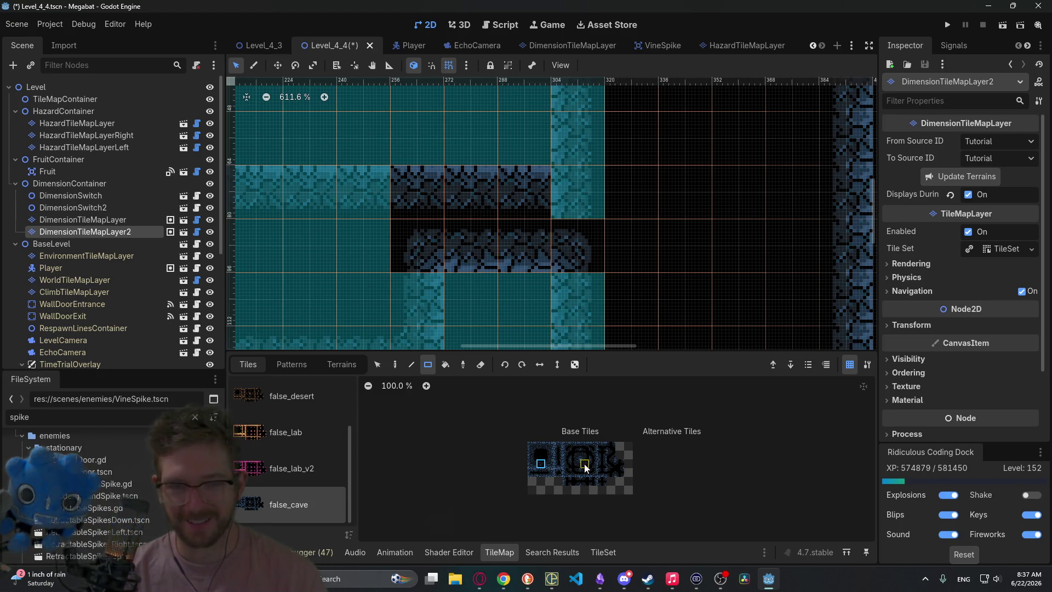
scroll(657, 236, "down", 3)
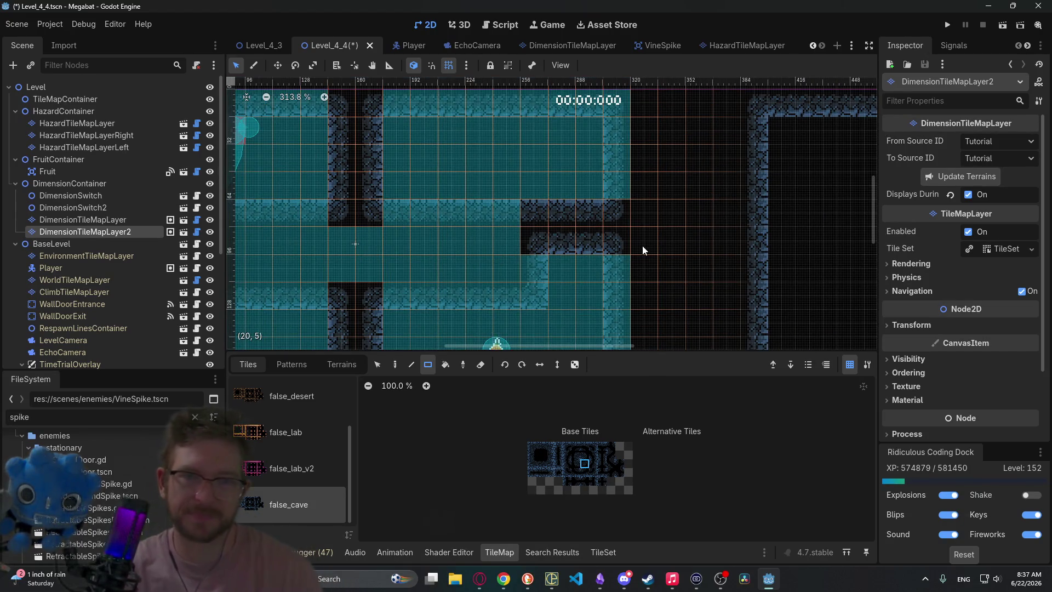
scroll(532, 246, "down", 1)
left_click(1000, 27)
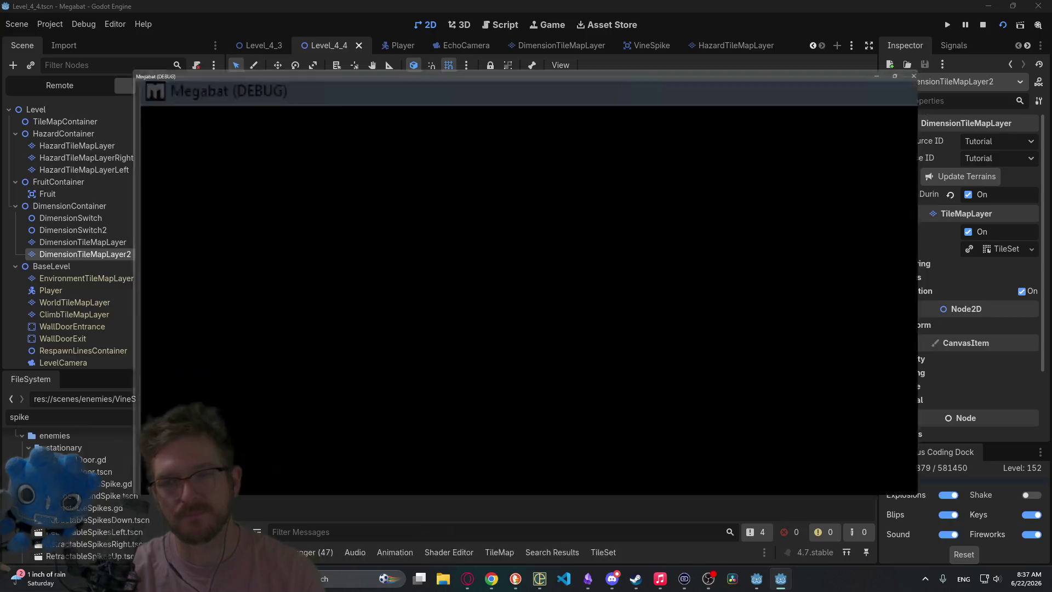
- Launch the bat up-right off the ledge, switch to the outline dimension, then close the game
key("Right")
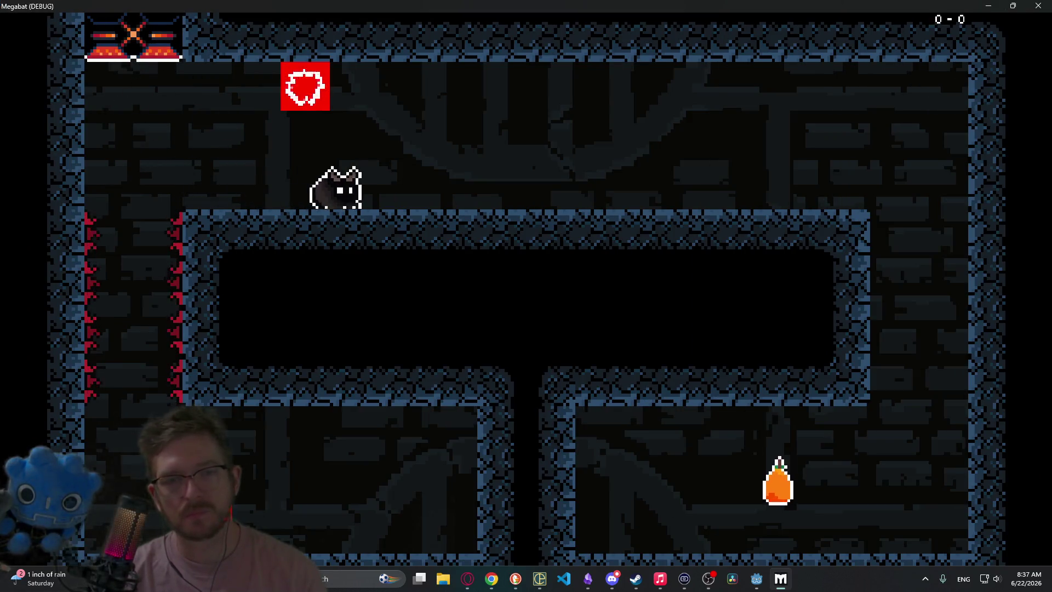
key("space")
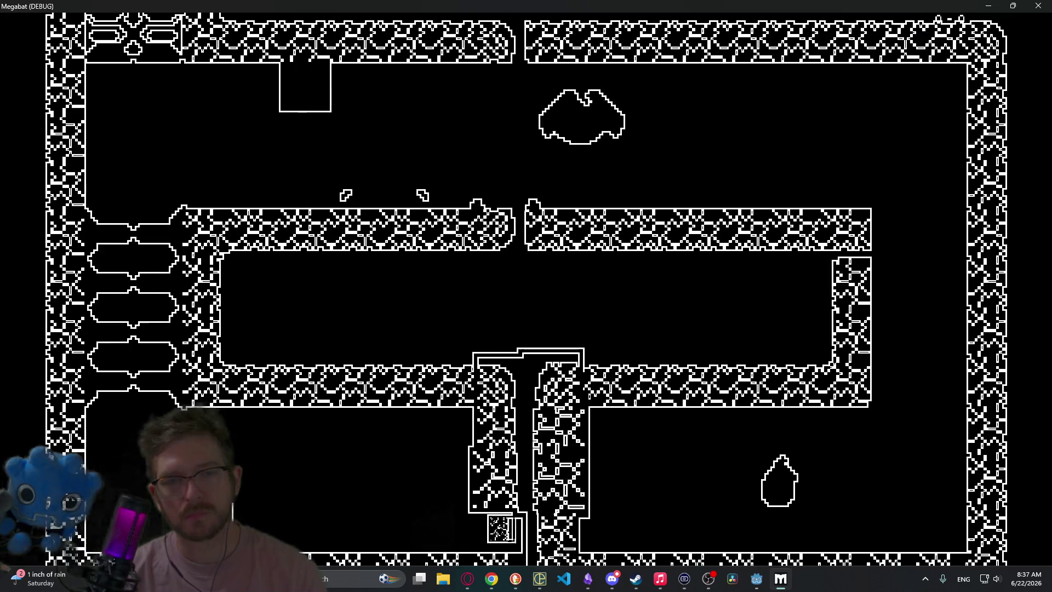
key("Right")
key("Left")
key("Left")
key("space")
key("Right")
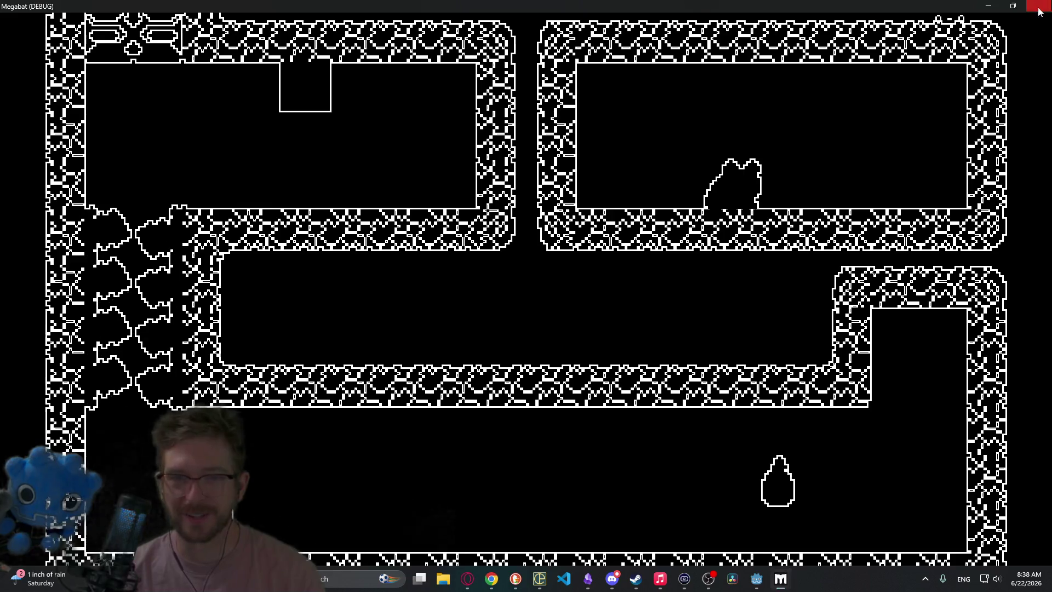
left_click(1045, 7)
- Relaunch, toggle dimensions, and fly the bat from the bottom floor into the upper-right room, then close
left_click(989, 27)
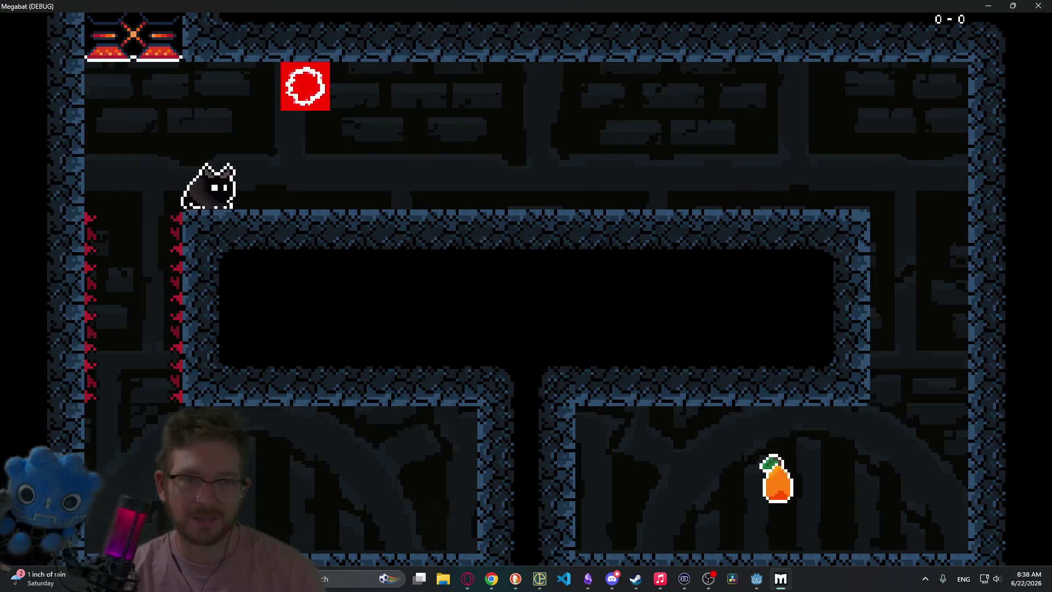
key("Right")
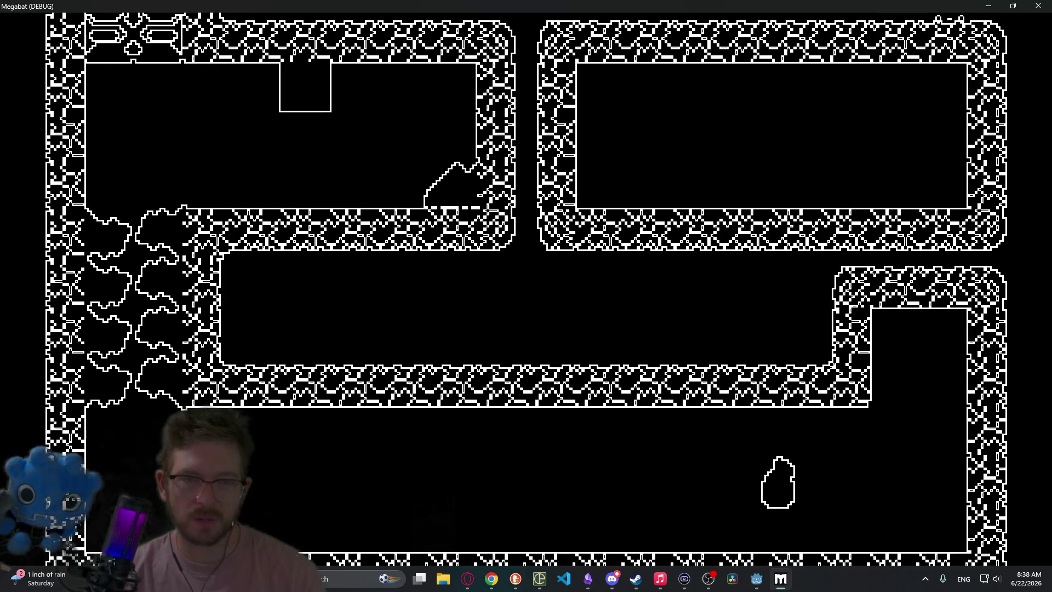
key("Left")
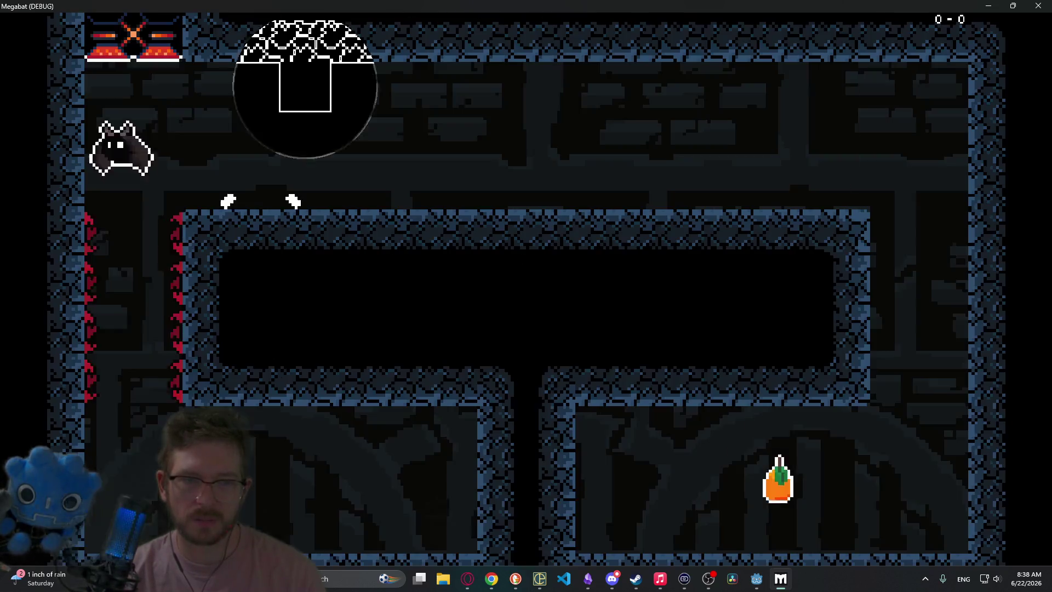
key("Right")
key("Right")
key("Right")
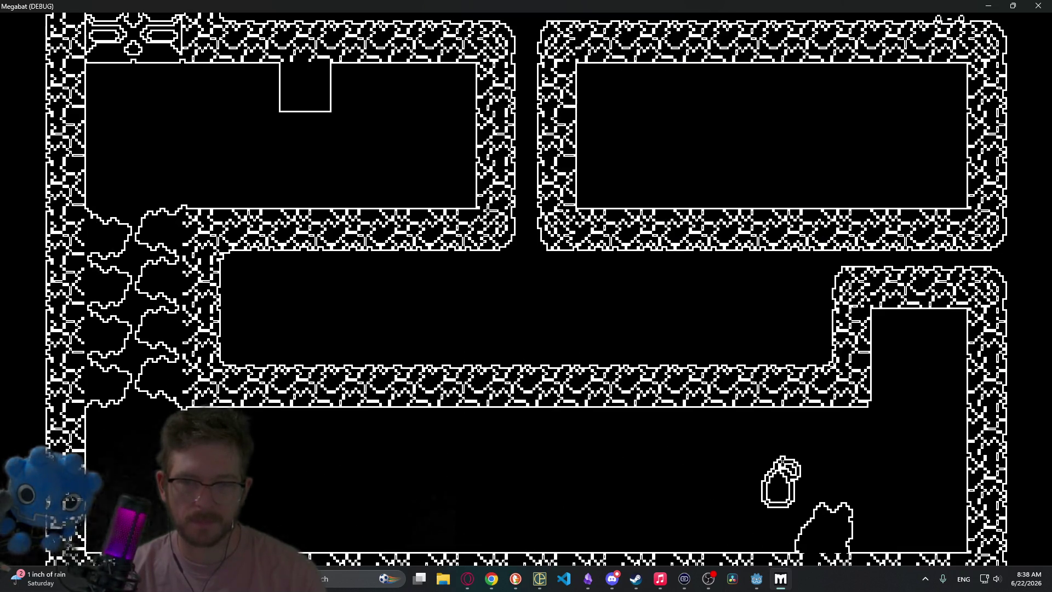
key("Right")
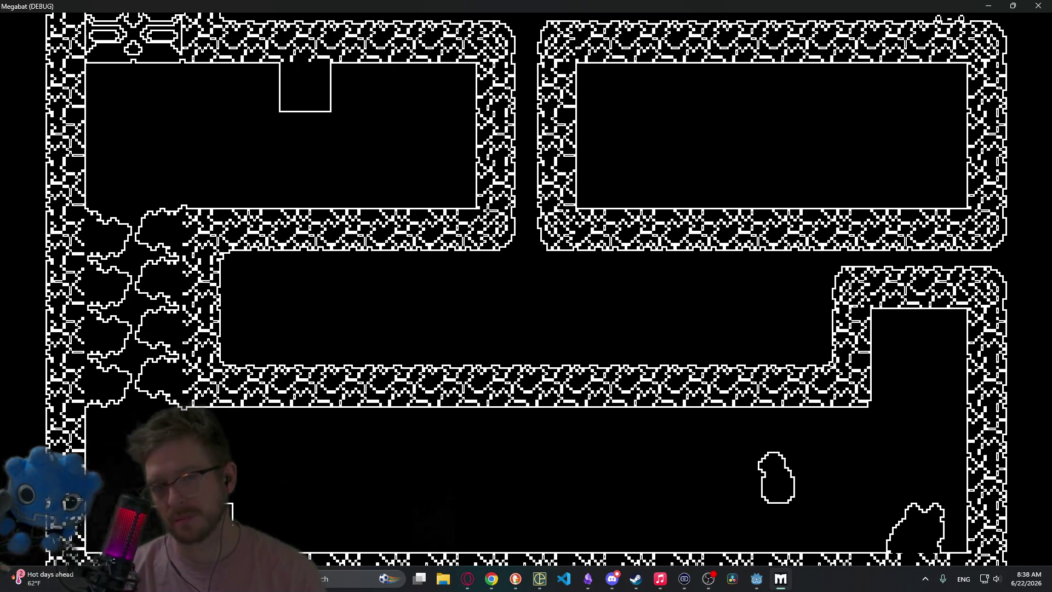
key("Up")
key("Left")
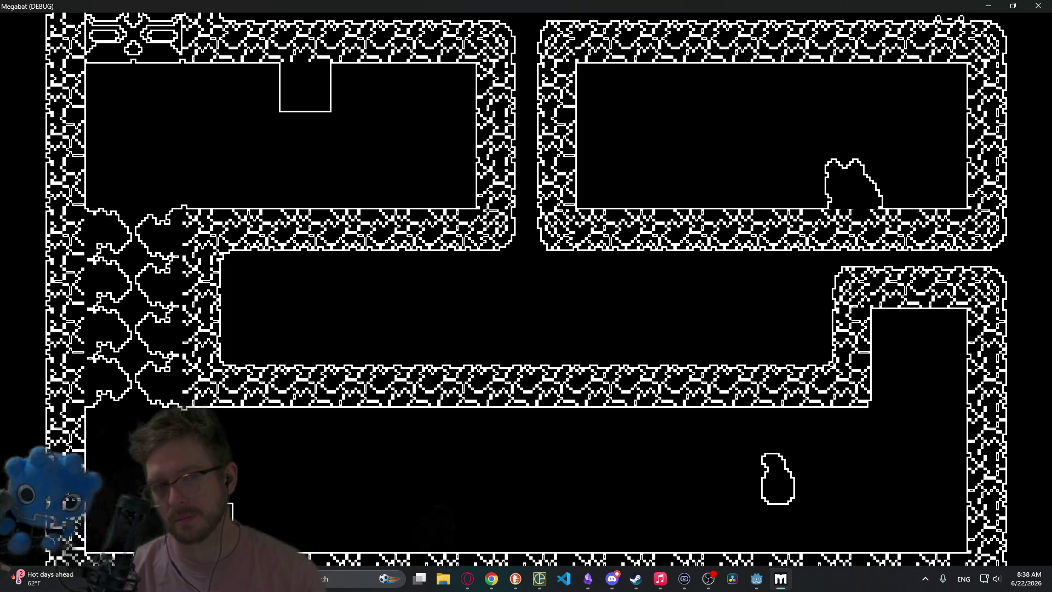
key("Right")
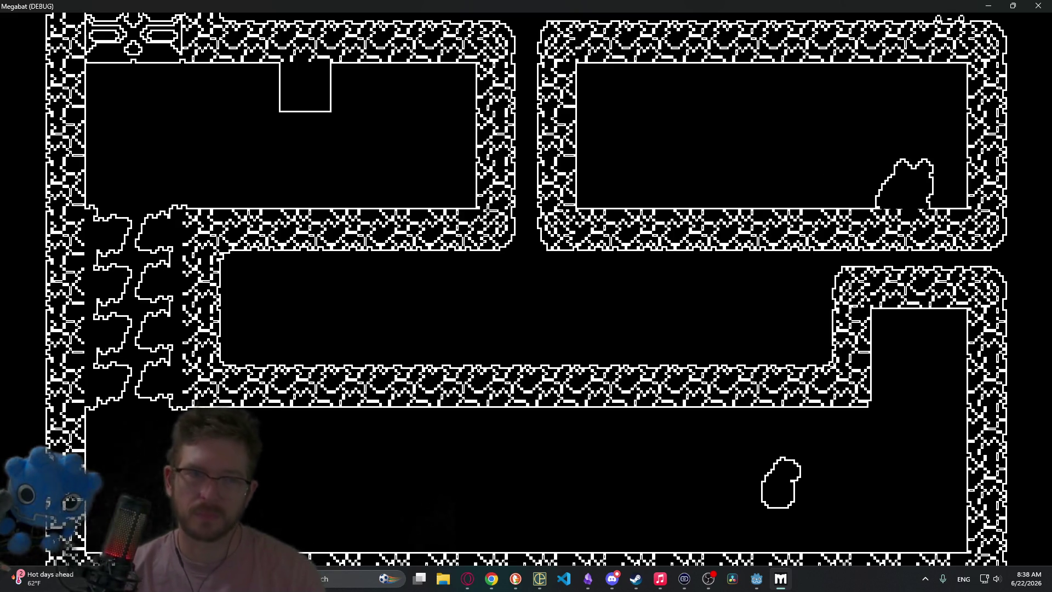
left_click(1039, 5)
- Relaunch and fly the bat along the upper ledge and around the right wall to grab the orange fruit
left_click(991, 21)
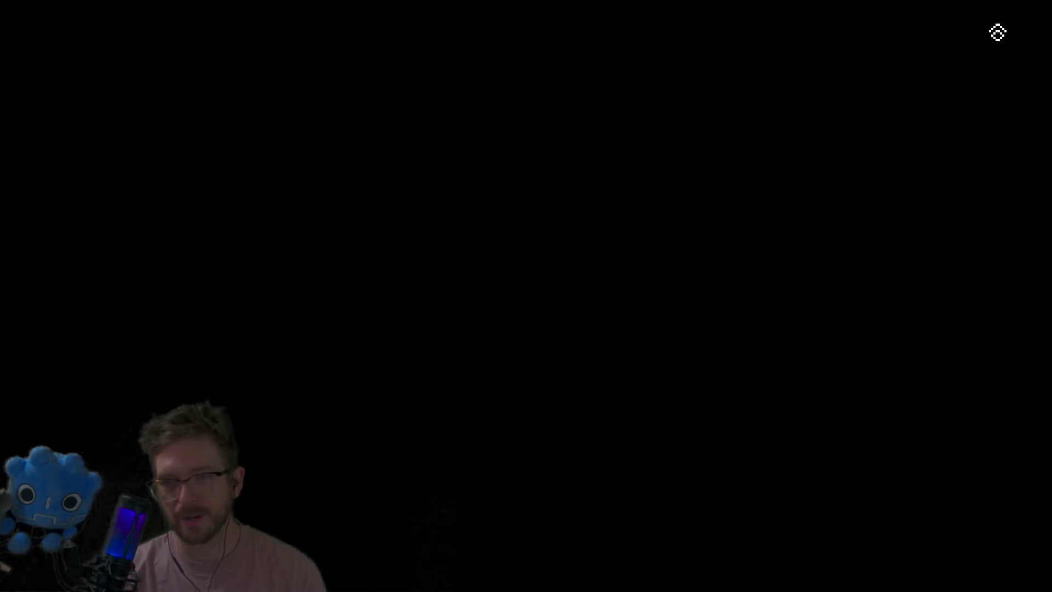
key("Right")
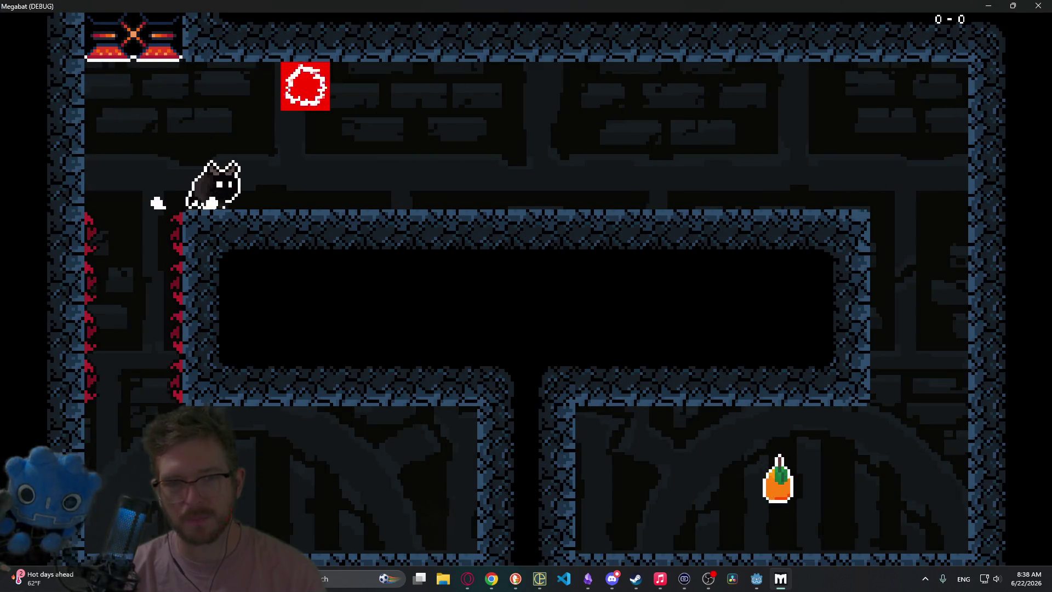
key("space")
key("Right")
key("space")
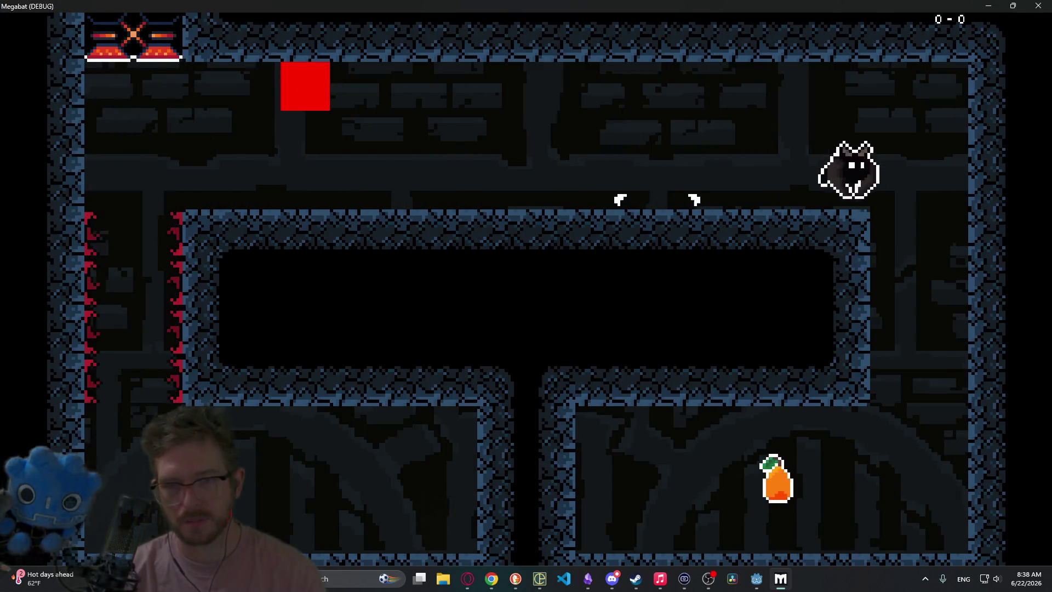
key("Left")
- Fly back through the upper corridor to the bottom floor, switch to echolocation view, then stop with F8
key("Right")
key("space")
key("Left")
key("Left")
key("space")
key("Right")
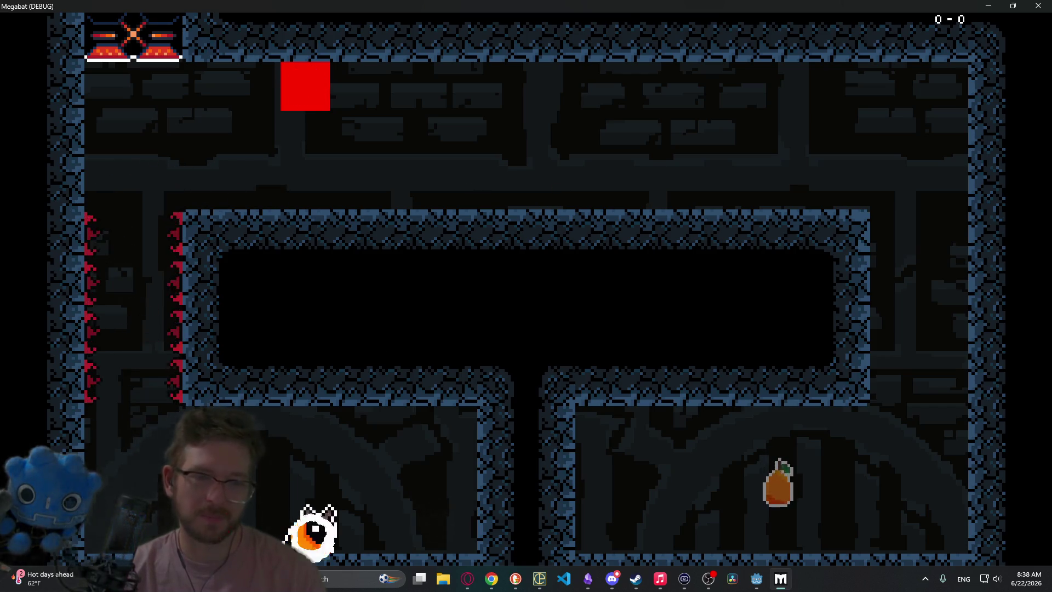
key("x")
key("Right")
key("Right")
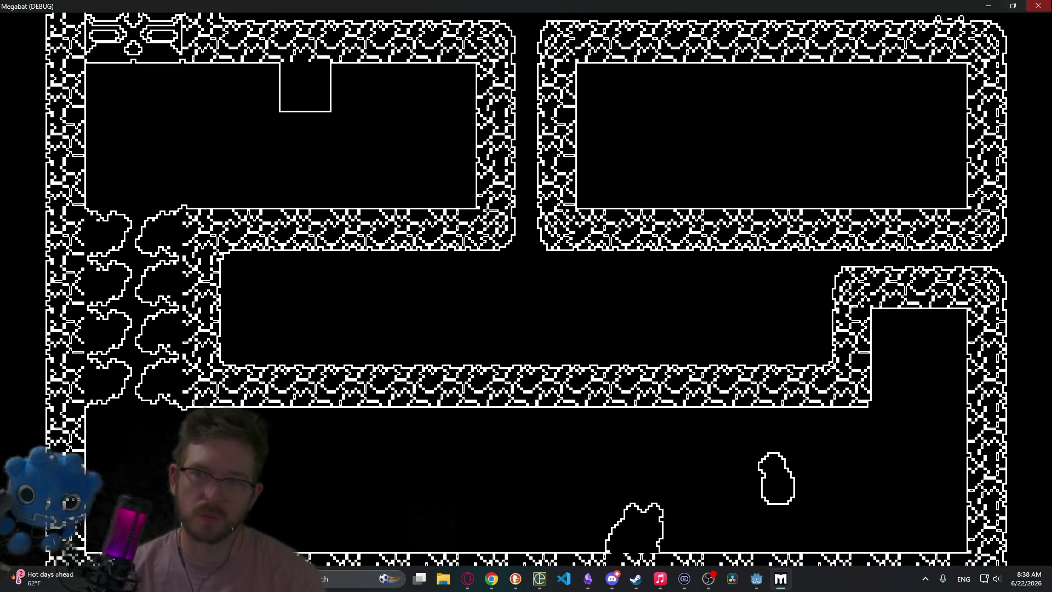
key("F8")
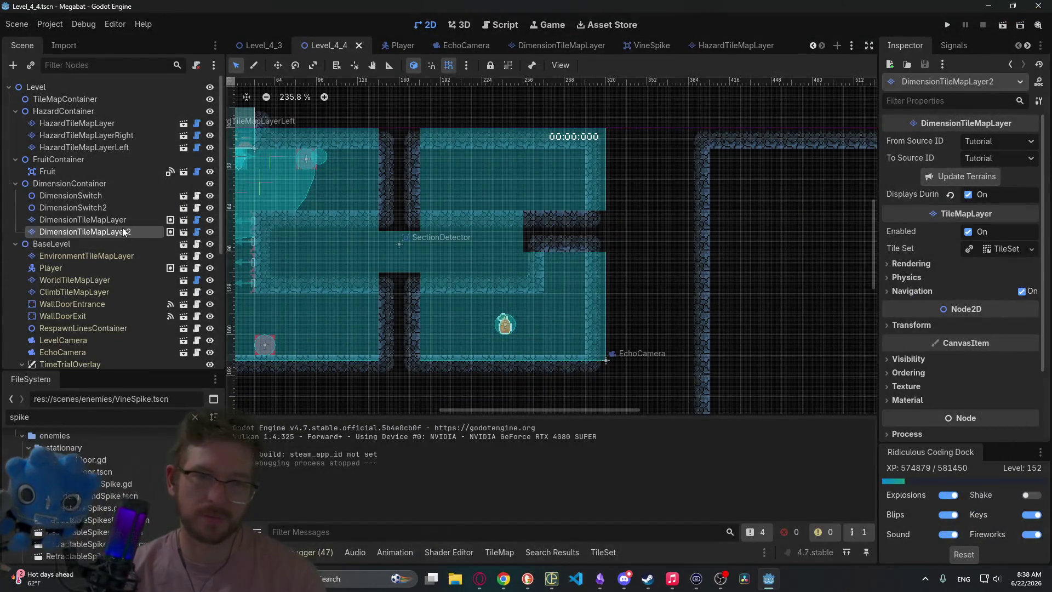
- On DimensionTileMapLayer2, paint false_cave tiles over the dark wall block at the middle corridor's right end
left_click(114, 220)
left_click(120, 233)
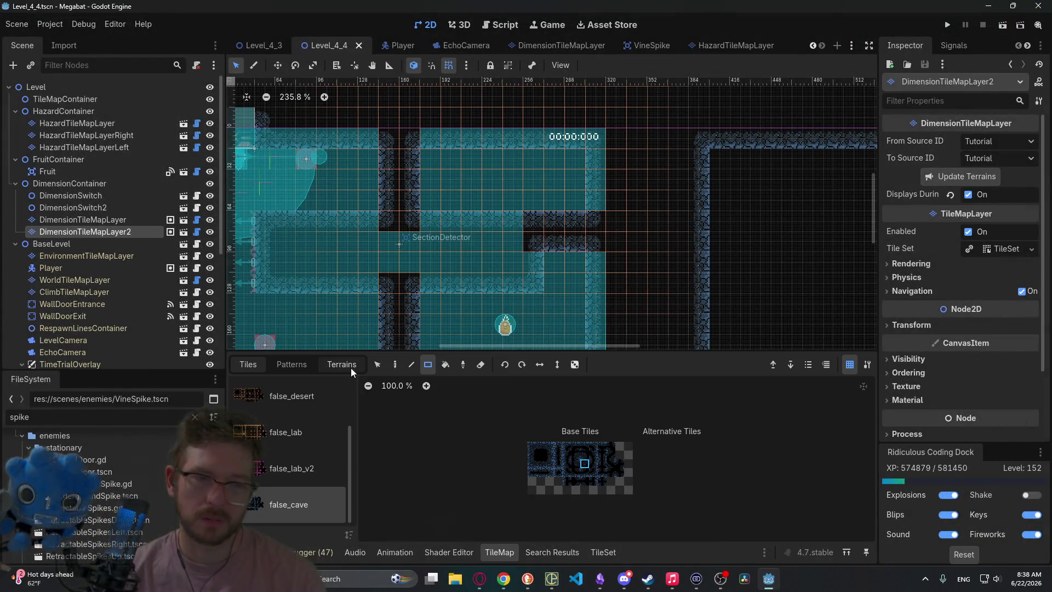
left_click(343, 365)
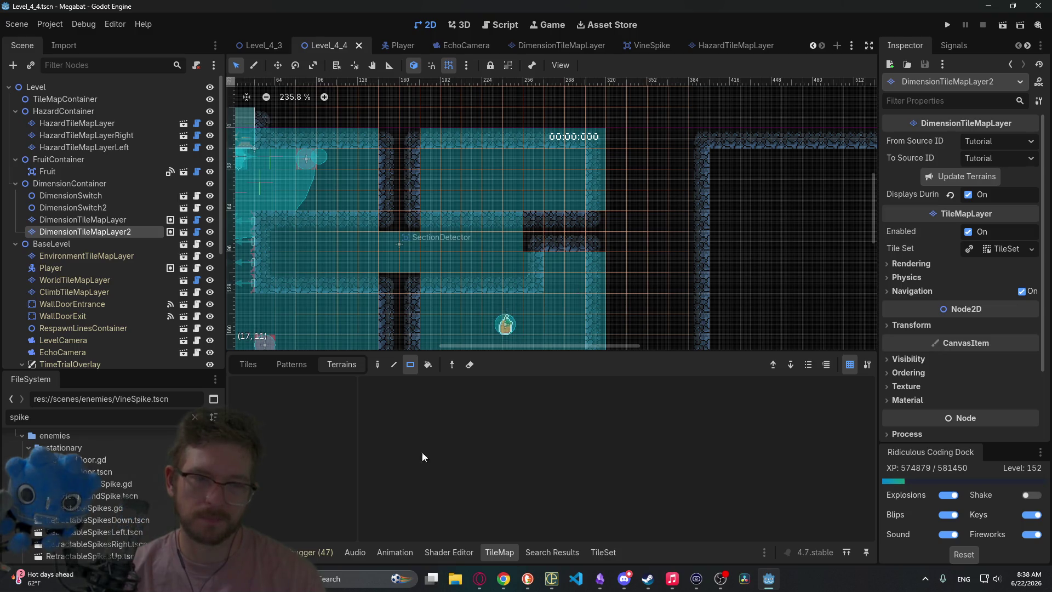
left_click(255, 366)
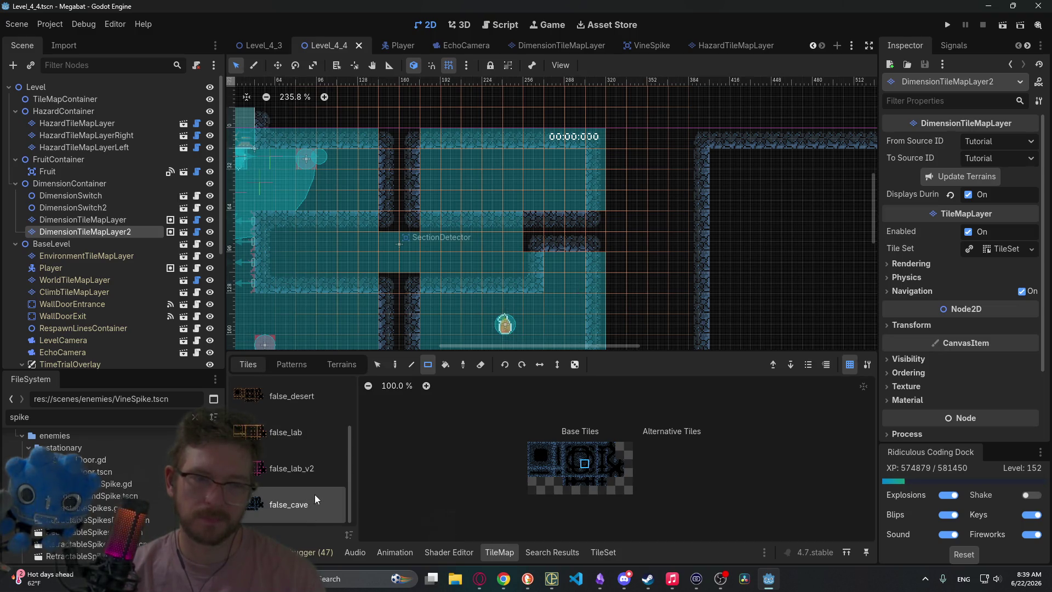
left_click_drag(517, 234, 676, 286)
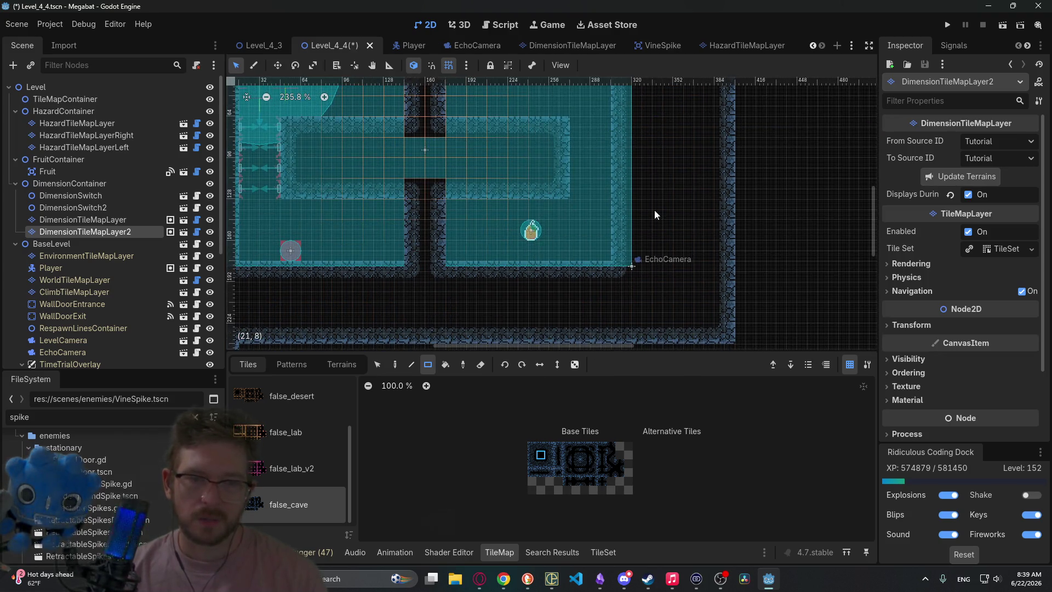
left_click_drag(616, 180, 594, 254)
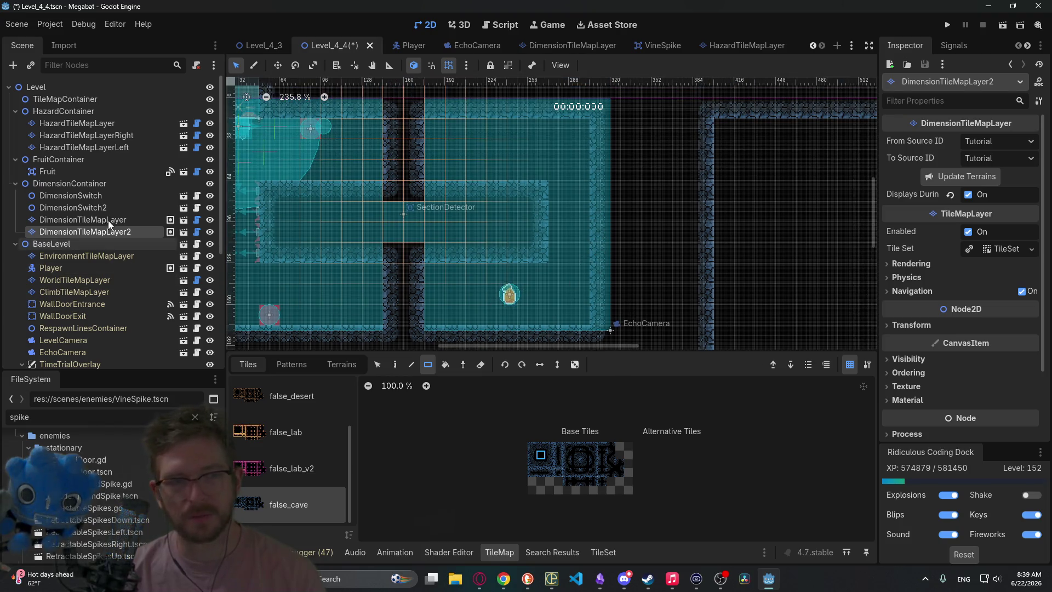
left_click(74, 281)
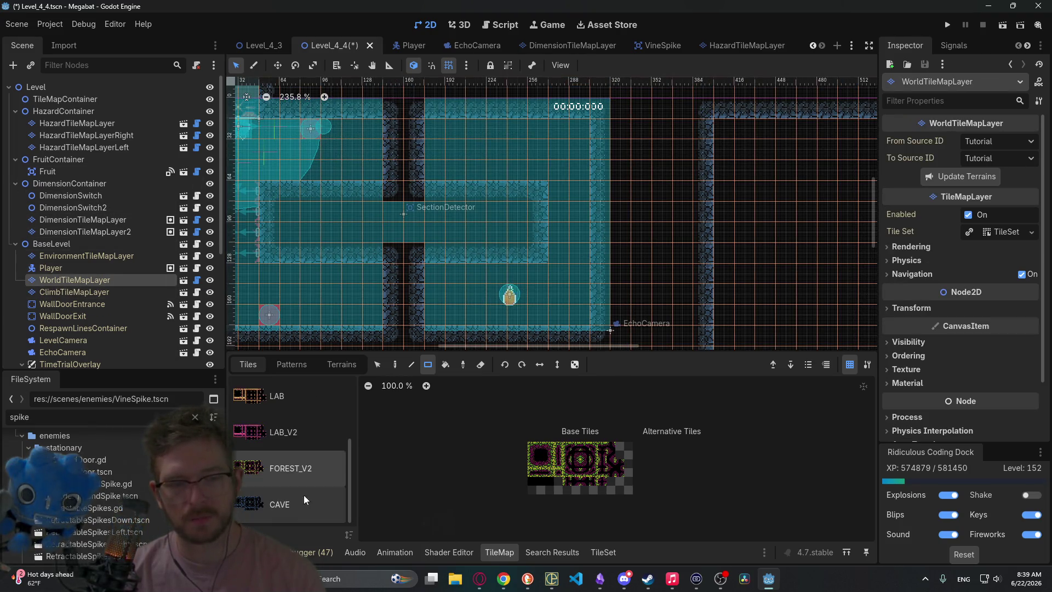
- Choose the CAVE tile source and the CAVE terrain for WorldTileMapLayer
left_click(307, 499)
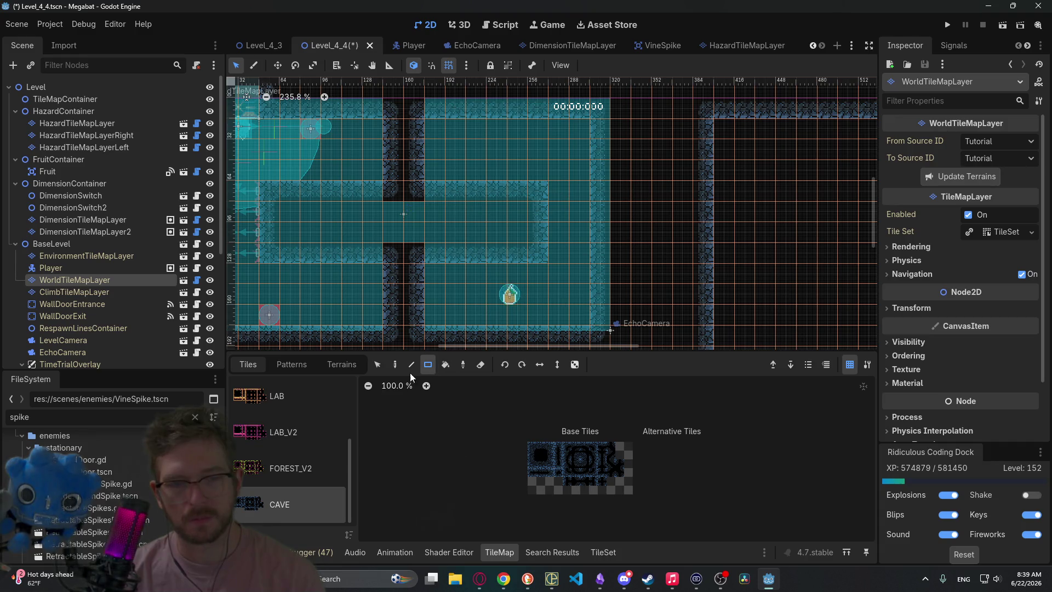
left_click(339, 365)
left_click(270, 471)
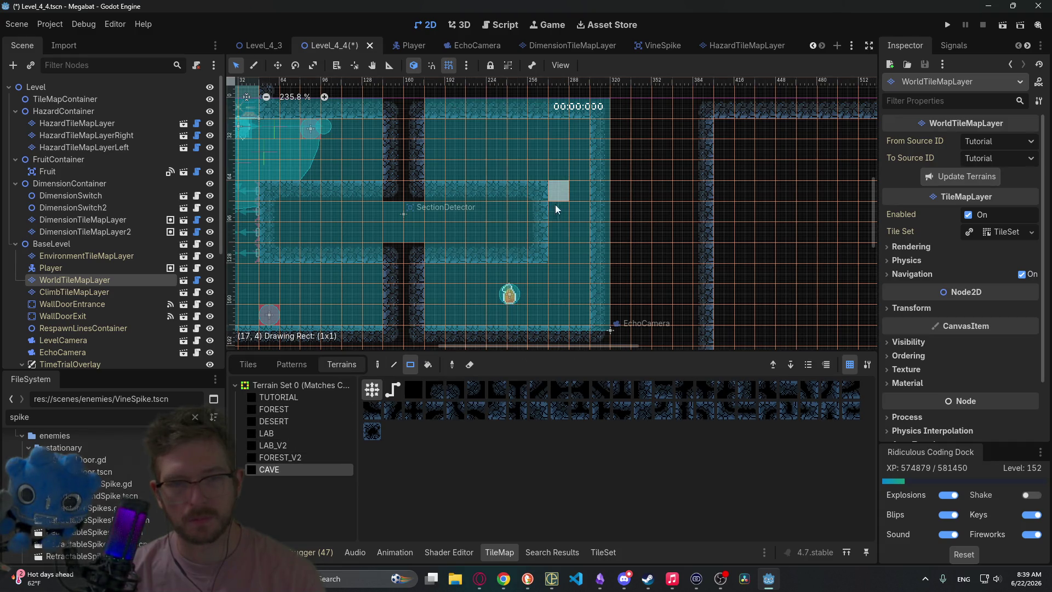
scroll(596, 273, "down", 2)
scroll(596, 273, "down", 2)
scroll(596, 272, "up", 3)
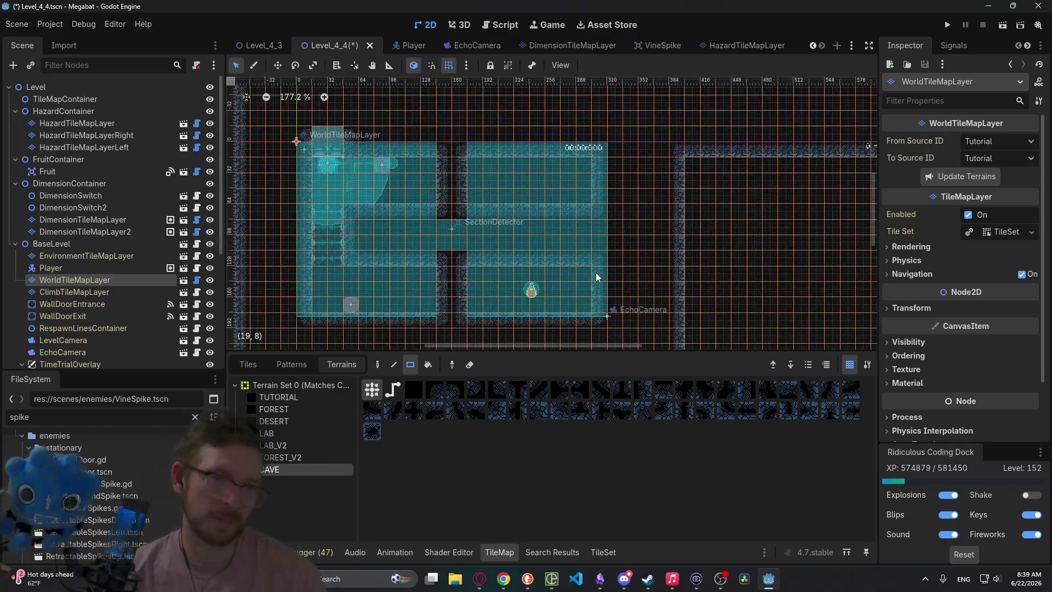
scroll(596, 272, "down", 1)
scroll(587, 265, "down", 2)
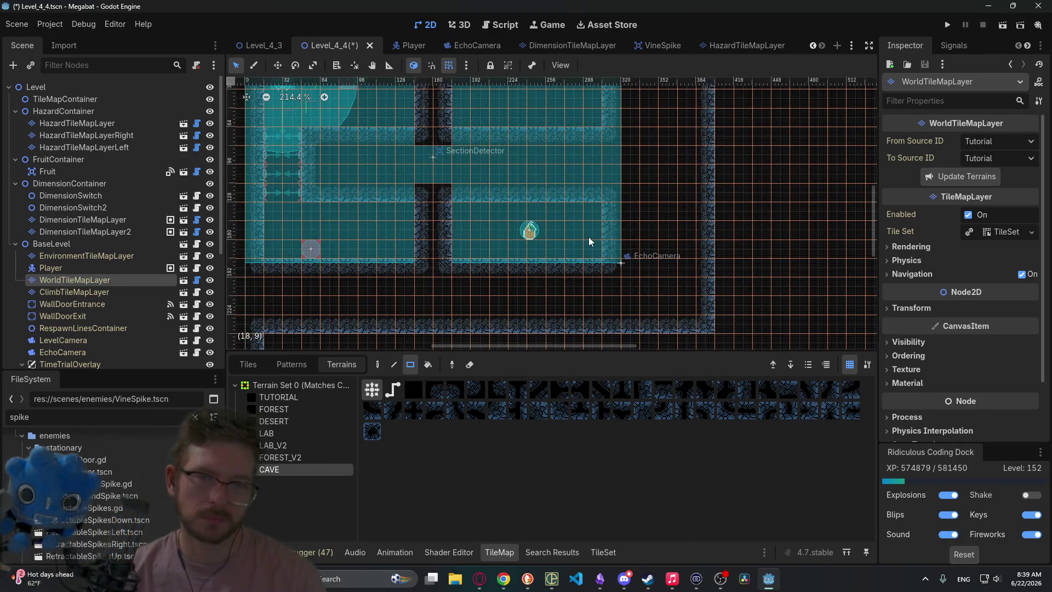
scroll(581, 189, "down", 1)
scroll(580, 189, "down", 1)
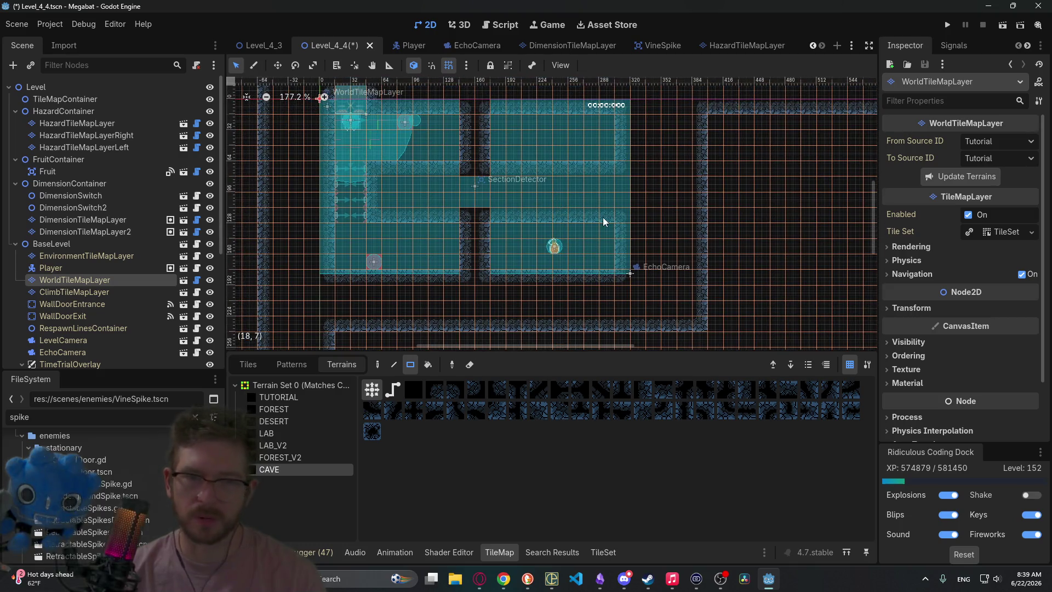
- Save the Level_4_4 scene with Ctrl+S and bring the Opera browser forward
key("ctrl+s")
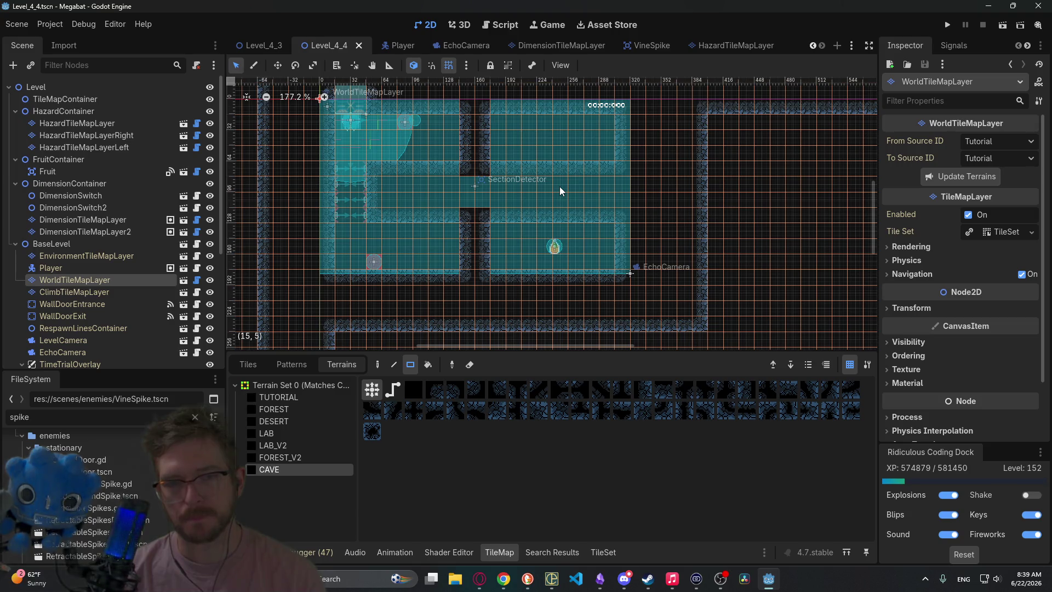
scroll(560, 186, "down", 6)
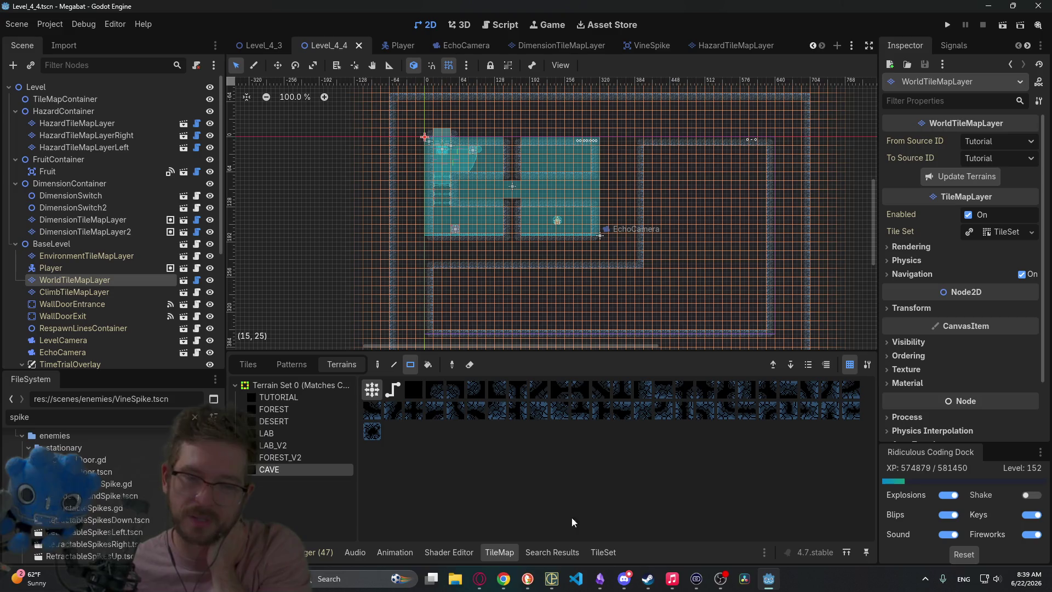
left_click(486, 583)
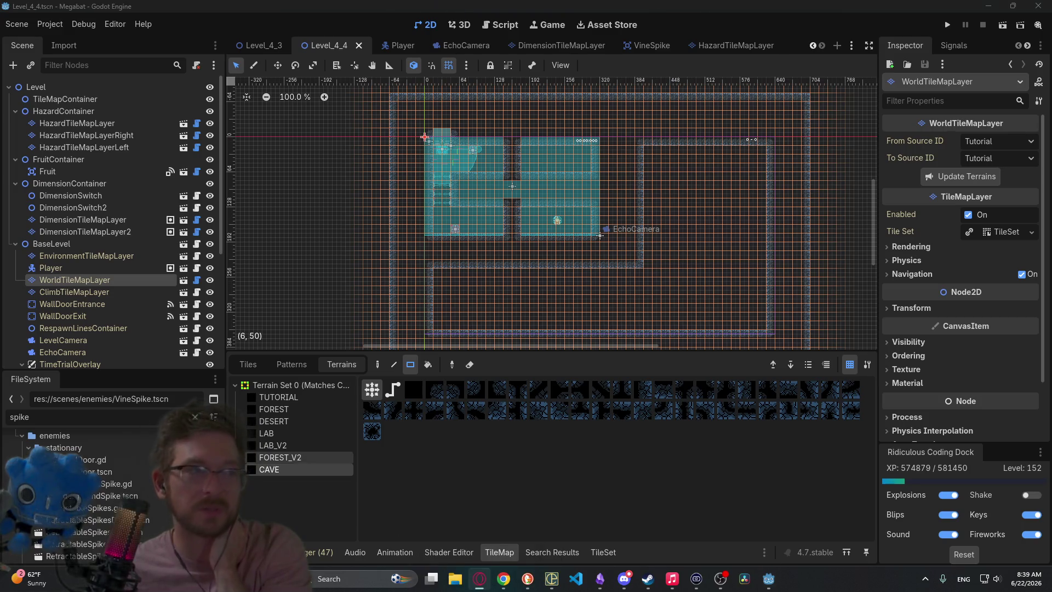